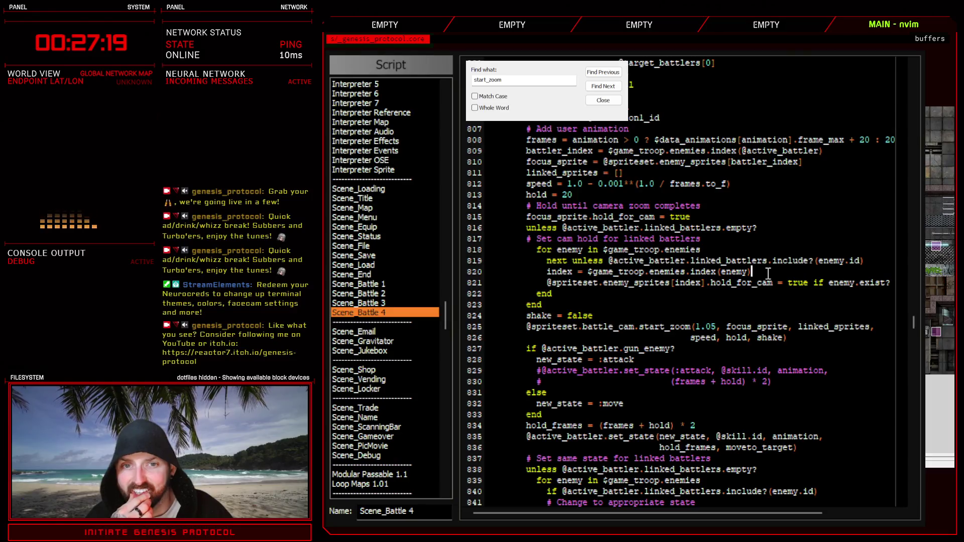
{"action": "key", "text": "Return"}
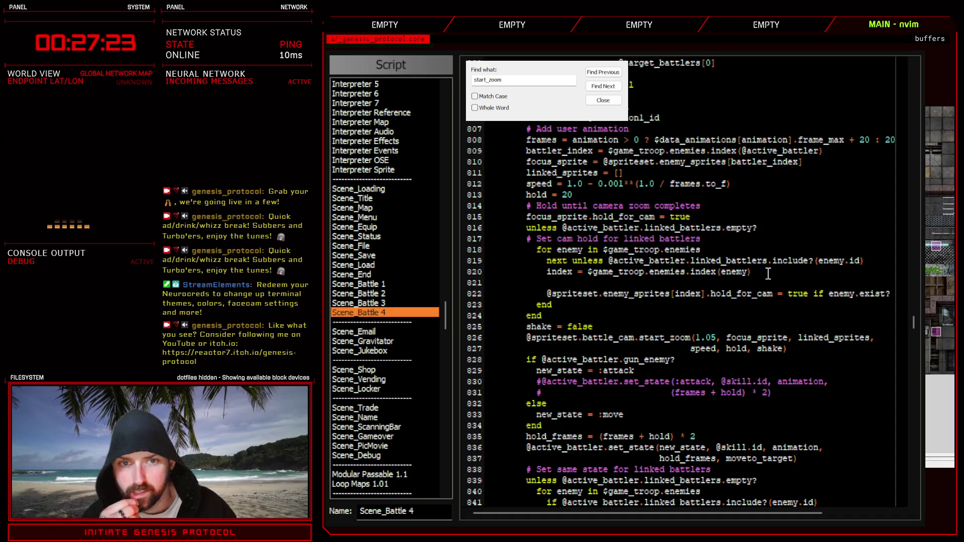
{"action": "type", "text": "link"}
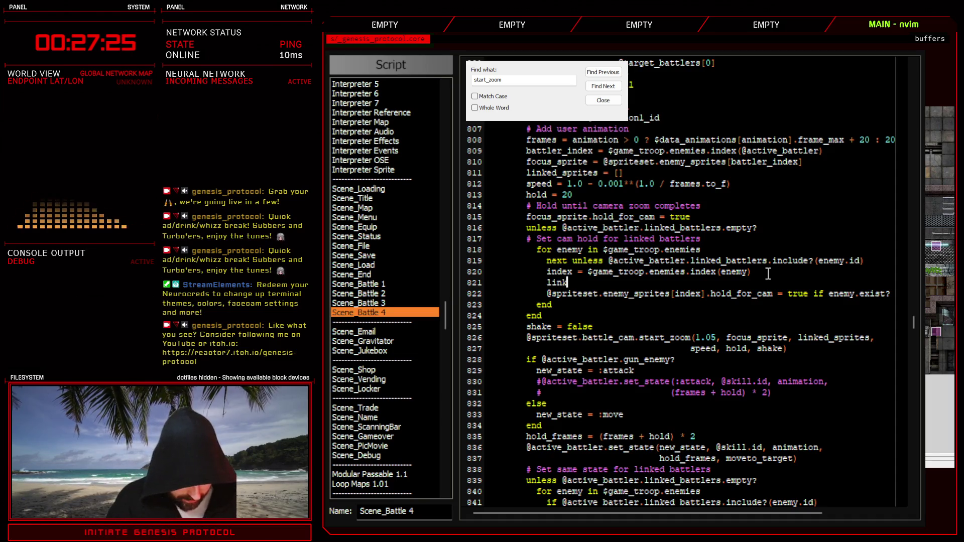
{"action": "type", "text": "ed_sprites <<"}
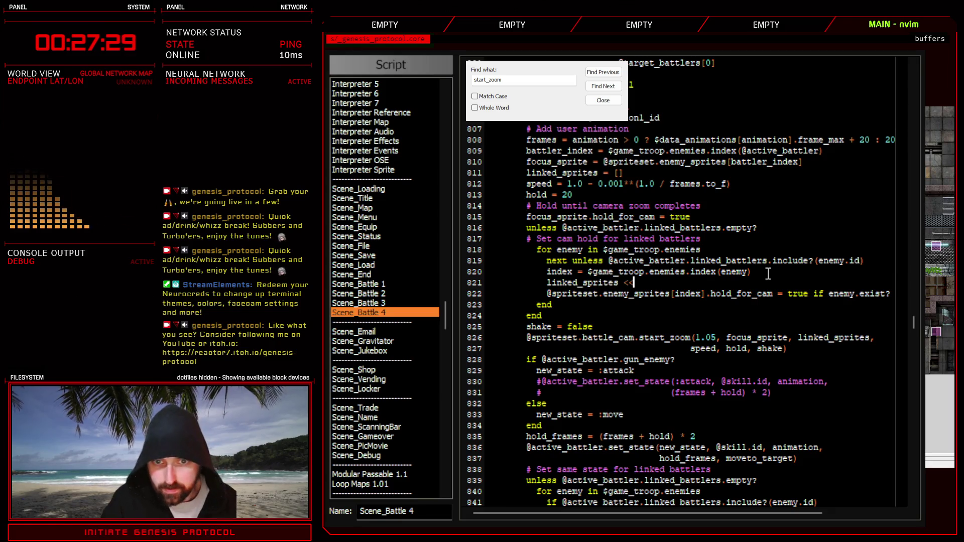
{"action": "left_click_drag", "start_coordinate": [547, 294], "coordinate": [708, 293]}
{"action": "key", "text": "ctrl+c"}
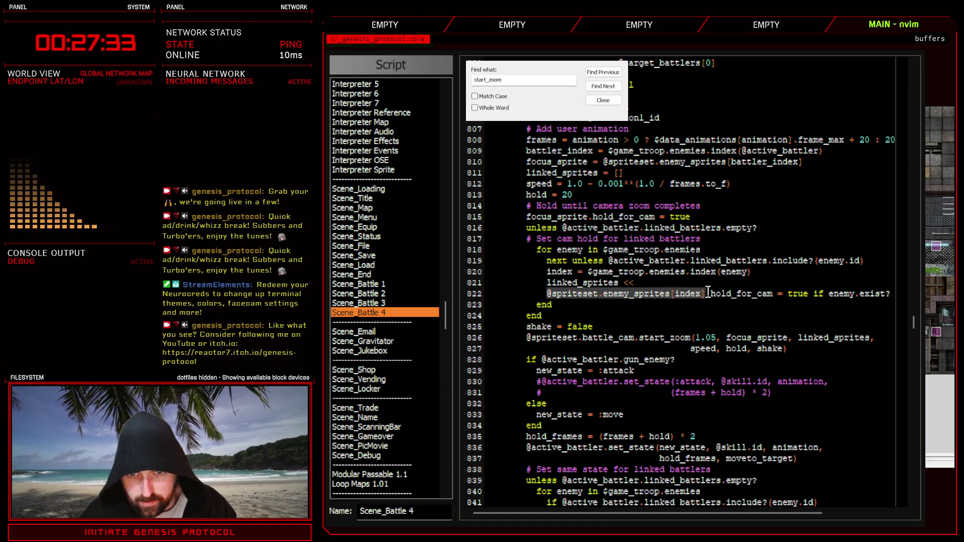
{"action": "left_click", "coordinate": [653, 284]}
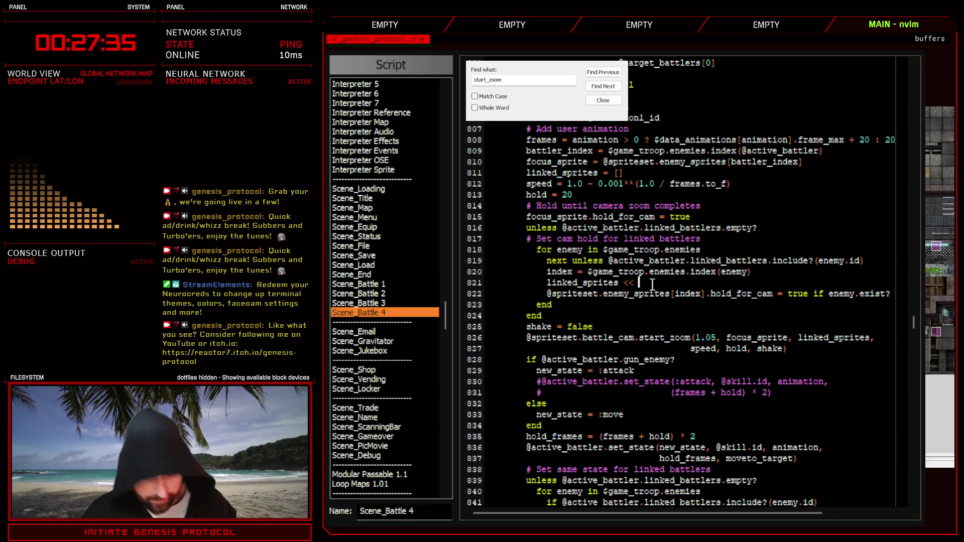
{"action": "key", "text": "ctrl+v"}
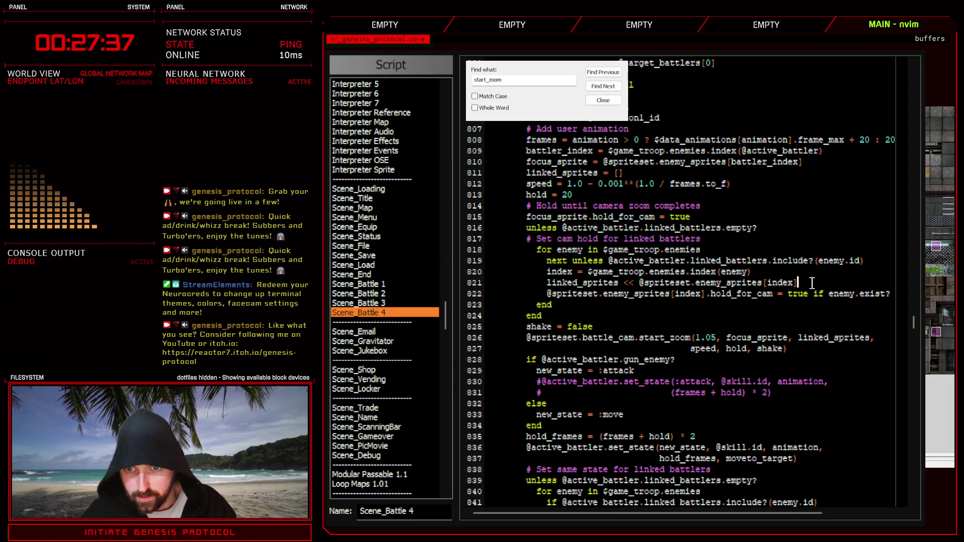
Put 'if enemy.exist?' on its own line and move the indented linked_sprites line beneath it.
{"action": "left_click", "coordinate": [812, 294]}
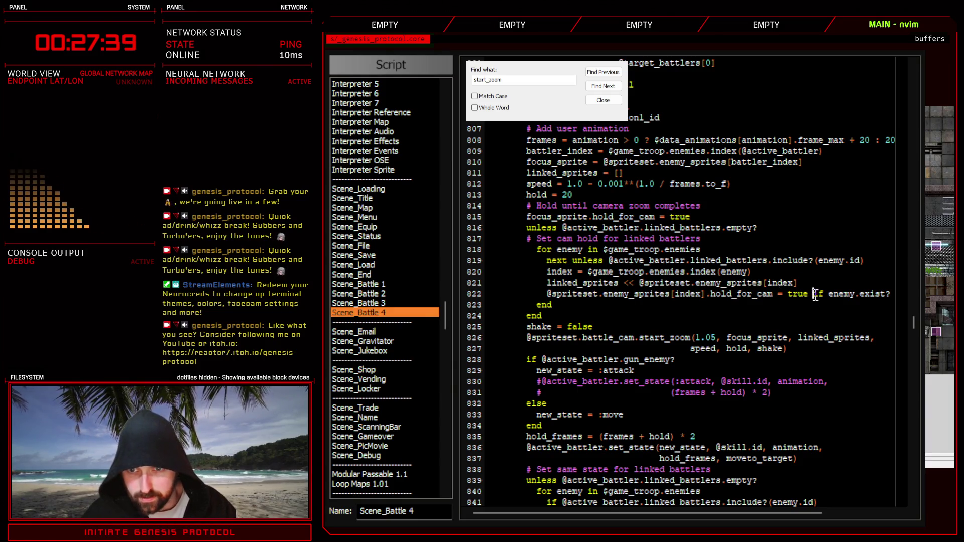
{"action": "key", "text": "Return"}
{"action": "left_click", "coordinate": [642, 304]}
{"action": "key", "text": "Return"}
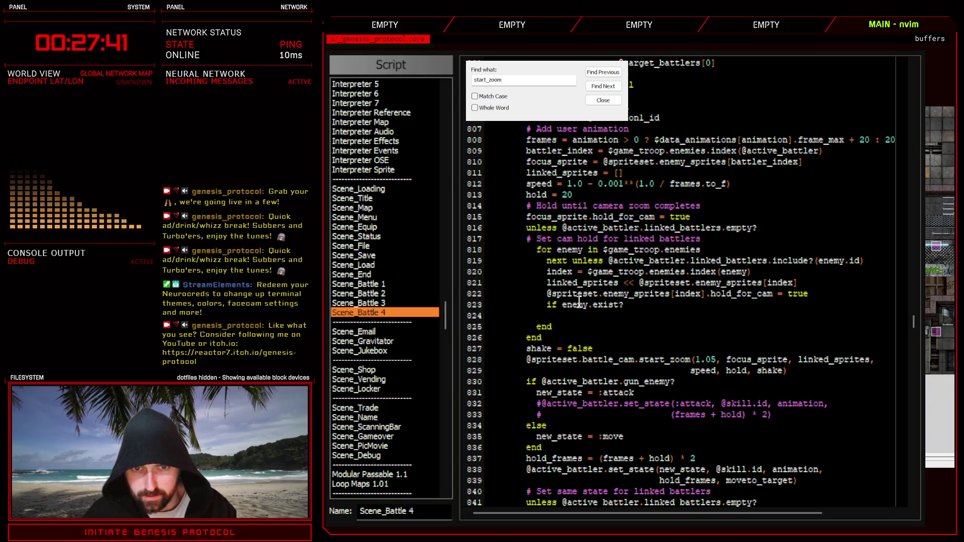
{"action": "left_click_drag", "start_coordinate": [463, 282], "coordinate": [487, 314]}
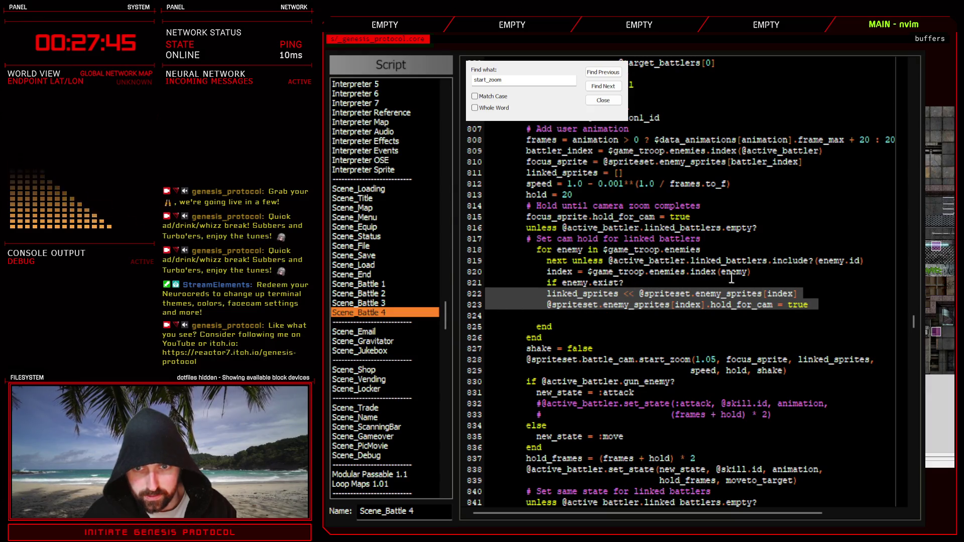
{"action": "left_click", "coordinate": [753, 271]}
{"action": "left_click", "coordinate": [547, 294]}
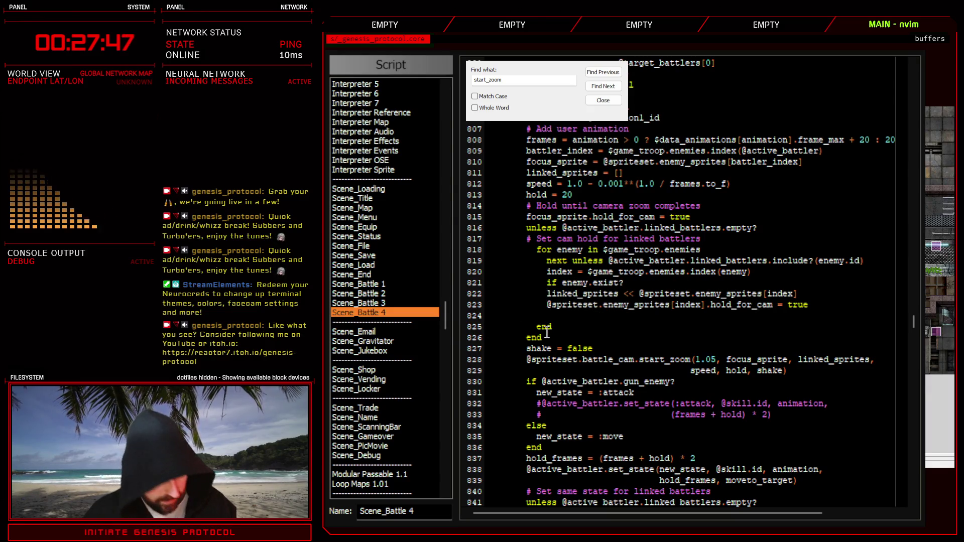
{"action": "key", "text": "Tab"}
Indent the hold_for_cam line into the block, close it with 'end', and exit the Script Editor.
{"action": "left_click", "coordinate": [542, 305]}
{"action": "key", "text": "Tab"}
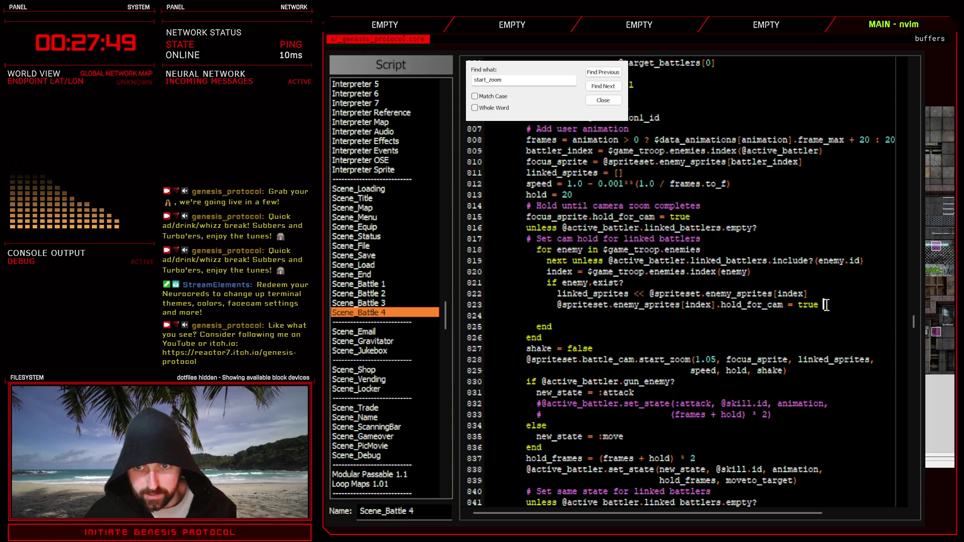
{"action": "key", "text": "Return"}
{"action": "key", "text": "BackSpace"}
{"action": "type", "text": "end"}
{"action": "key", "text": "Delete"}
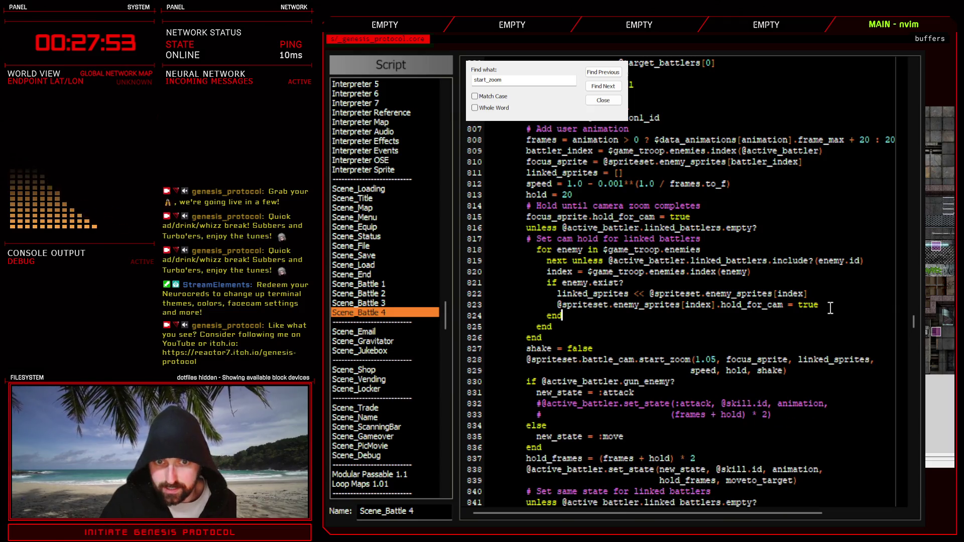
{"action": "double_click", "coordinate": [578, 296]}
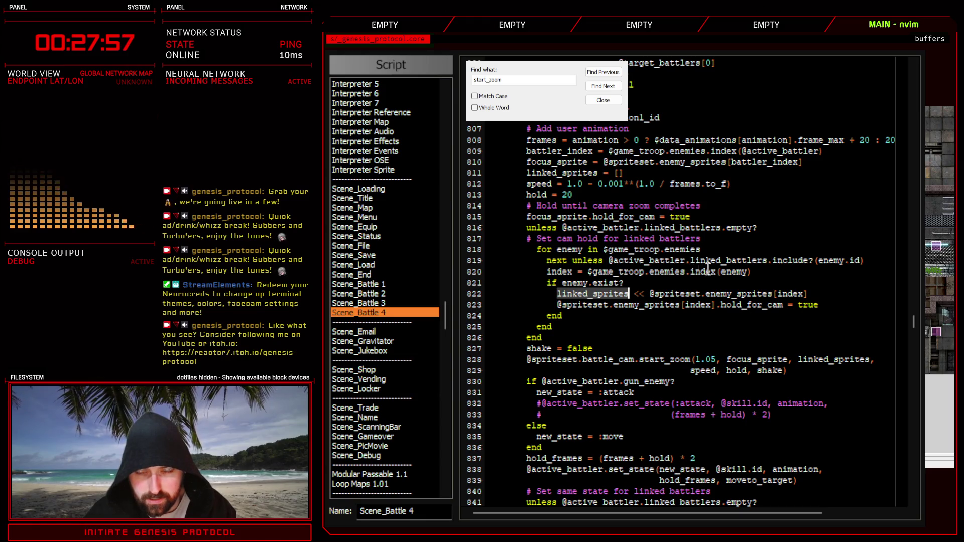
{"action": "key", "text": "Escape"}
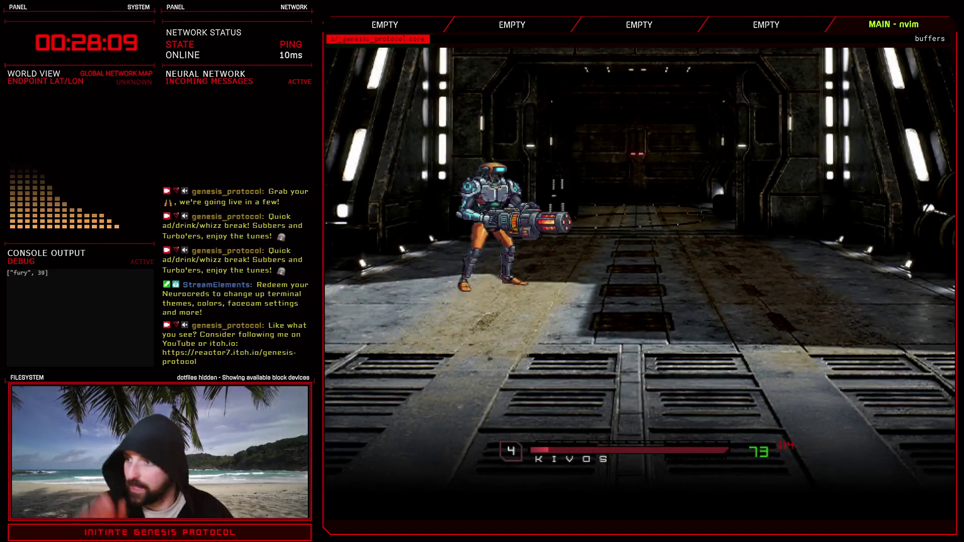
Use Bubble Trap on the robot enemy, then end the test battle and close the Troops database.
{"action": "key", "text": "Return"}
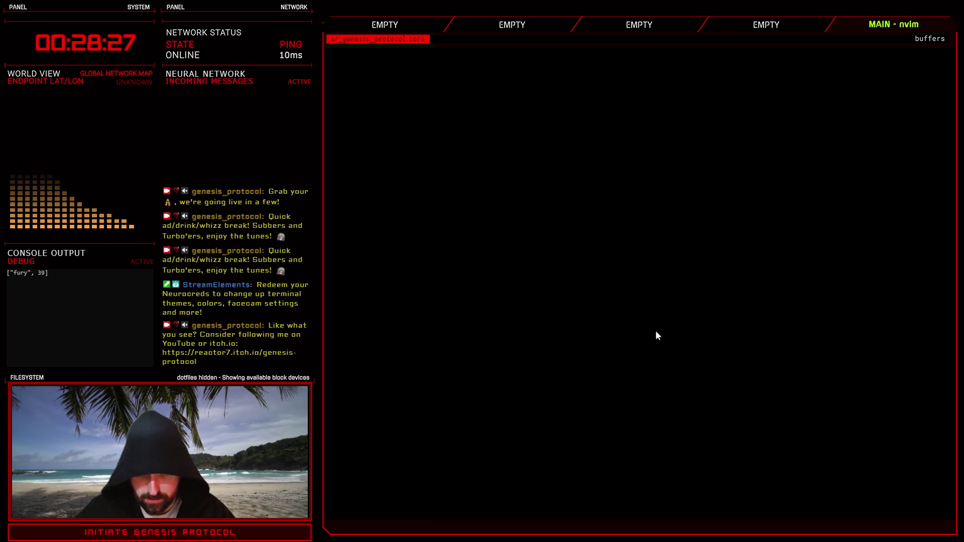
{"action": "key", "text": "alt+Tab"}
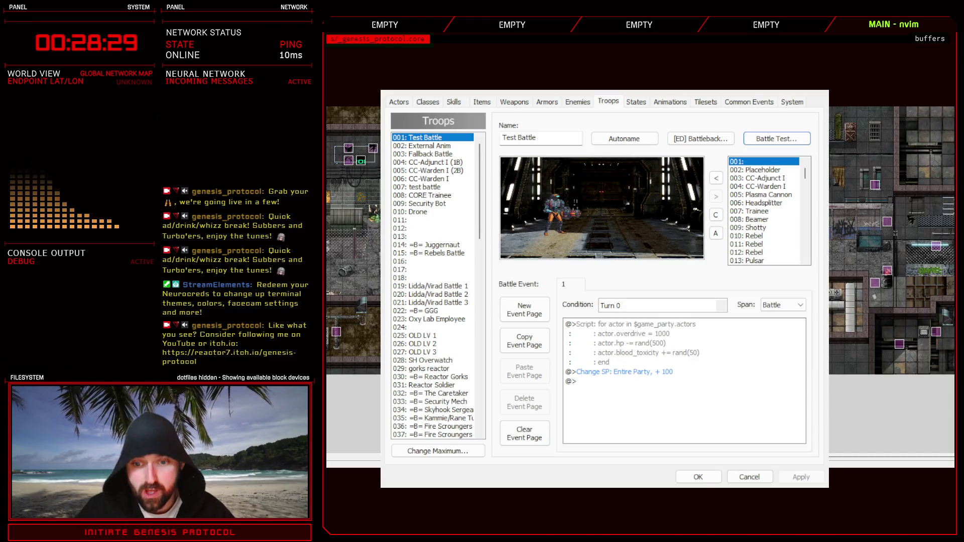
{"action": "key", "text": "Return"}
Reopen the Script Editor with F11 and return to Scene_Battle 4's camera-hold code.
{"action": "key", "text": "F11"}
{"action": "scroll", "coordinate": [428, 184], "scroll_direction": "up", "scroll_amount": 10}
{"action": "scroll", "coordinate": [427, 184], "scroll_direction": "up", "scroll_amount": 10}
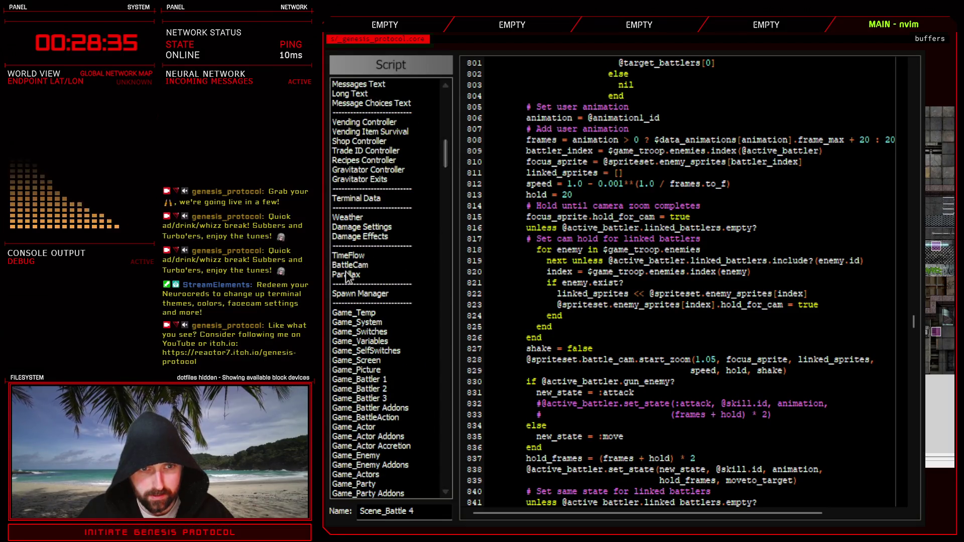
{"action": "left_click", "coordinate": [349, 265]}
{"action": "scroll", "coordinate": [557, 409], "scroll_direction": "down", "scroll_amount": 10}
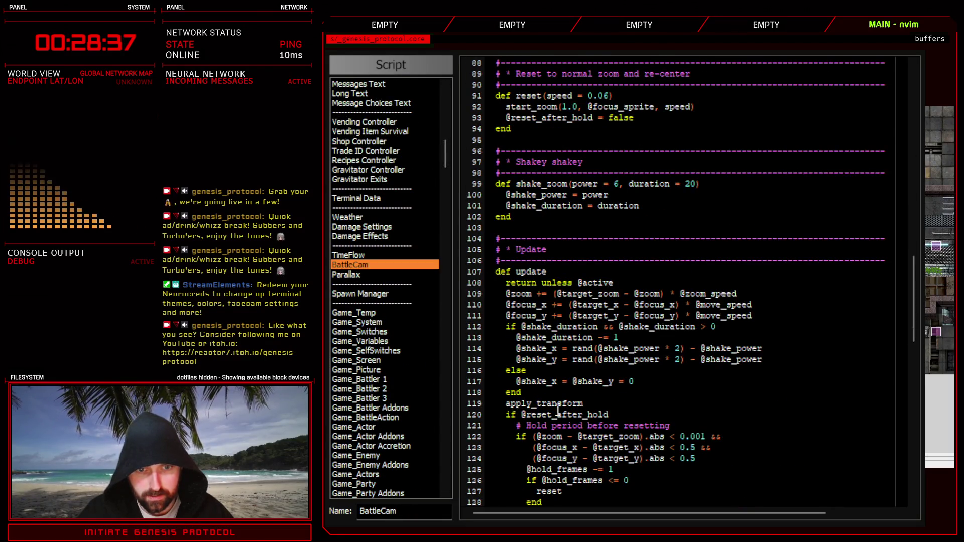
{"action": "scroll", "coordinate": [559, 410], "scroll_direction": "down", "scroll_amount": 6}
{"action": "left_click_drag", "start_coordinate": [530, 392], "coordinate": [707, 395]}
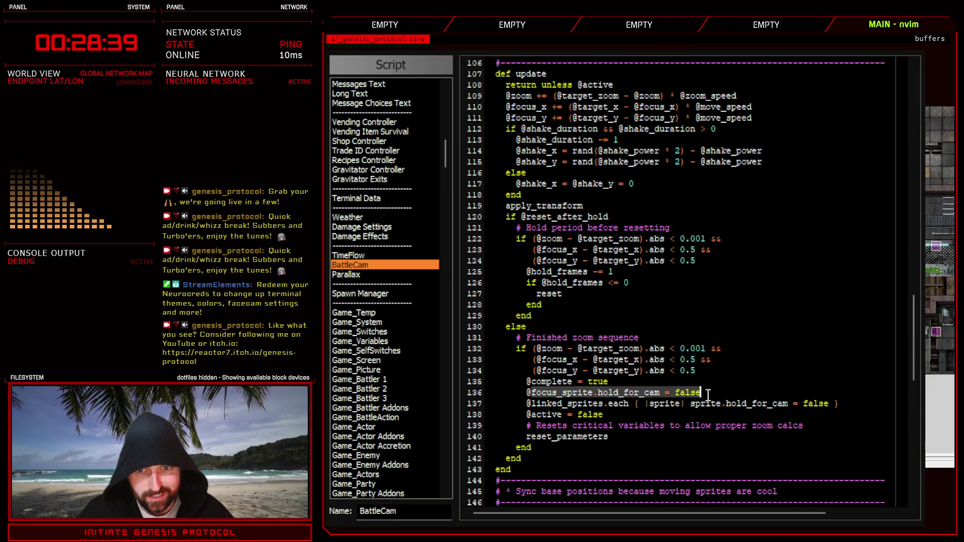
{"action": "left_click", "coordinate": [743, 393]}
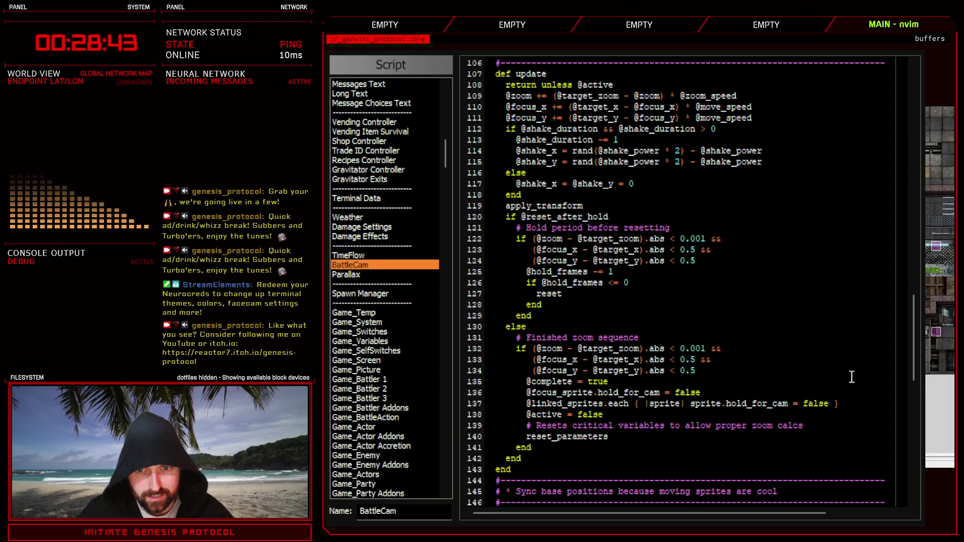
{"action": "mouse_move", "coordinate": [909, 349]}
{"action": "left_mouse_down"}
{"action": "mouse_move", "coordinate": [891, 129]}
{"action": "mouse_move", "coordinate": [886, 207]}
{"action": "left_mouse_up"}
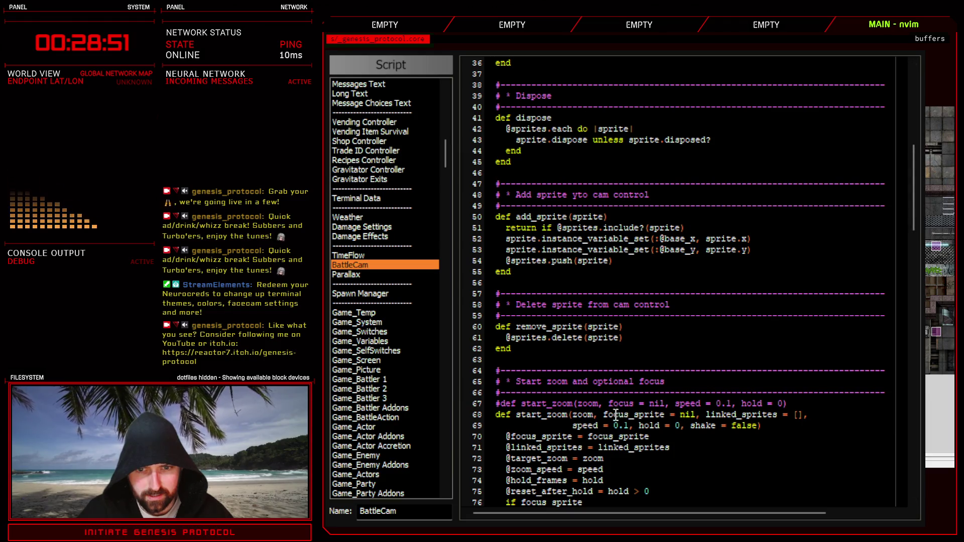
{"action": "left_click_drag", "start_coordinate": [603, 415], "coordinate": [696, 418]}
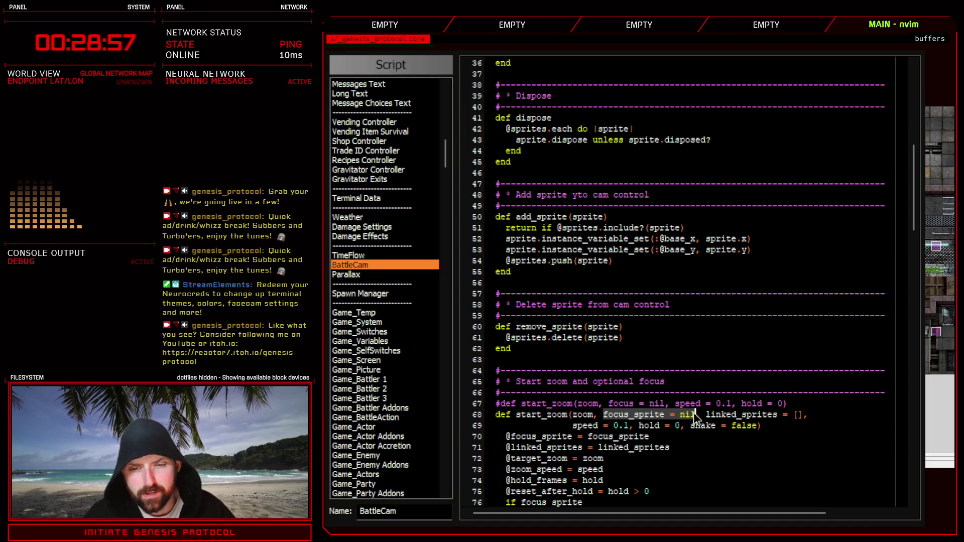
{"action": "left_click", "coordinate": [747, 413]}
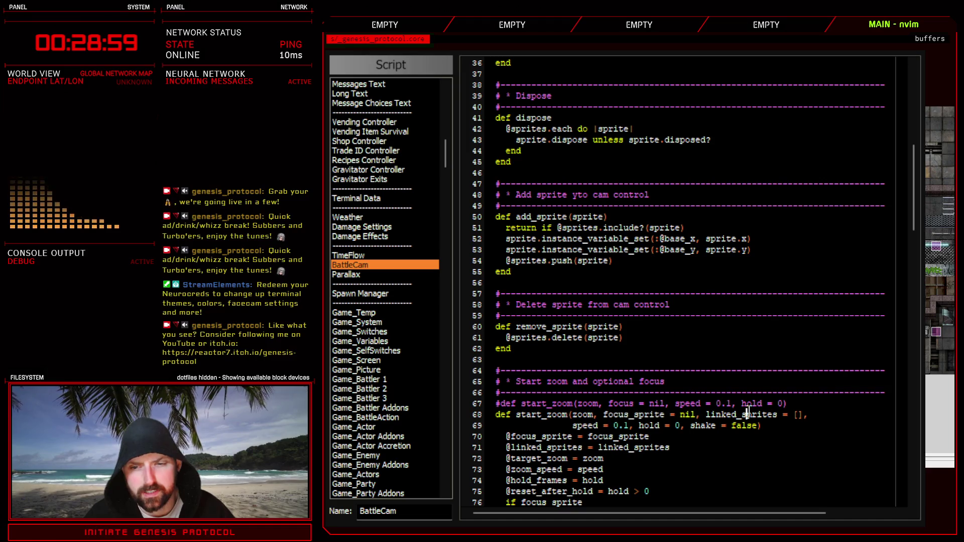
{"action": "double_click", "coordinate": [747, 414]}
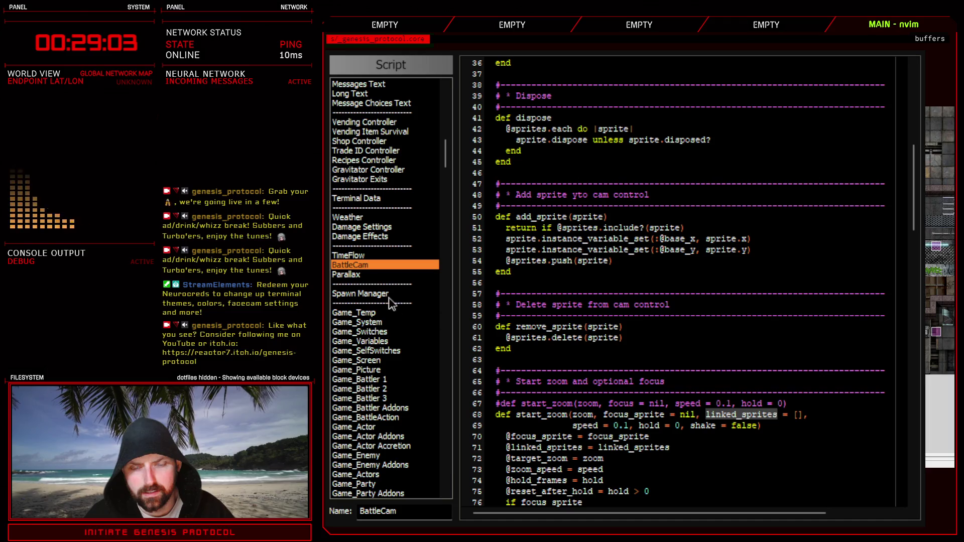
{"action": "left_click_drag", "start_coordinate": [445, 161], "coordinate": [437, 319]}
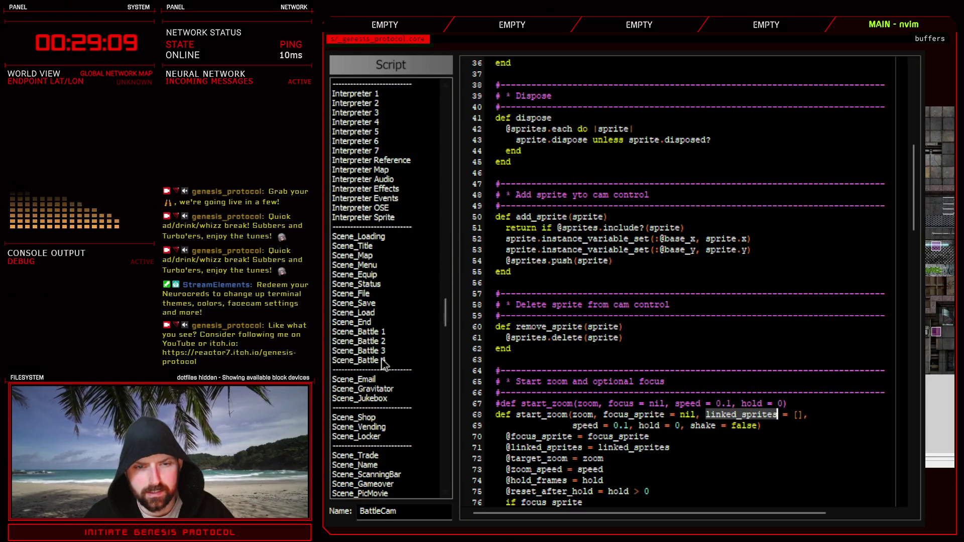
{"action": "left_click", "coordinate": [383, 361]}
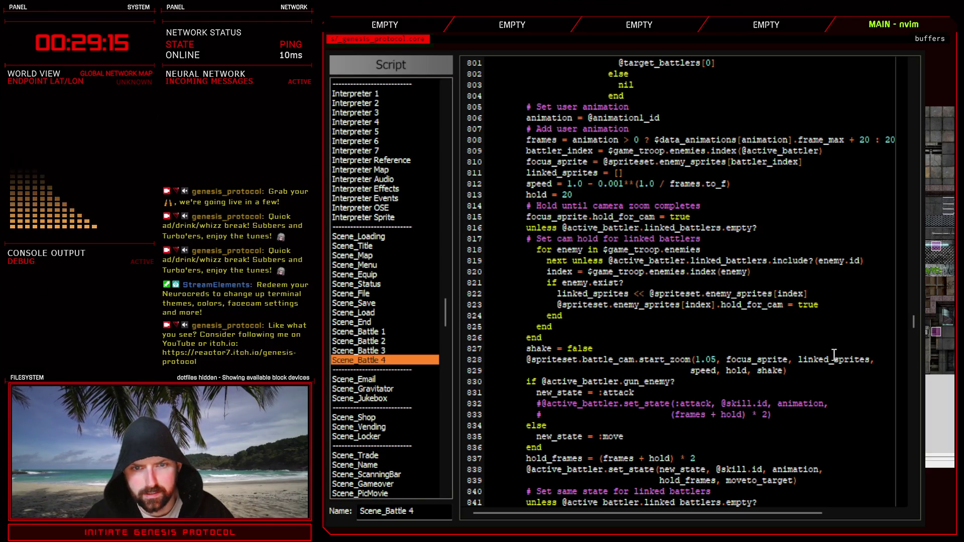
Search Scene_Battle 4 for start_zoom and step through its matches.
{"action": "double_click", "coordinate": [673, 360]}
{"action": "key", "text": "ctrl+f"}
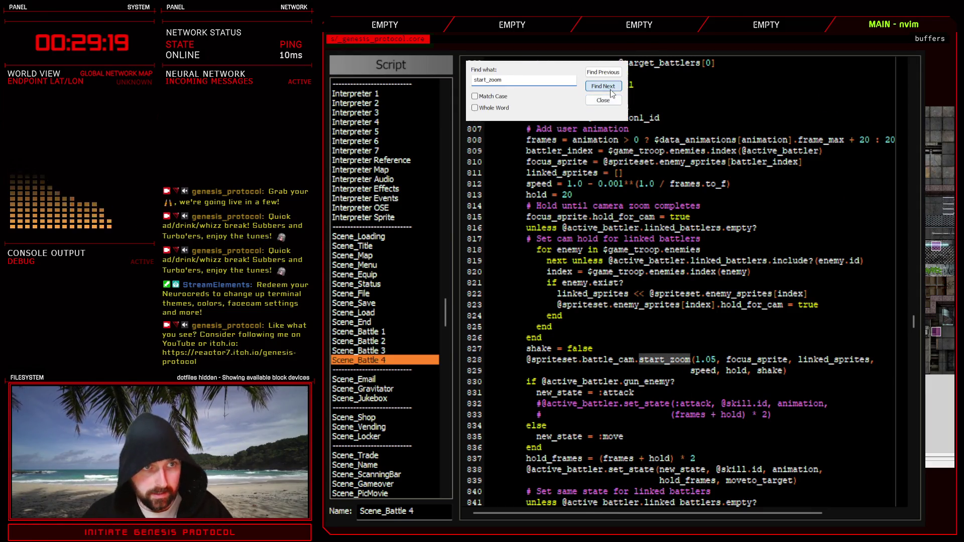
{"action": "left_click", "coordinate": [602, 86]}
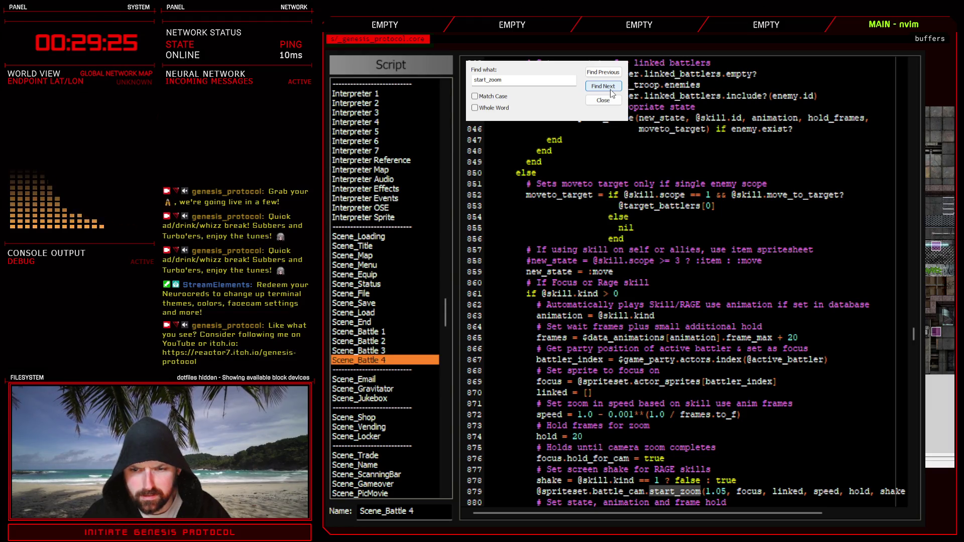
{"action": "left_click", "coordinate": [611, 91]}
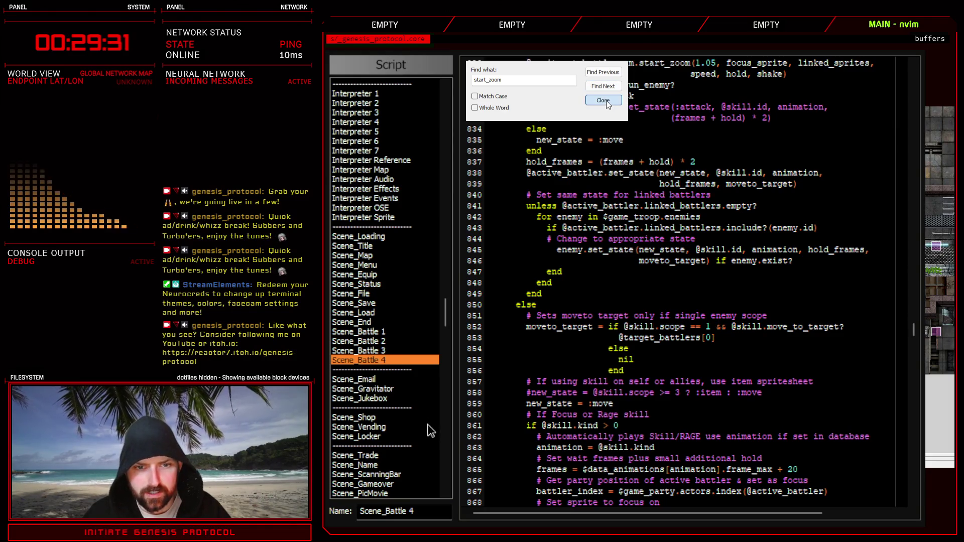
Find start_zoom across all scripts, jump to the Scene_Battle 4 call, and playtest with F12.
{"action": "key", "text": "ctrl+shift+f"}
{"action": "type", "text": "start_zoom"}
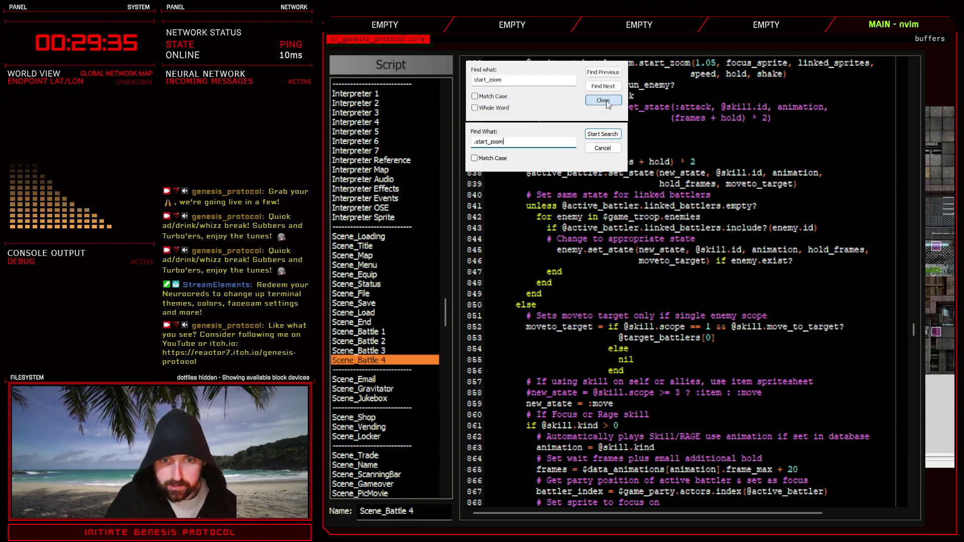
{"action": "key", "text": "Return"}
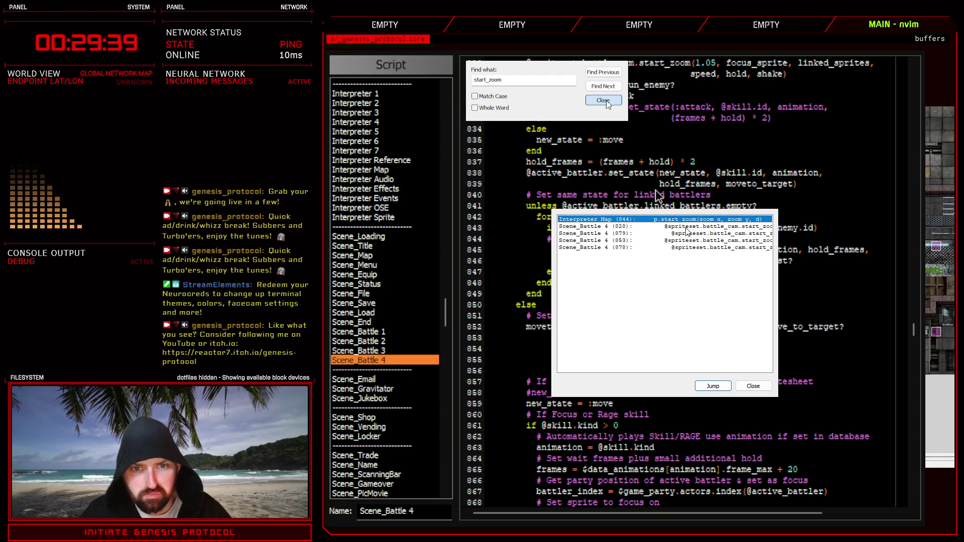
{"action": "double_click", "coordinate": [689, 240]}
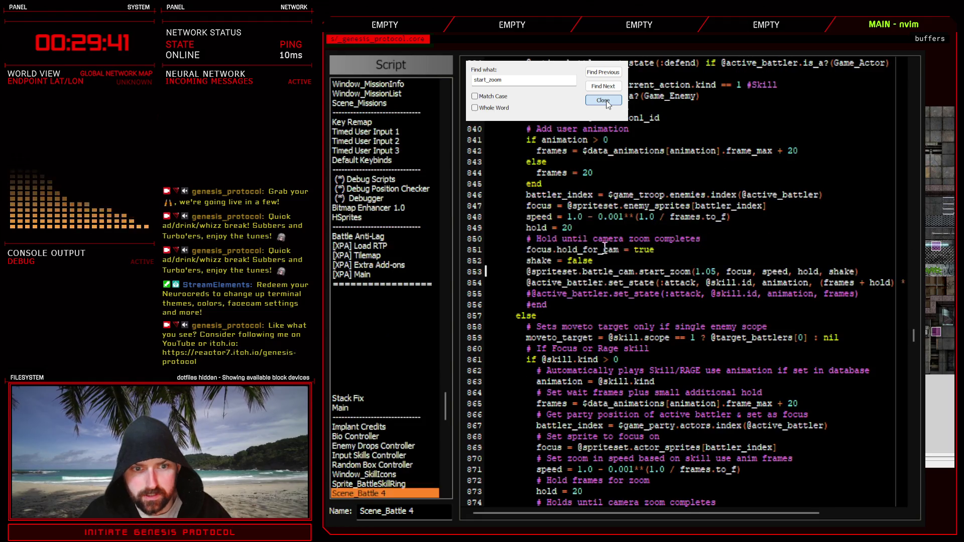
{"action": "key", "text": "F12"}
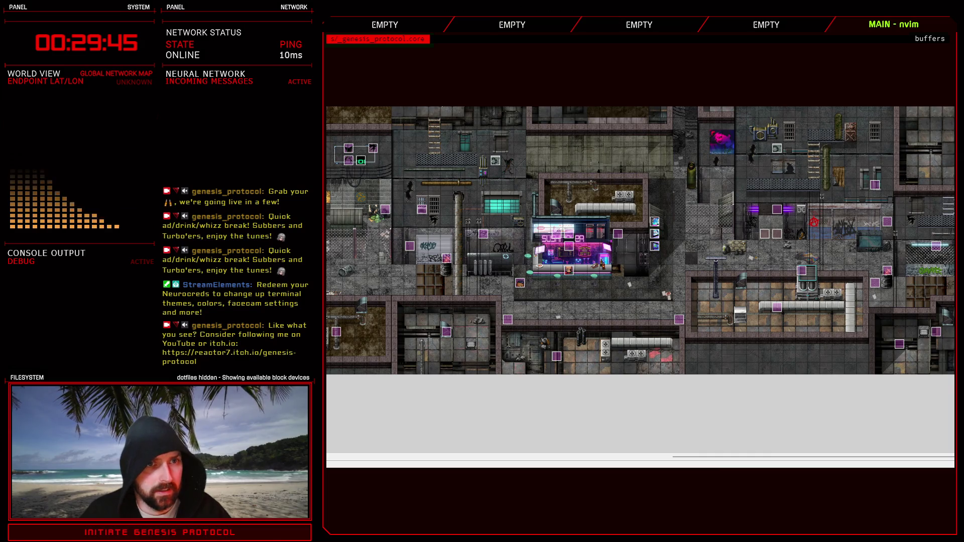
Battle-test the troop from the Database, quit the battle, close the Database and reopen the Script Editor.
{"action": "key", "text": "F9"}
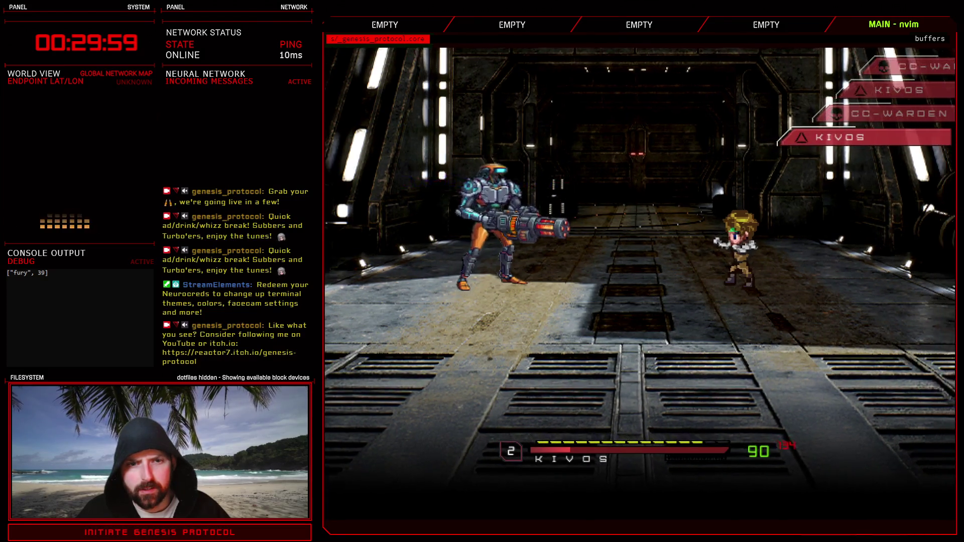
{"action": "key", "text": "Escape"}
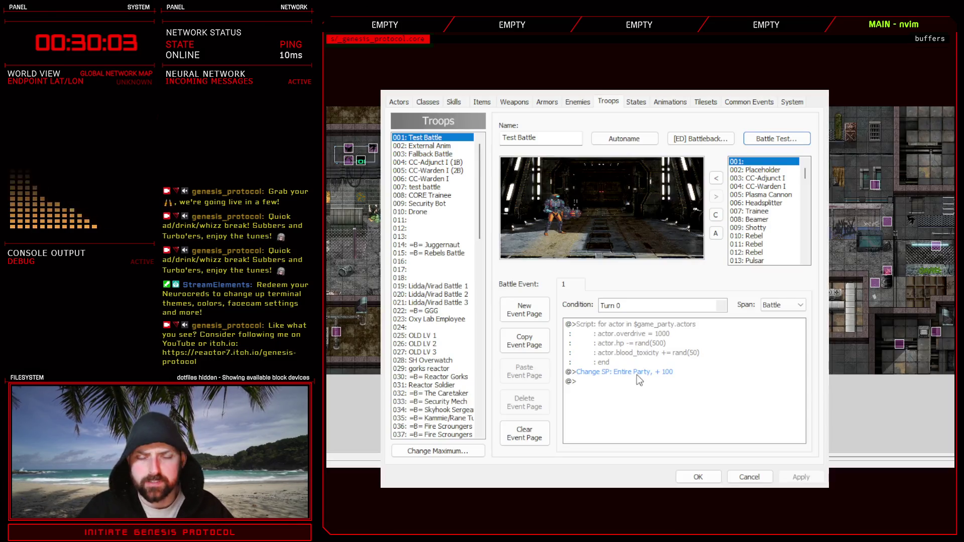
{"action": "left_click", "coordinate": [695, 476]}
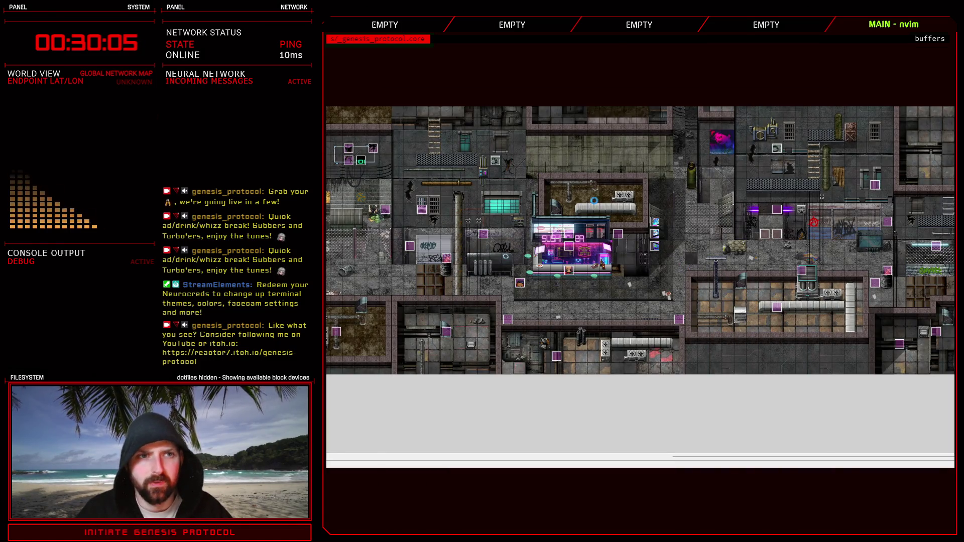
{"action": "key", "text": "F11"}
{"action": "left_click_drag", "start_coordinate": [448, 241], "coordinate": [446, 151]}
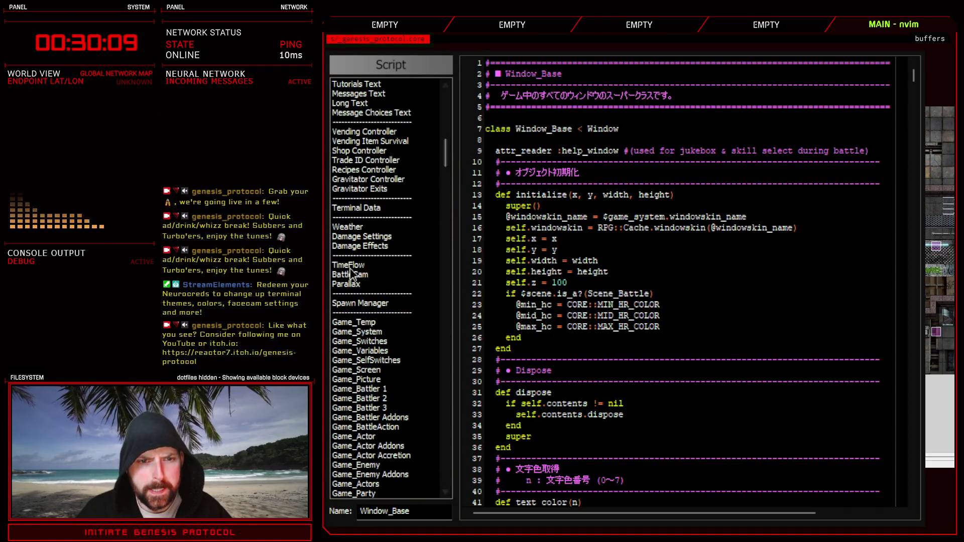
Open BattleCam and read through its start_zoom and update methods around the line 137 sprite reset.
{"action": "left_click", "coordinate": [353, 274]}
{"action": "scroll", "coordinate": [501, 400], "scroll_direction": "down", "scroll_amount": 20}
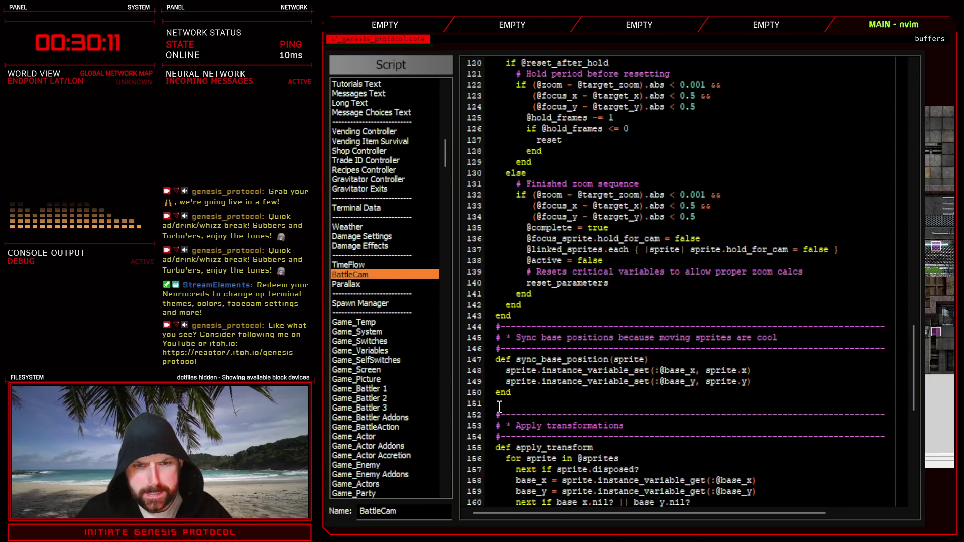
{"action": "mouse_move", "coordinate": [526, 381]}
{"action": "left_mouse_down"}
{"action": "mouse_move", "coordinate": [857, 385]}
{"action": "mouse_move", "coordinate": [613, 384]}
{"action": "left_mouse_up"}
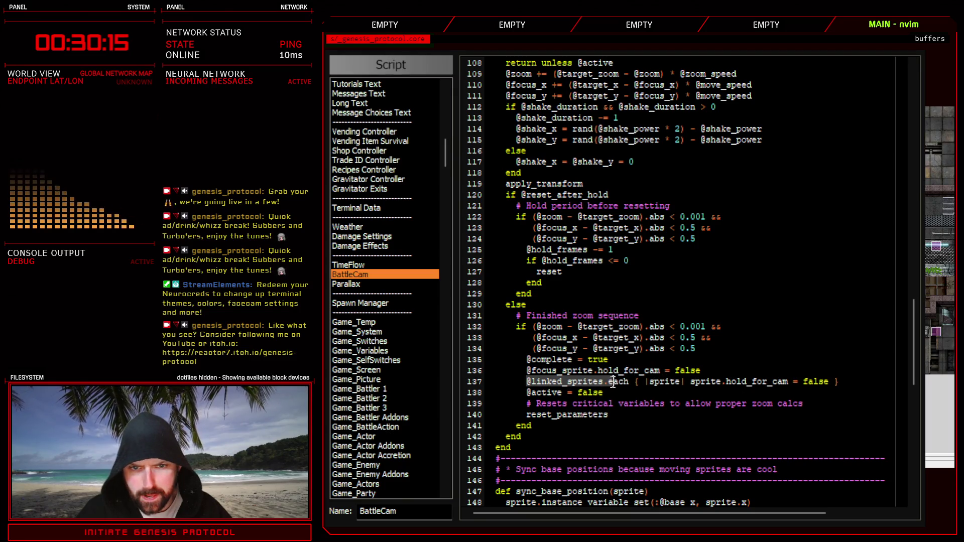
{"action": "double_click", "coordinate": [660, 381]}
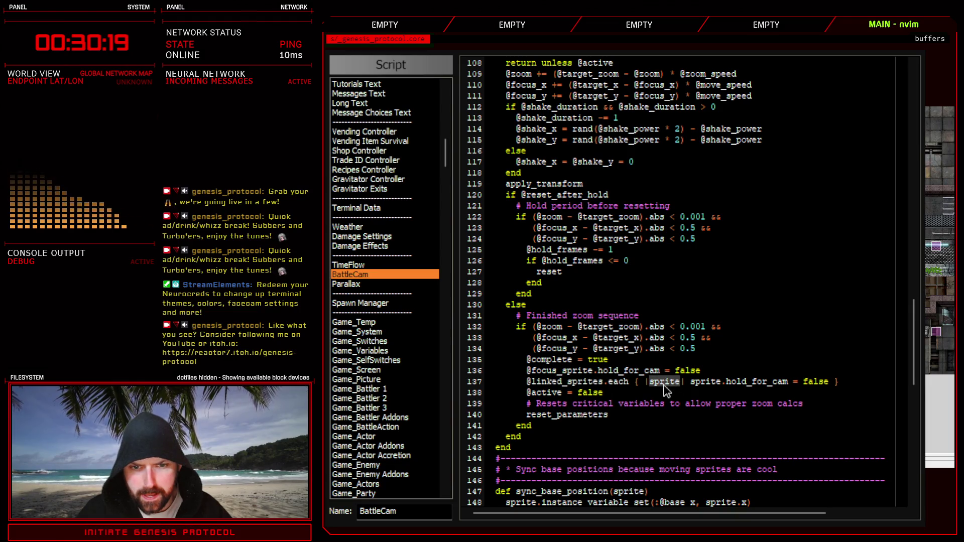
{"action": "scroll", "coordinate": [663, 386], "scroll_direction": "up", "scroll_amount": 8}
{"action": "scroll", "coordinate": [665, 390], "scroll_direction": "up", "scroll_amount": 12}
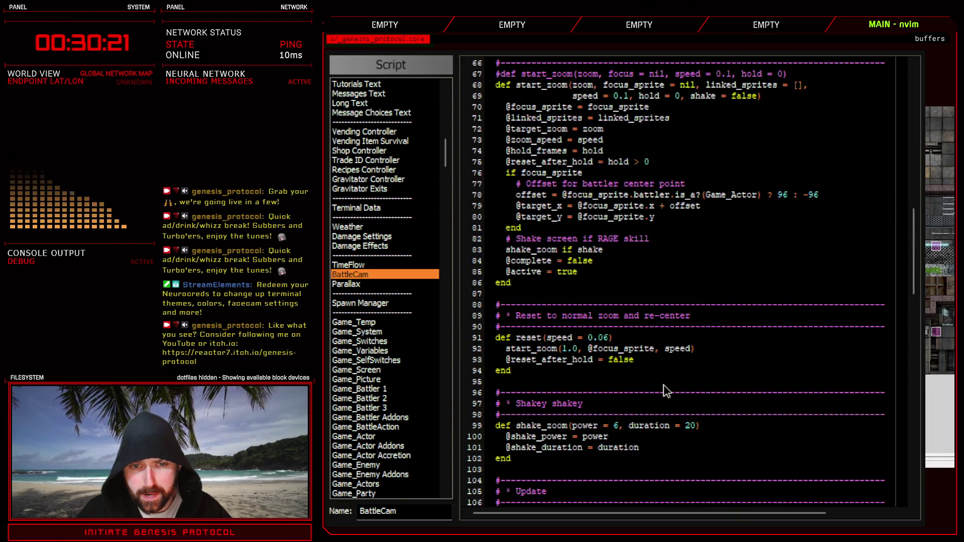
{"action": "scroll", "coordinate": [665, 390], "scroll_direction": "up", "scroll_amount": 14}
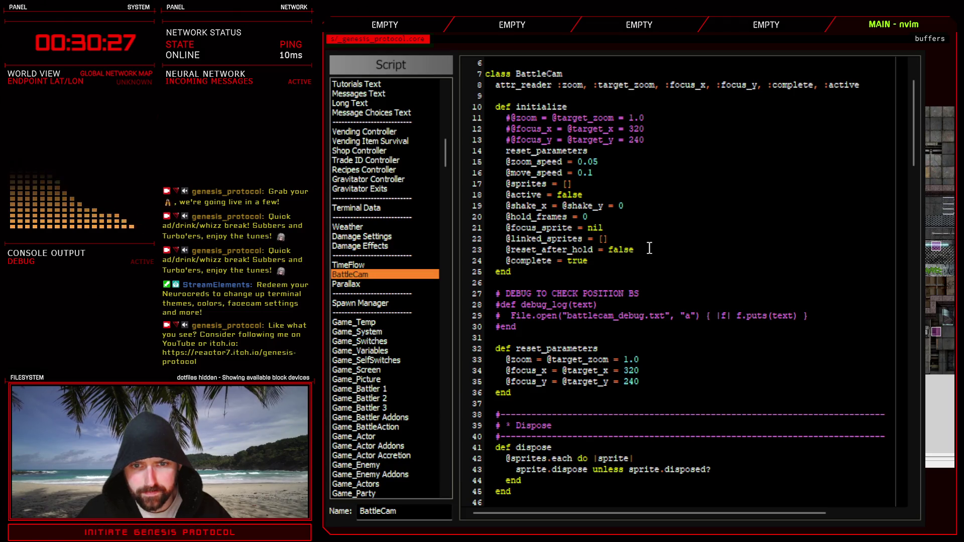
{"action": "scroll", "coordinate": [655, 366], "scroll_direction": "down", "scroll_amount": 8}
{"action": "scroll", "coordinate": [656, 366], "scroll_direction": "down", "scroll_amount": 8}
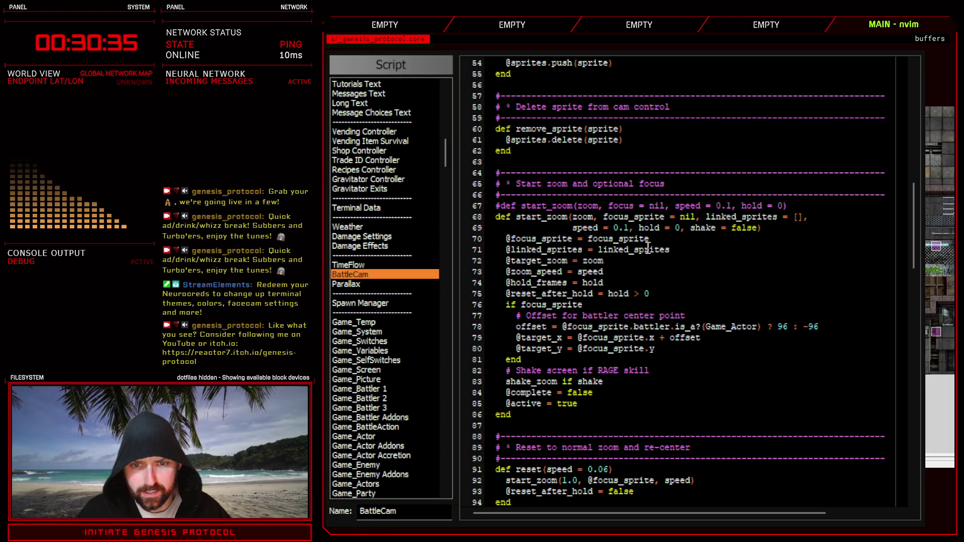
{"action": "scroll", "coordinate": [666, 281], "scroll_direction": "down", "scroll_amount": 8}
{"action": "scroll", "coordinate": [674, 385], "scroll_direction": "down", "scroll_amount": 10}
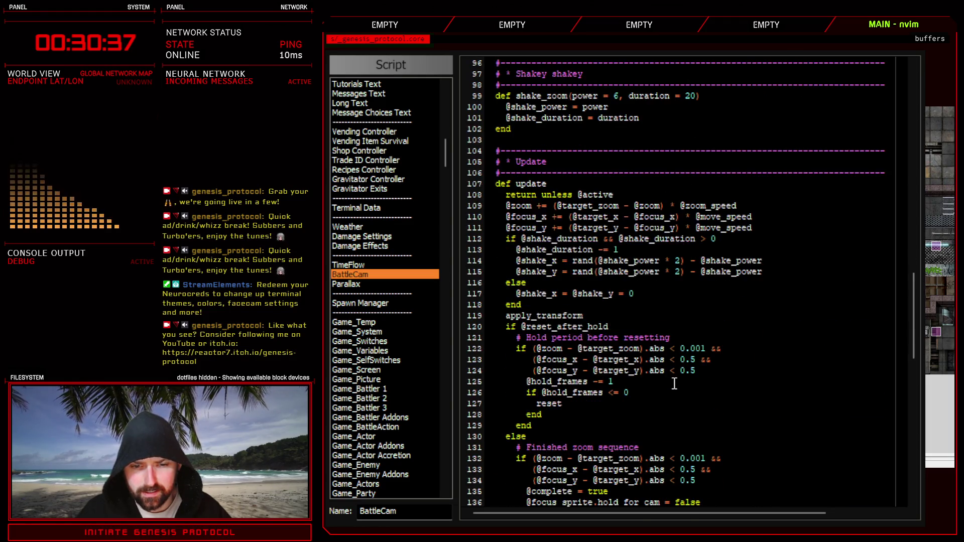
{"action": "scroll", "coordinate": [675, 384], "scroll_direction": "down", "scroll_amount": 2}
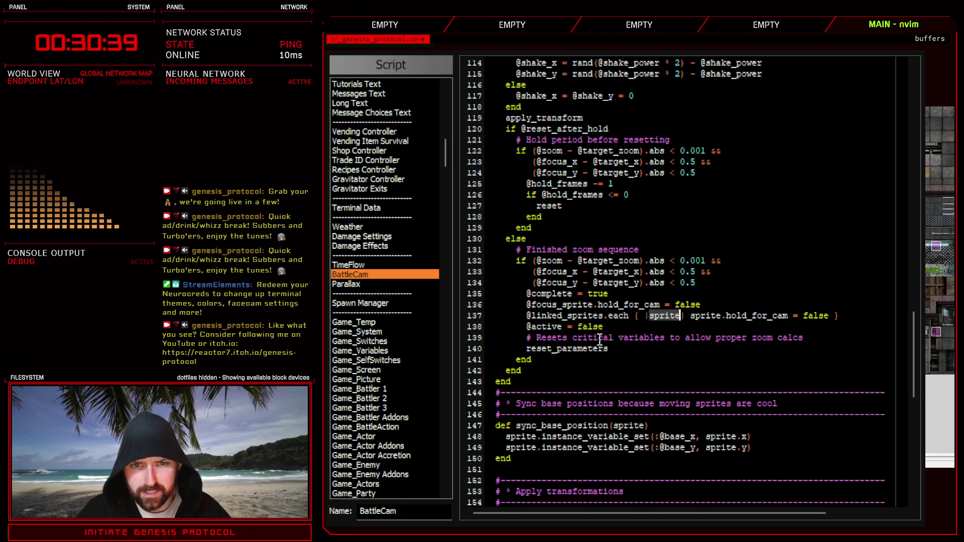
{"action": "scroll", "coordinate": [647, 375], "scroll_direction": "up", "scroll_amount": 4}
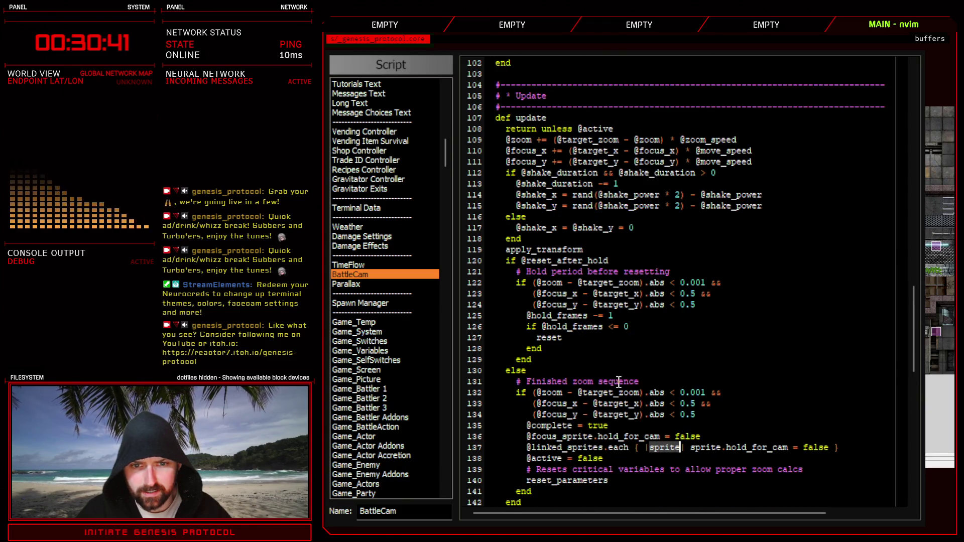
{"action": "scroll", "coordinate": [619, 381], "scroll_direction": "down", "scroll_amount": 4}
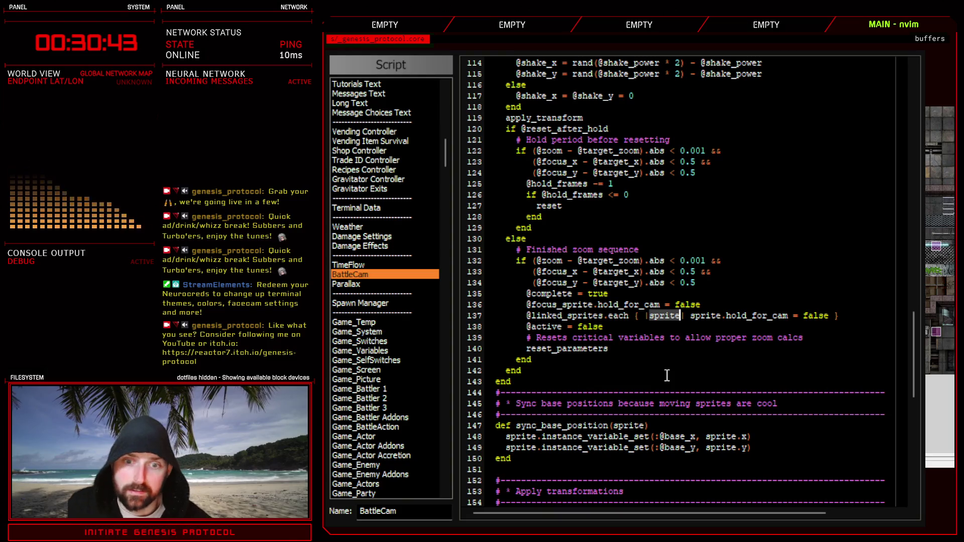
Start renaming line 137's block variable from sprite to s.
{"action": "double_click", "coordinate": [576, 315]}
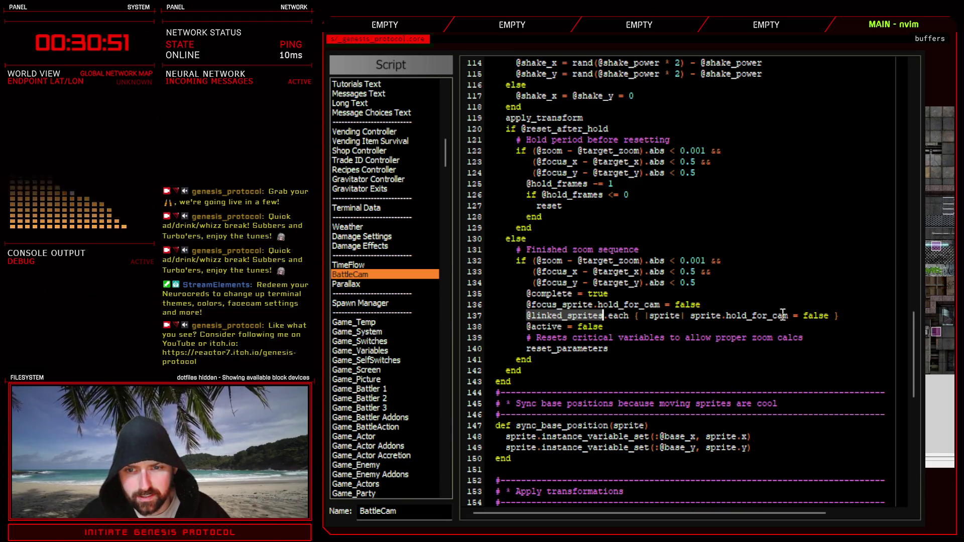
{"action": "left_click", "coordinate": [837, 312]}
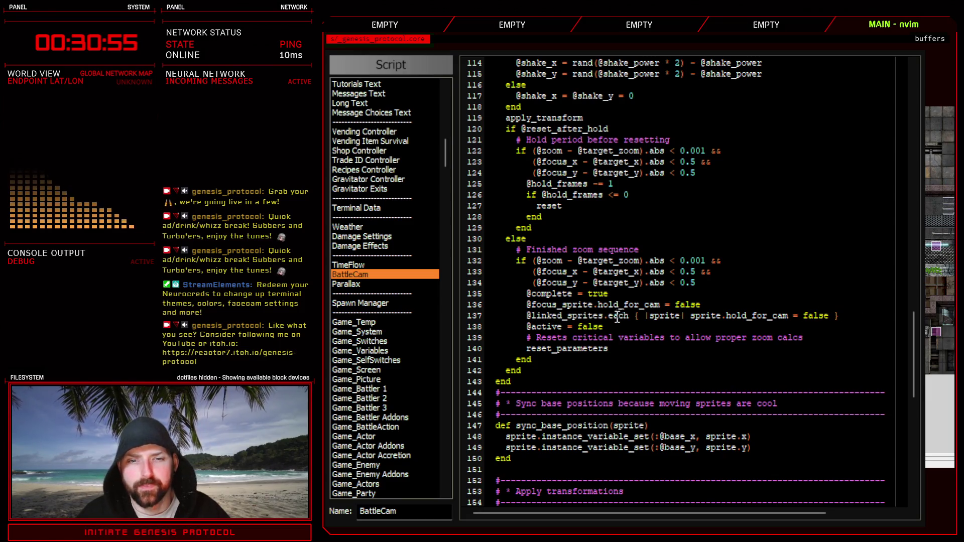
{"action": "double_click", "coordinate": [580, 315]}
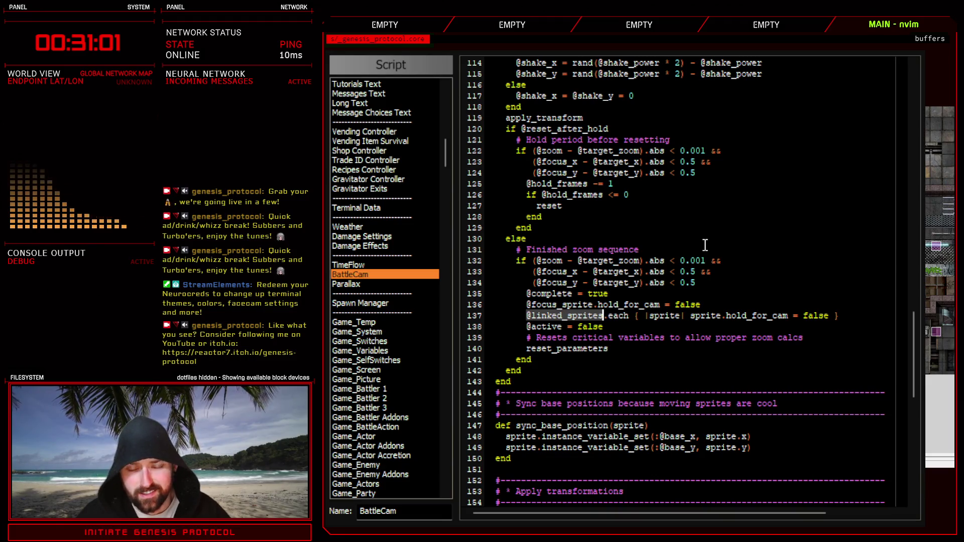
{"action": "type", "text": "ciws"}
{"action": "key", "text": "Escape"}
Finish renaming sprite to s in the body of line 137's block.
{"action": "left_click", "coordinate": [698, 316]}
{"action": "type", "text": "ciws"}
{"action": "key", "text": "Escape"}
{"action": "key", "text": "A"}
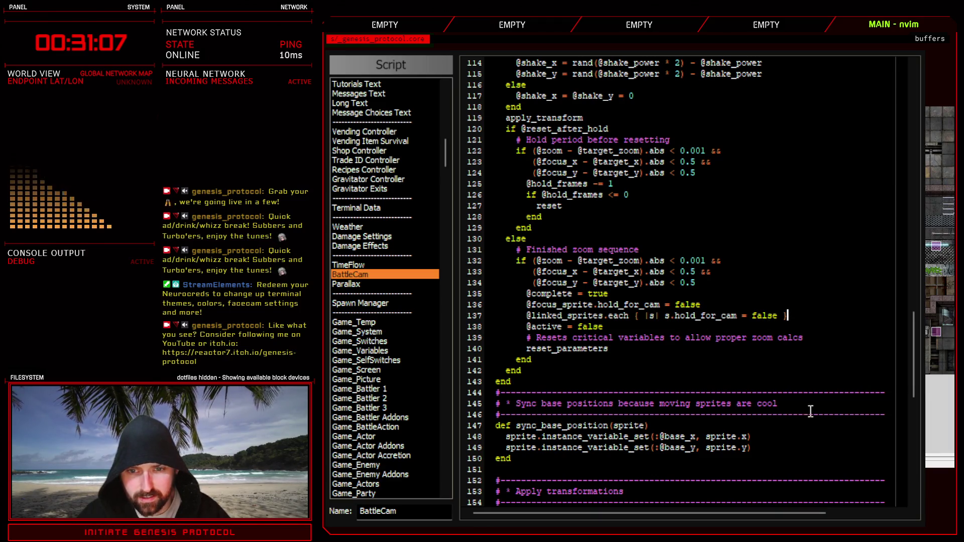
{"action": "scroll", "coordinate": [633, 349], "scroll_direction": "up", "scroll_amount": 8}
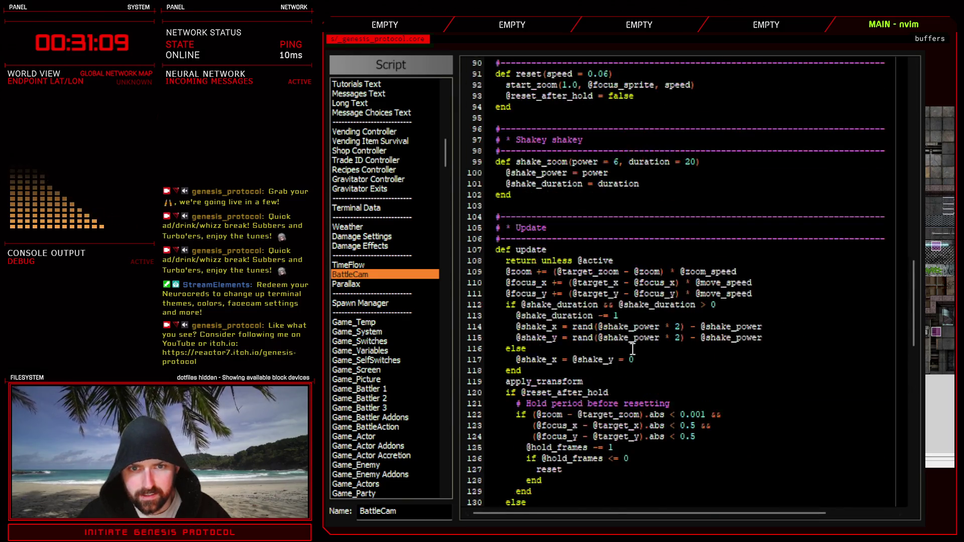
{"action": "scroll", "coordinate": [633, 348], "scroll_direction": "up", "scroll_amount": 8}
{"action": "scroll", "coordinate": [633, 349], "scroll_direction": "up", "scroll_amount": 2}
{"action": "left_click", "coordinate": [681, 186]}
{"action": "type", "text": "o"}
{"action": "type", "text": "puts@"}
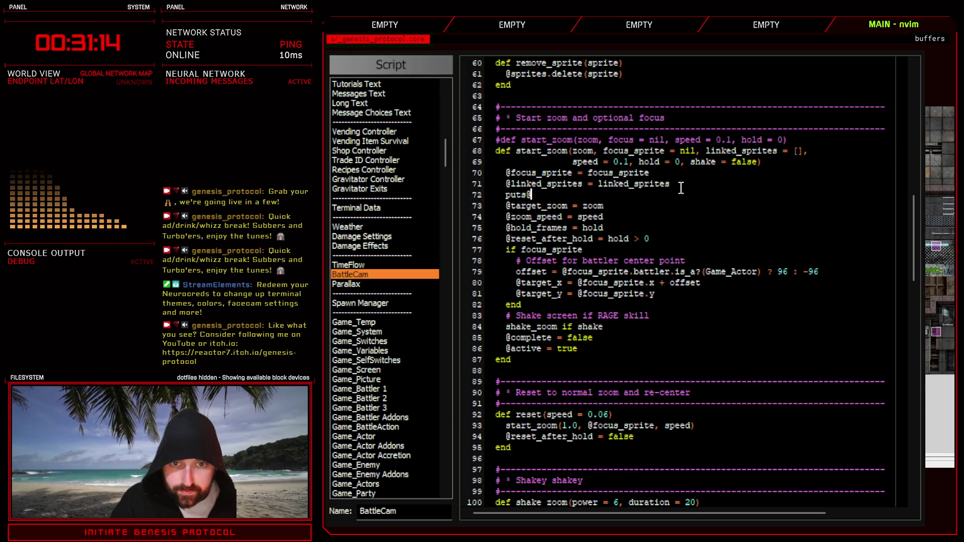
{"action": "key", "text": "BackSpace"}
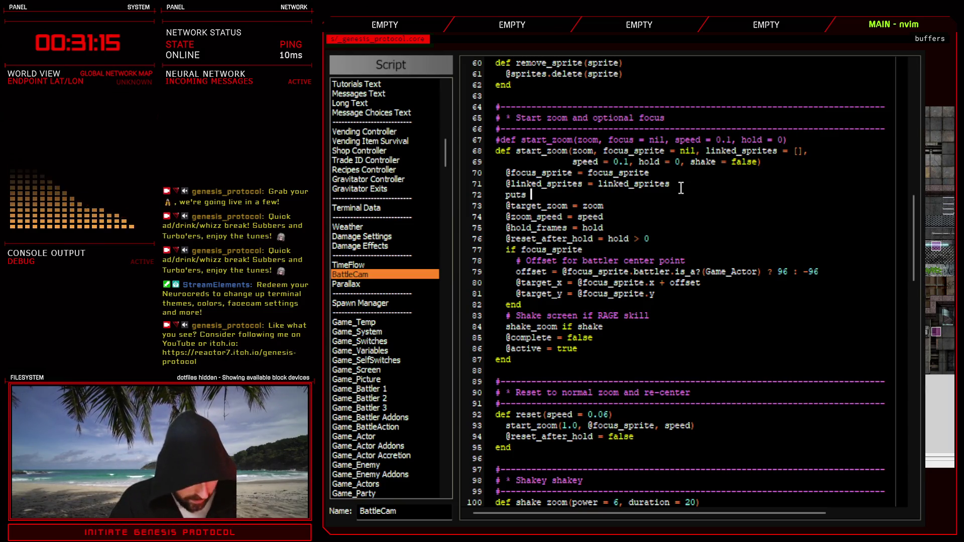
{"action": "type", "text": "linked_sprites"}
{"action": "key", "text": "F12"}
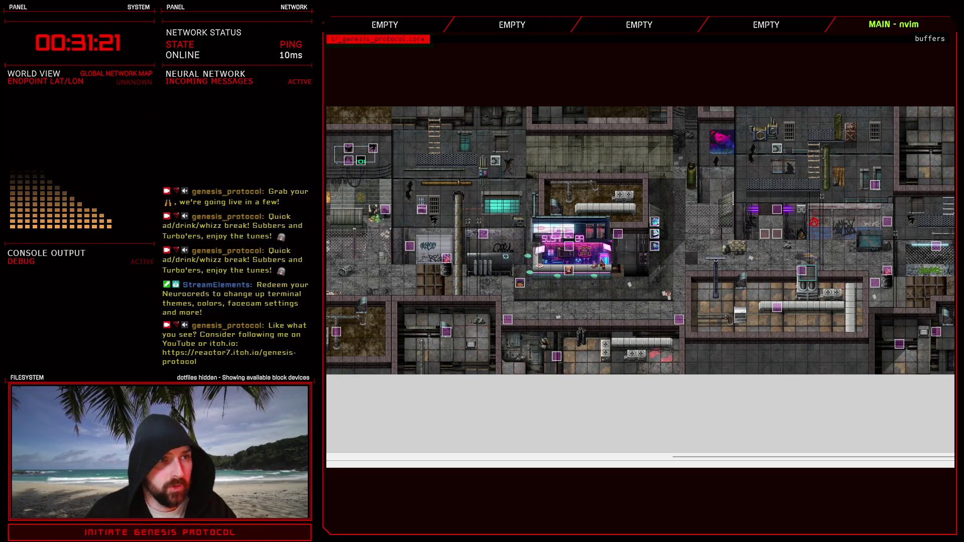
Run a Troops battle test, close it and the Database, and reopen the Script Editor on BattleCam.
{"action": "key", "text": "F9"}
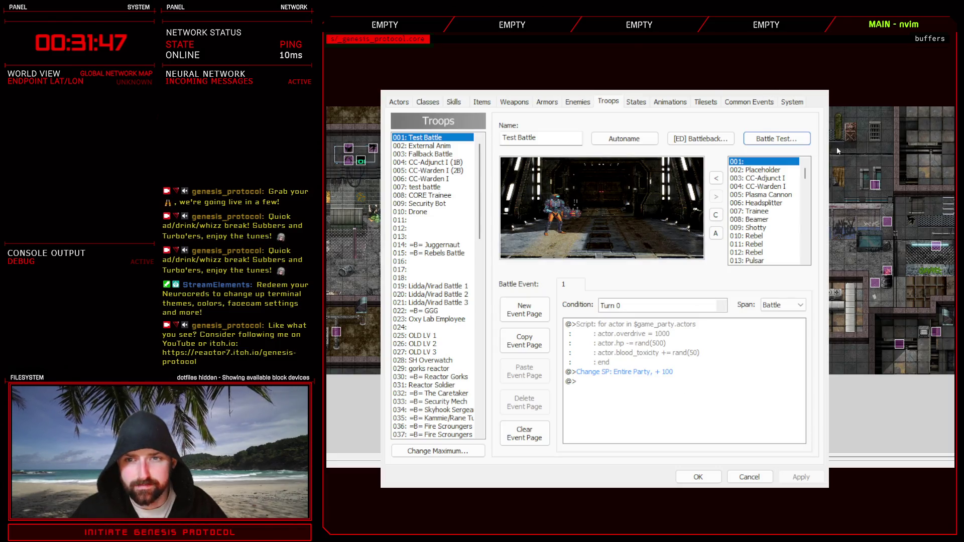
{"action": "key", "text": "Escape"}
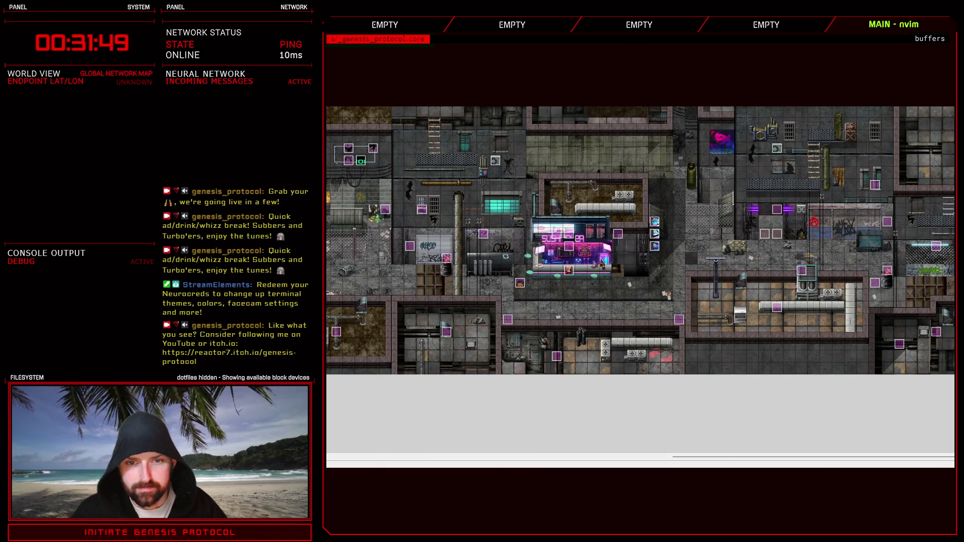
{"action": "key", "text": "F11"}
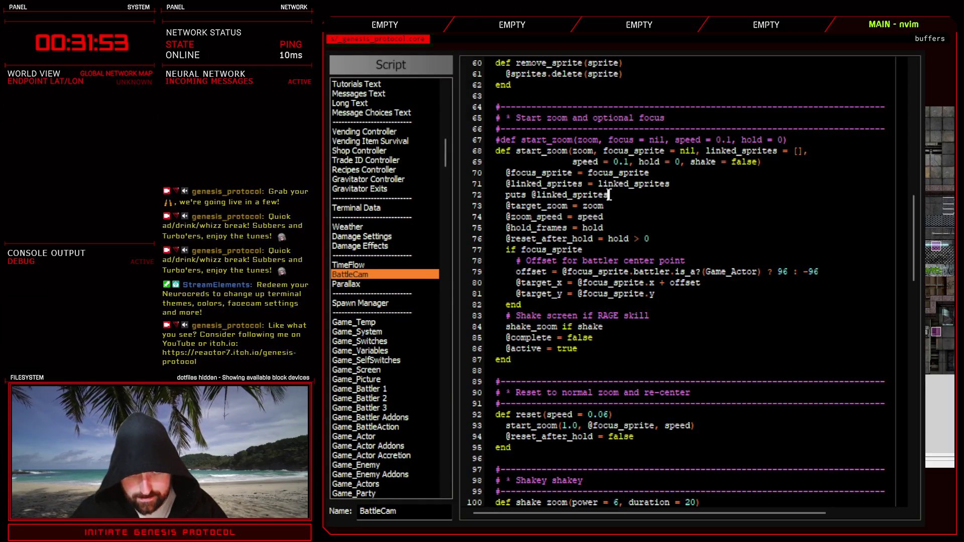
{"action": "left_click_drag", "start_coordinate": [608, 194], "coordinate": [484, 195]}
{"action": "key", "text": "Delete"}
{"action": "scroll", "coordinate": [591, 407], "scroll_direction": "down", "scroll_amount": 18}
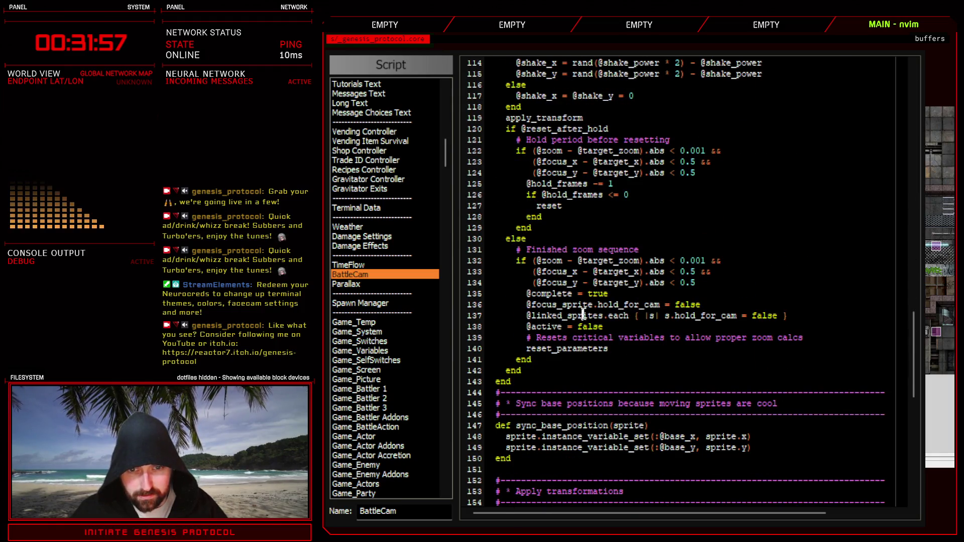
{"action": "double_click", "coordinate": [583, 315]}
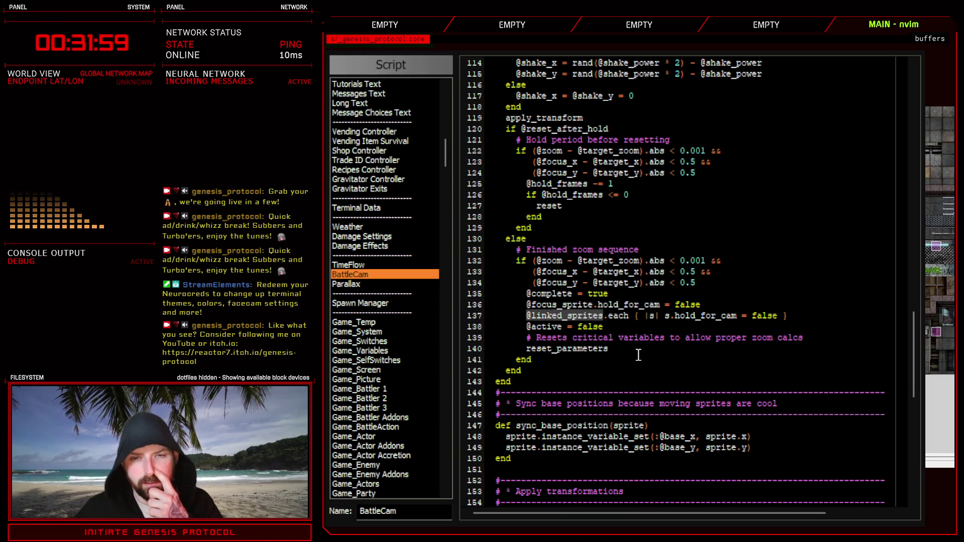
{"action": "left_click_drag", "start_coordinate": [913, 346], "coordinate": [922, 100]}
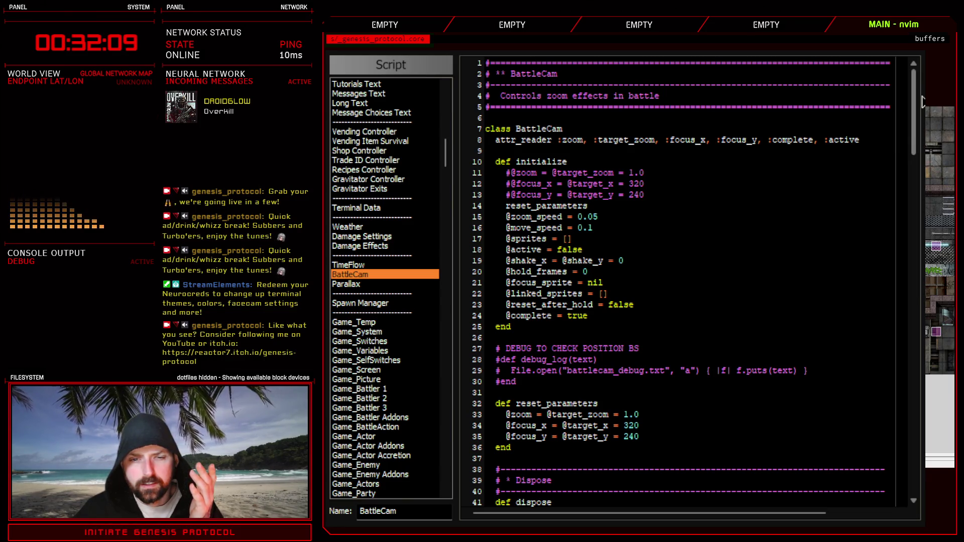
{"action": "left_click", "coordinate": [551, 298]}
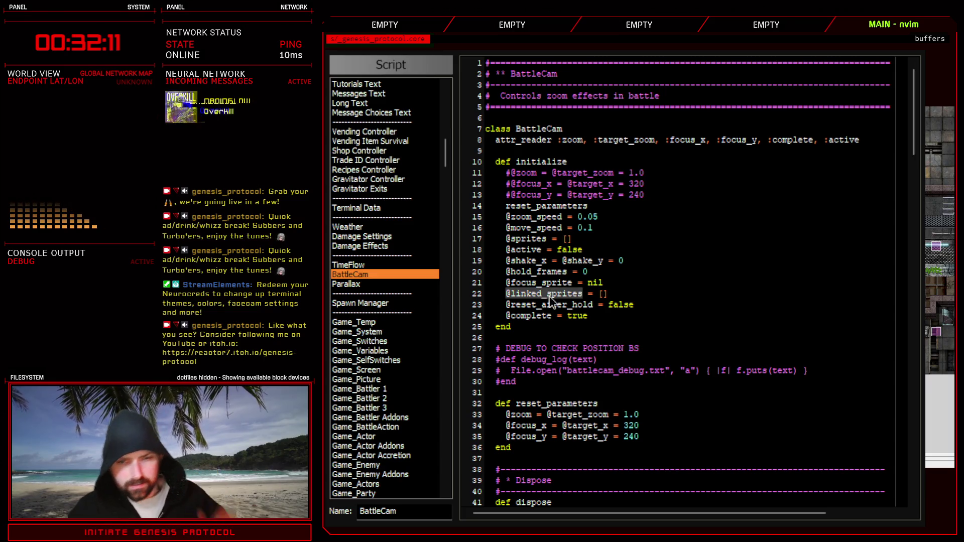
{"action": "key", "text": "ctrl+f"}
{"action": "left_click", "coordinate": [611, 87]}
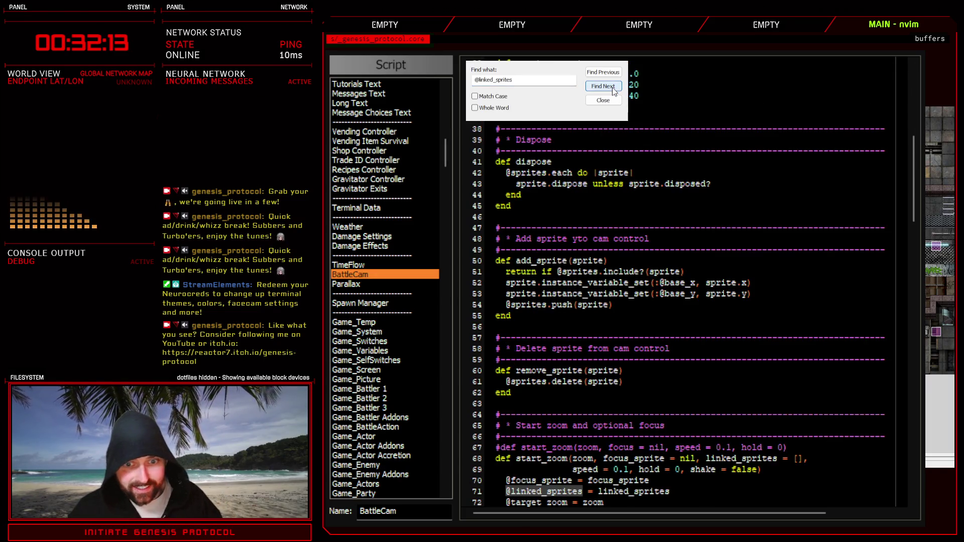
{"action": "scroll", "coordinate": [697, 456], "scroll_direction": "down", "scroll_amount": 4}
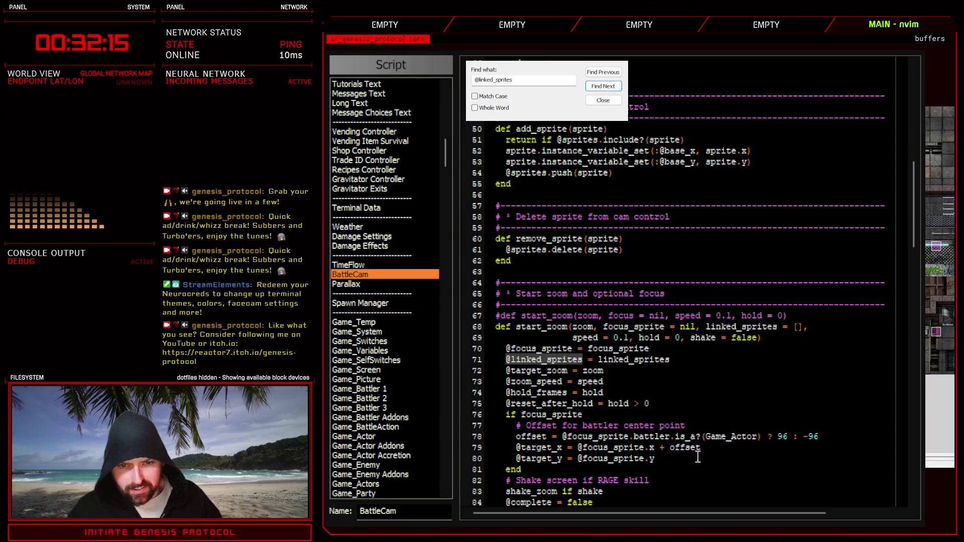
{"action": "scroll", "coordinate": [693, 432], "scroll_direction": "down", "scroll_amount": 2}
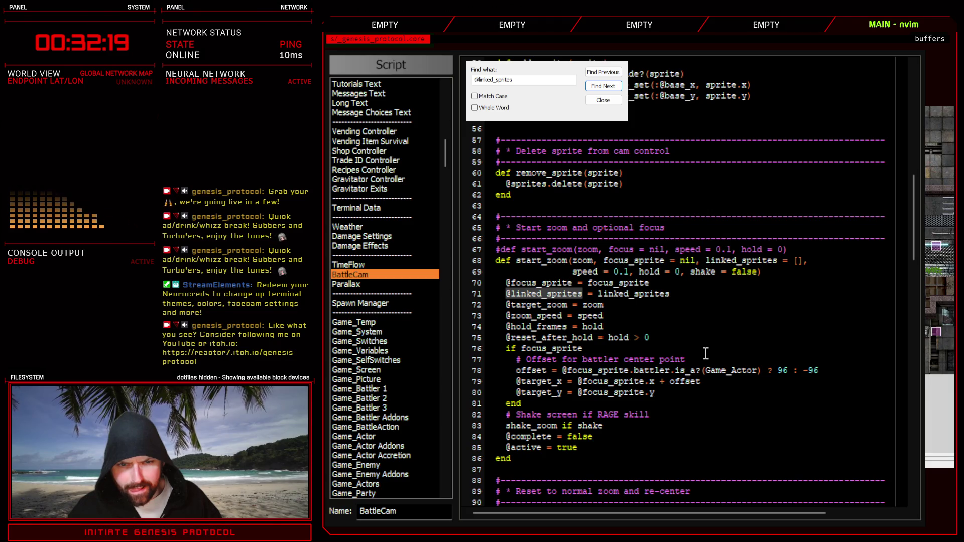
{"action": "key", "text": "Return"}
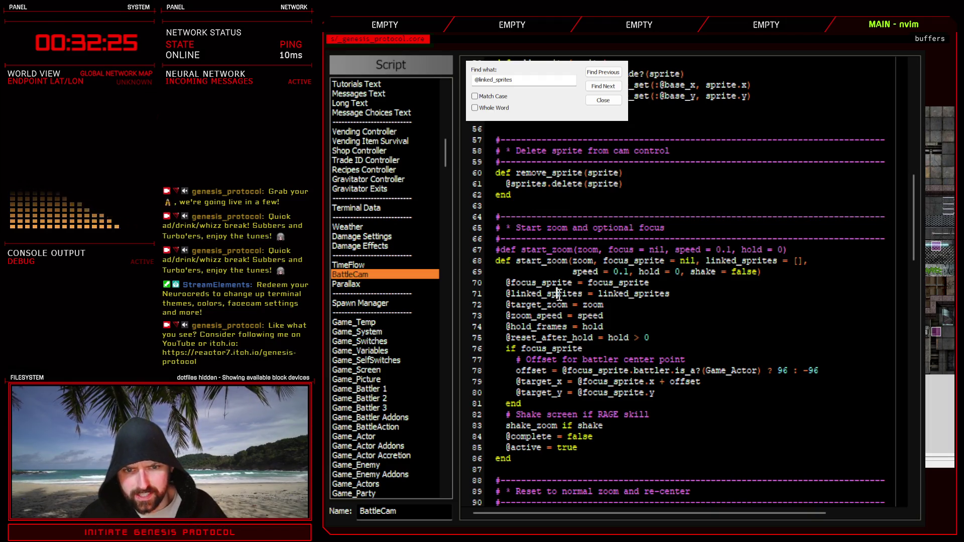
{"action": "left_click", "coordinate": [612, 89]}
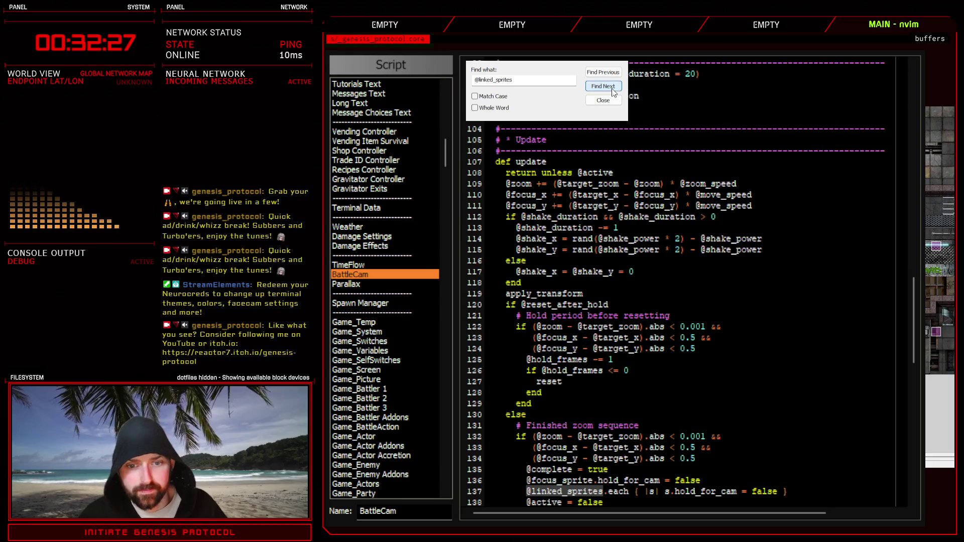
{"action": "left_click", "coordinate": [611, 90]}
{"action": "left_click", "coordinate": [611, 89]}
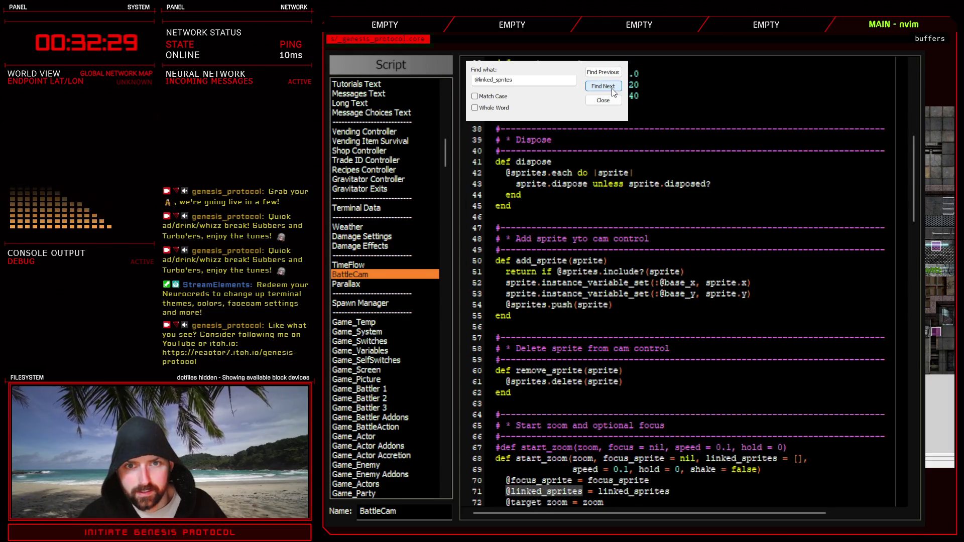
{"action": "left_click", "coordinate": [611, 88]}
{"action": "scroll", "coordinate": [561, 370], "scroll_direction": "down", "scroll_amount": 4}
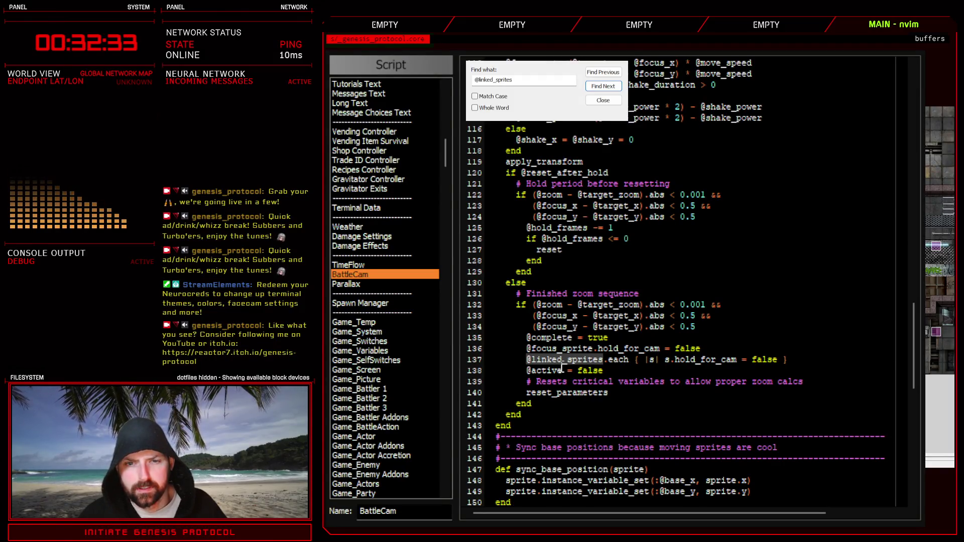
Rename line 137's block variable s to linked in both places and playtest with F12.
{"action": "left_click", "coordinate": [649, 360]}
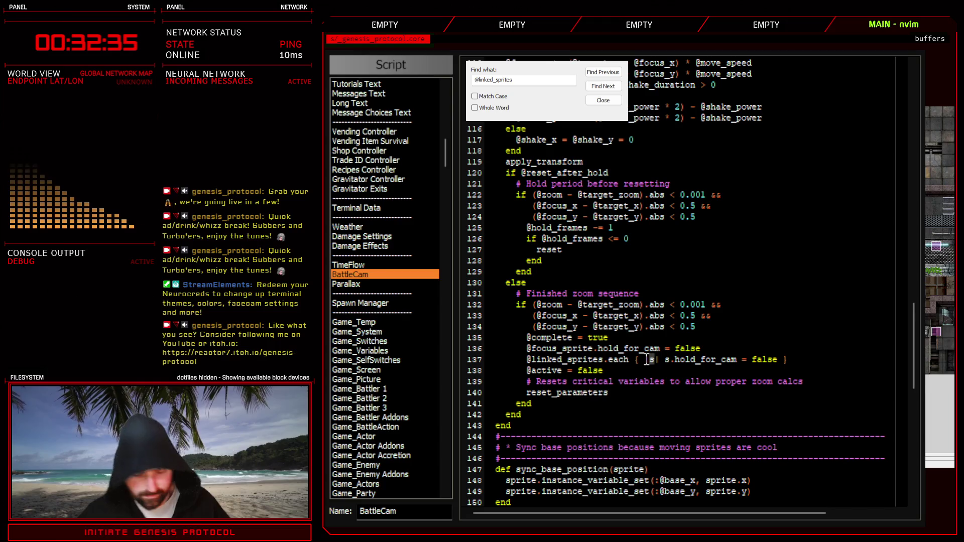
{"action": "key", "text": "BackSpace"}
{"action": "type", "text": "linked"}
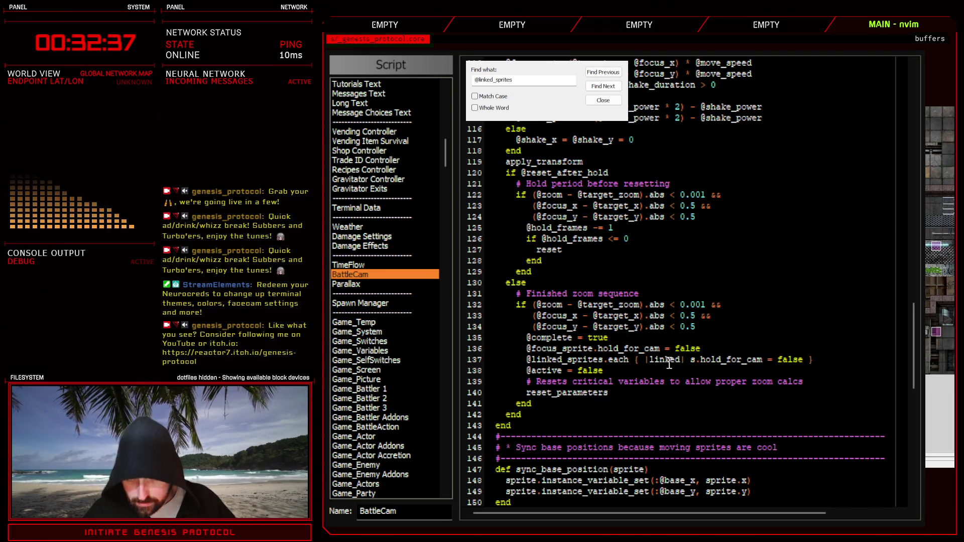
{"action": "left_click", "coordinate": [693, 360]}
{"action": "key", "text": "BackSpace"}
{"action": "type", "text": "linked"}
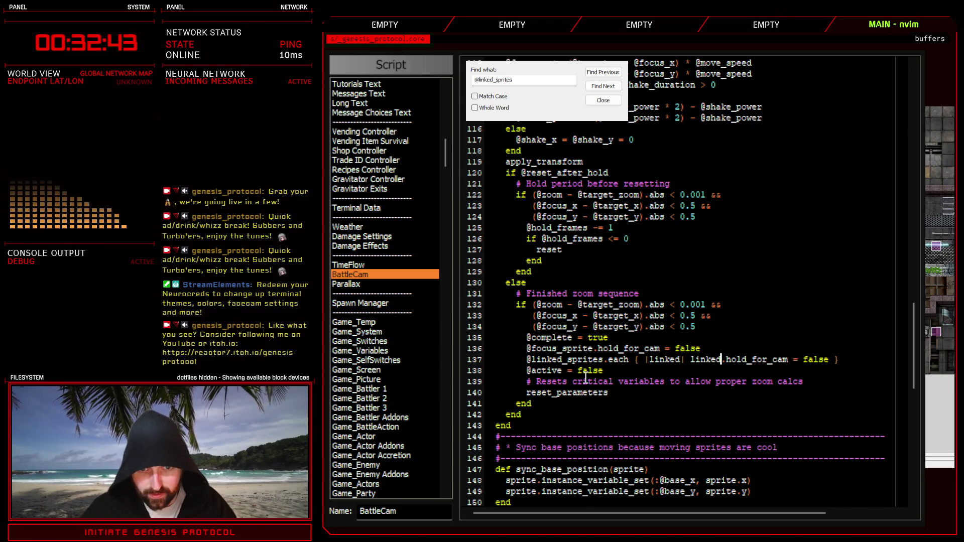
{"action": "key", "text": "F12"}
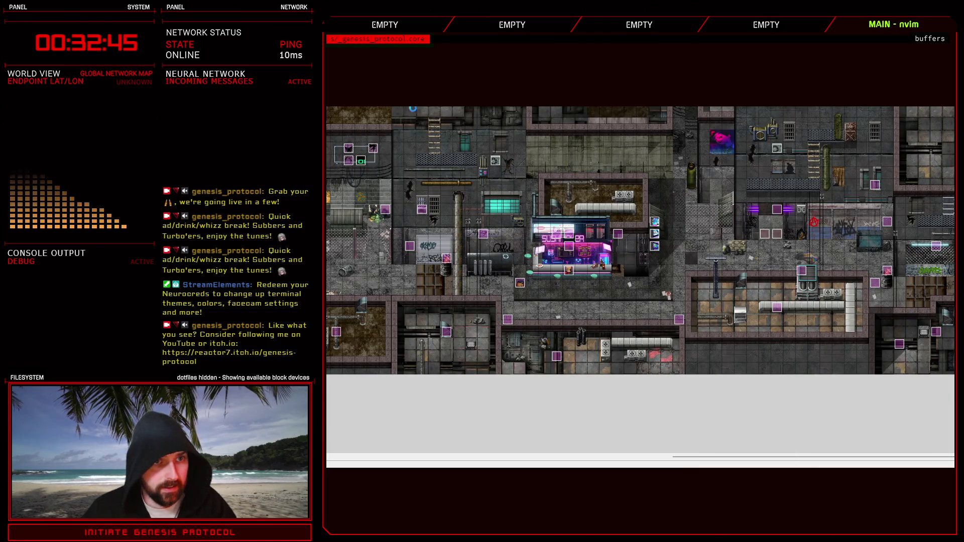
{"action": "key", "text": "alt+F4"}
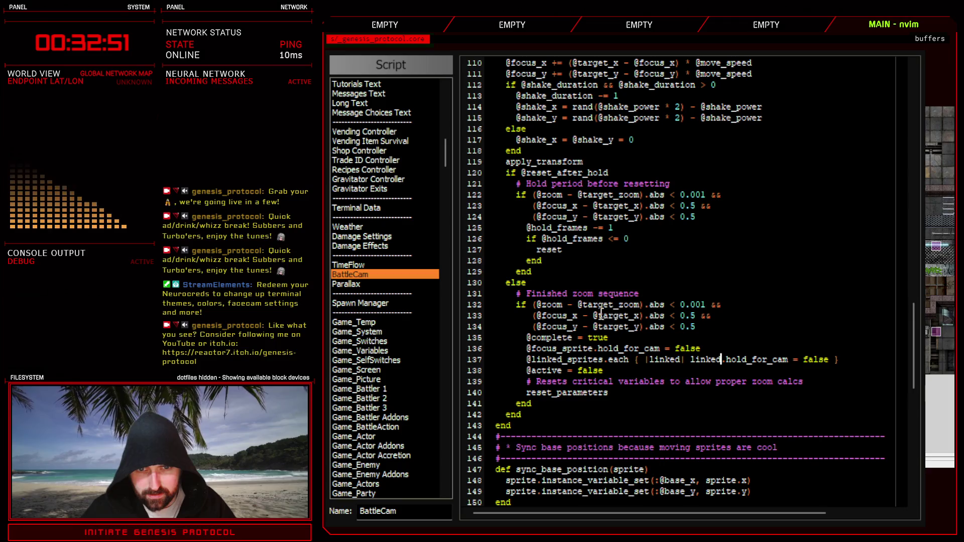
{"action": "left_click", "coordinate": [622, 338]}
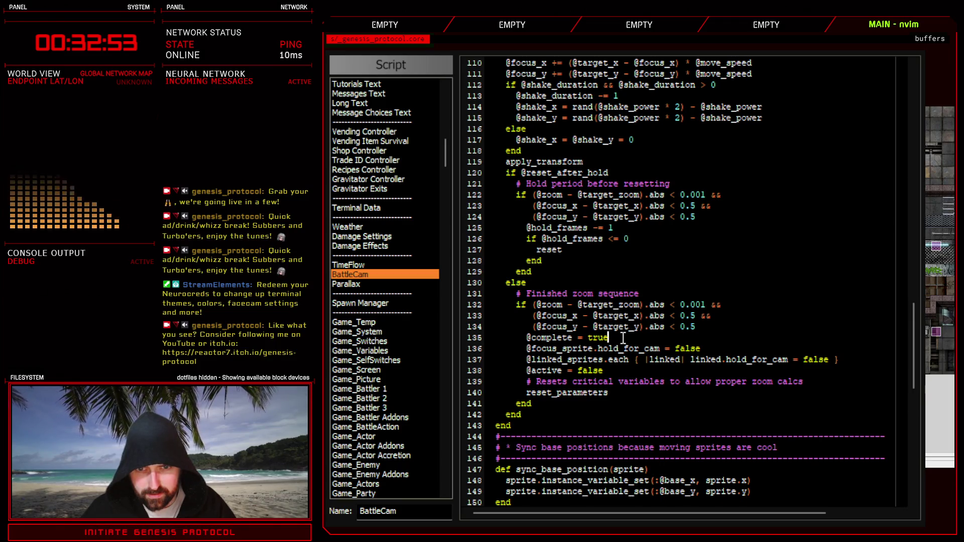
{"action": "left_click", "coordinate": [714, 348]}
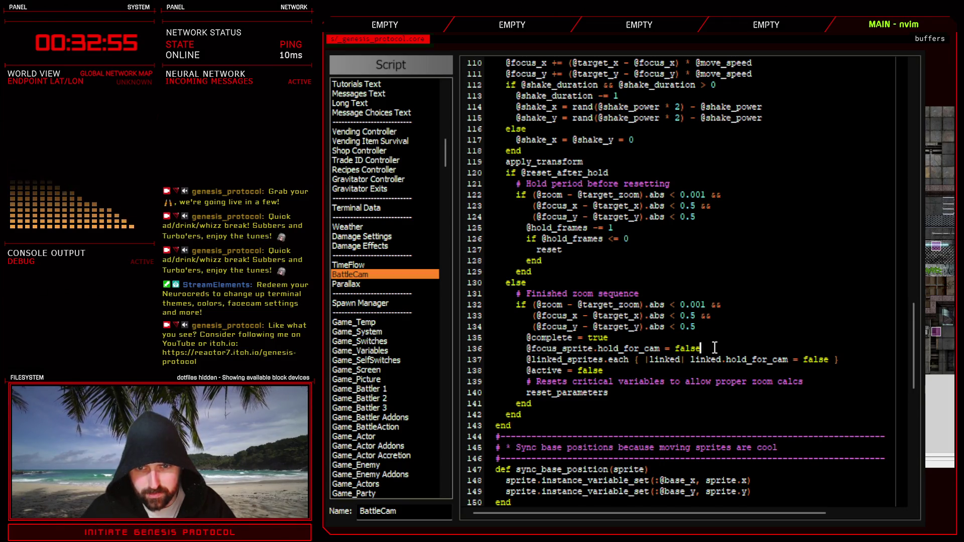
{"action": "left_click_drag", "start_coordinate": [715, 347], "coordinate": [531, 348]}
{"action": "left_click_drag", "start_coordinate": [828, 359], "coordinate": [526, 359]}
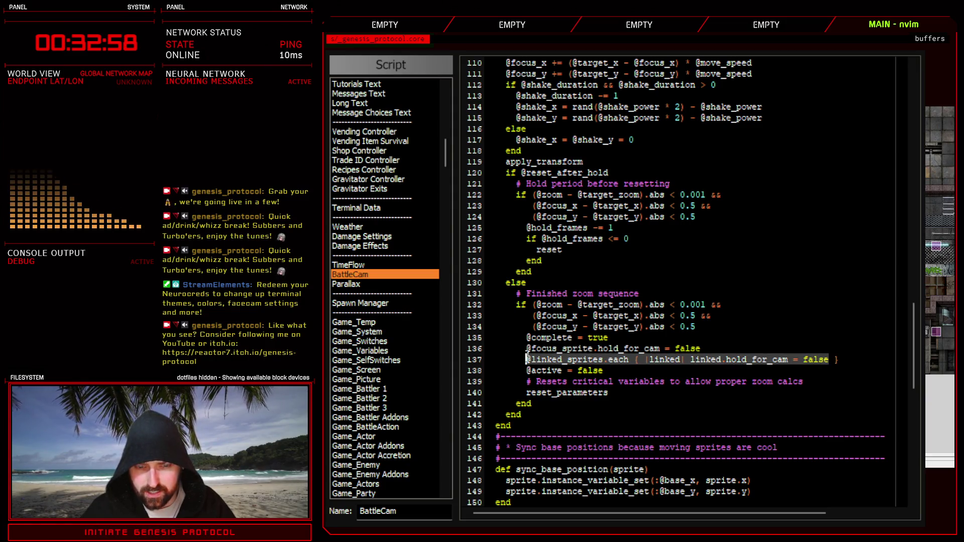
{"action": "left_click", "coordinate": [724, 360]}
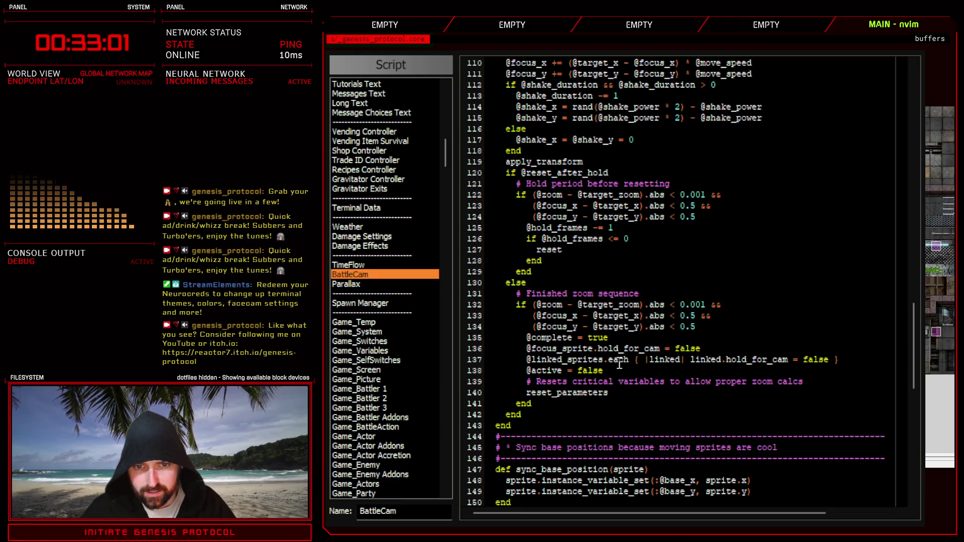
{"action": "double_click", "coordinate": [587, 360]}
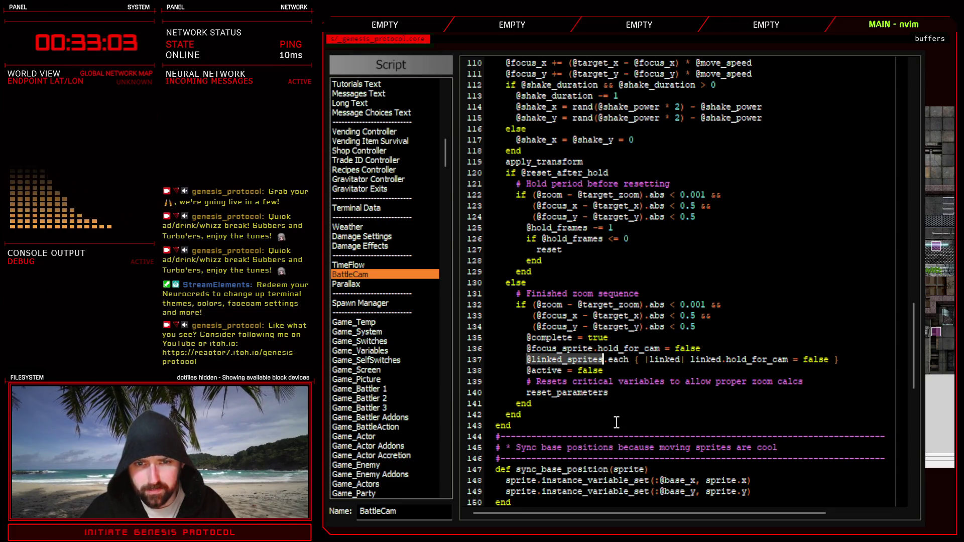
{"action": "key", "text": "alt+Tab"}
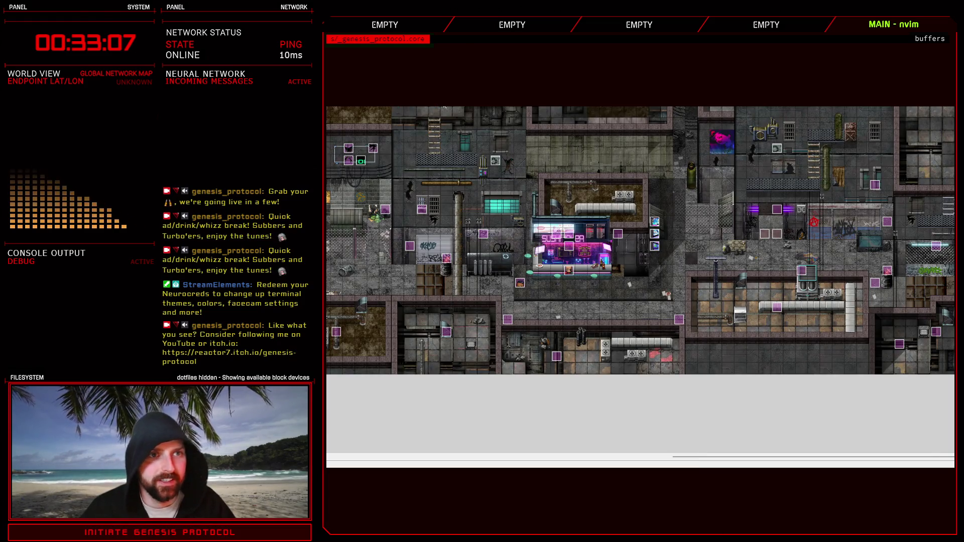
Battle-test the Test Battle troop twice, engaging the robot enemy in the second run.
{"action": "key", "text": "alt+Tab"}
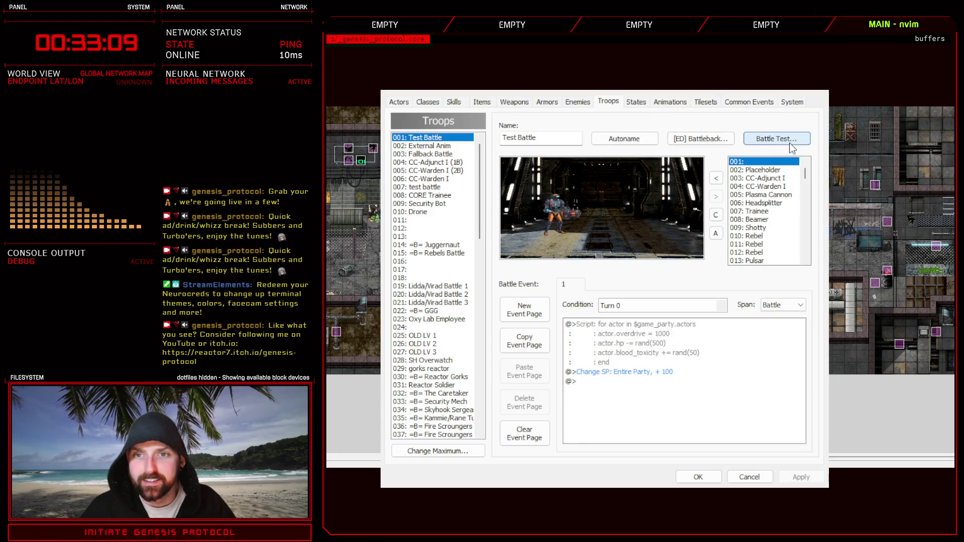
{"action": "left_click", "coordinate": [776, 138]}
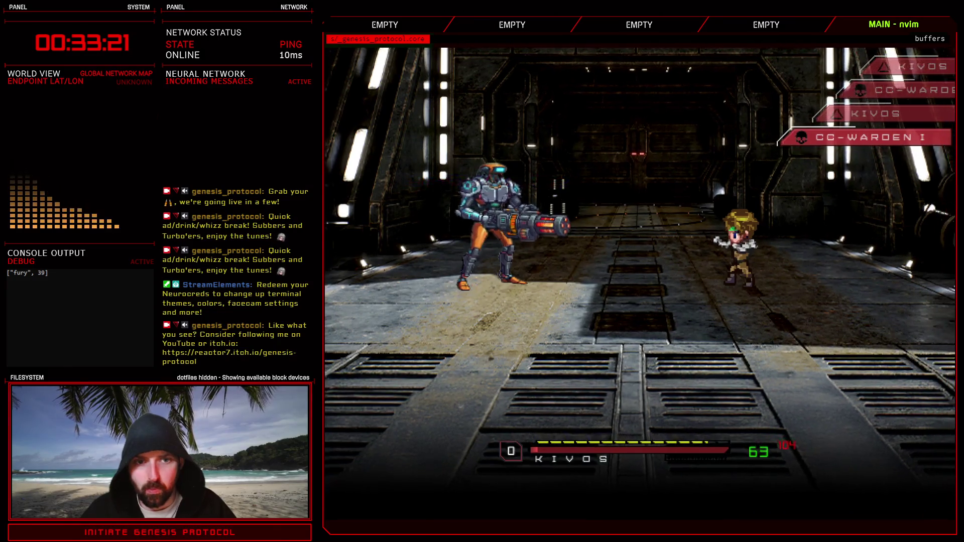
{"action": "key", "text": "Escape"}
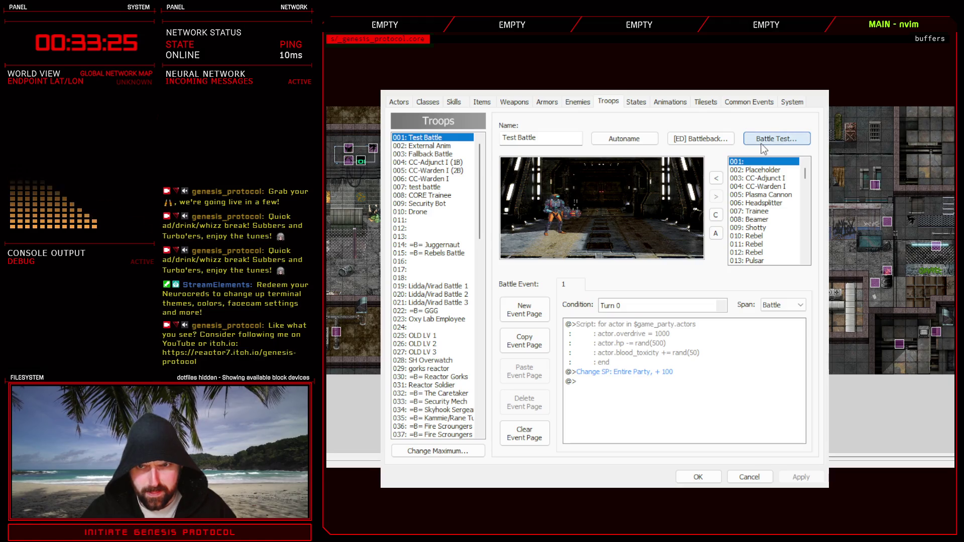
{"action": "key", "text": "Return"}
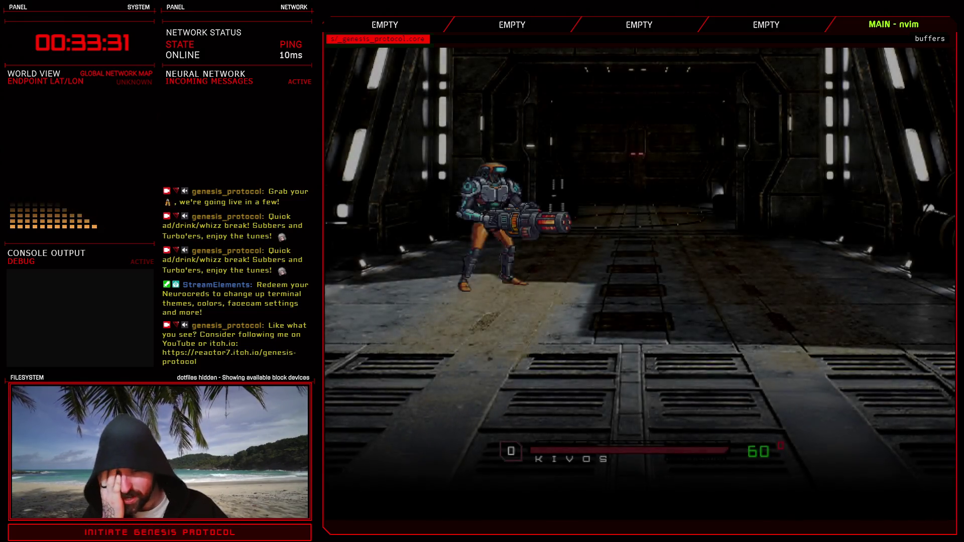
{"action": "key", "text": "Return"}
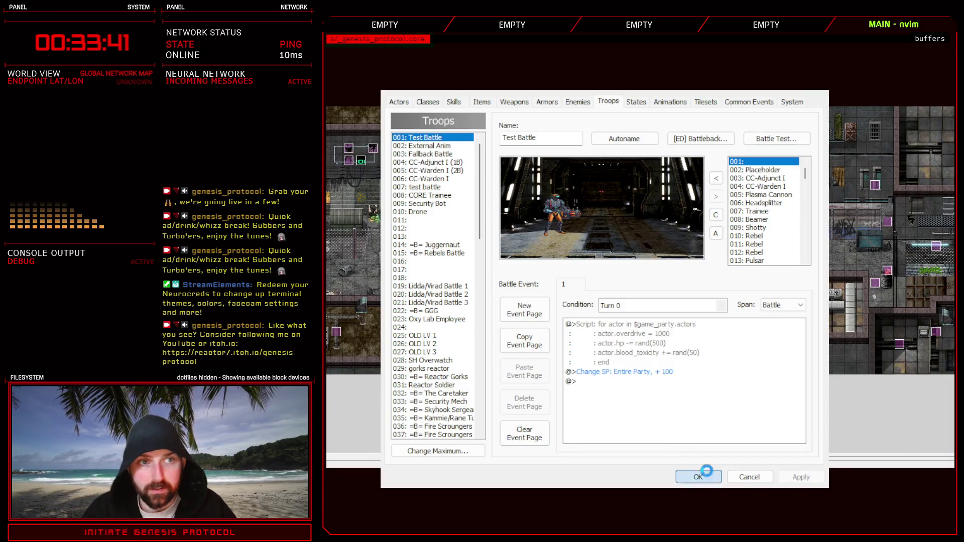
Close the Database and reopen the Script Editor on the BattleCam code.
{"action": "left_click", "coordinate": [707, 470]}
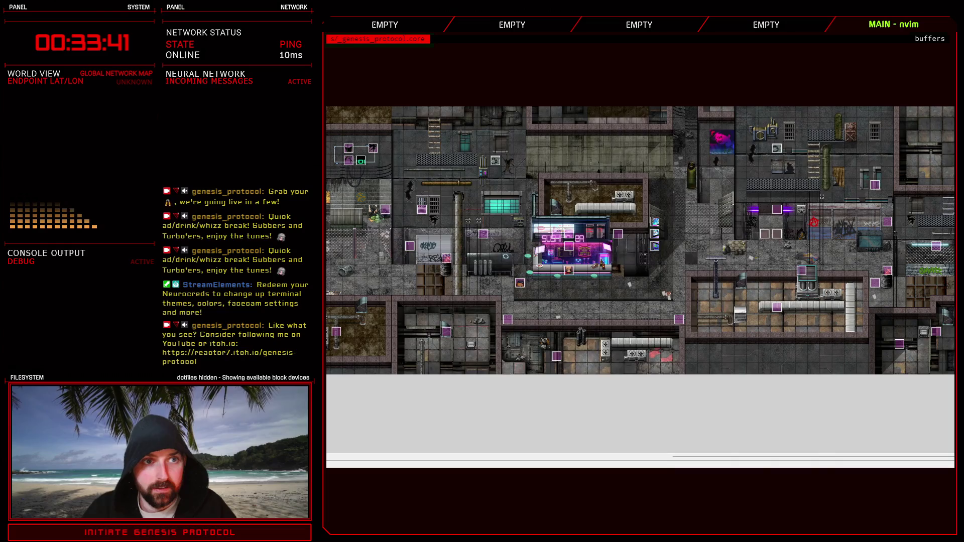
{"action": "key", "text": "F11"}
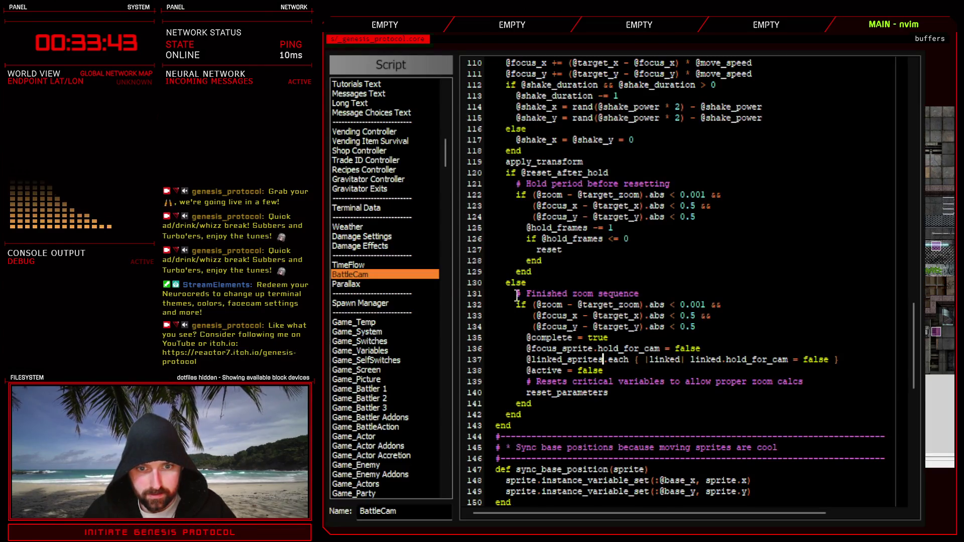
{"action": "scroll", "coordinate": [451, 192], "scroll_direction": "down", "scroll_amount": 10}
{"action": "scroll", "coordinate": [451, 192], "scroll_direction": "down", "scroll_amount": 20}
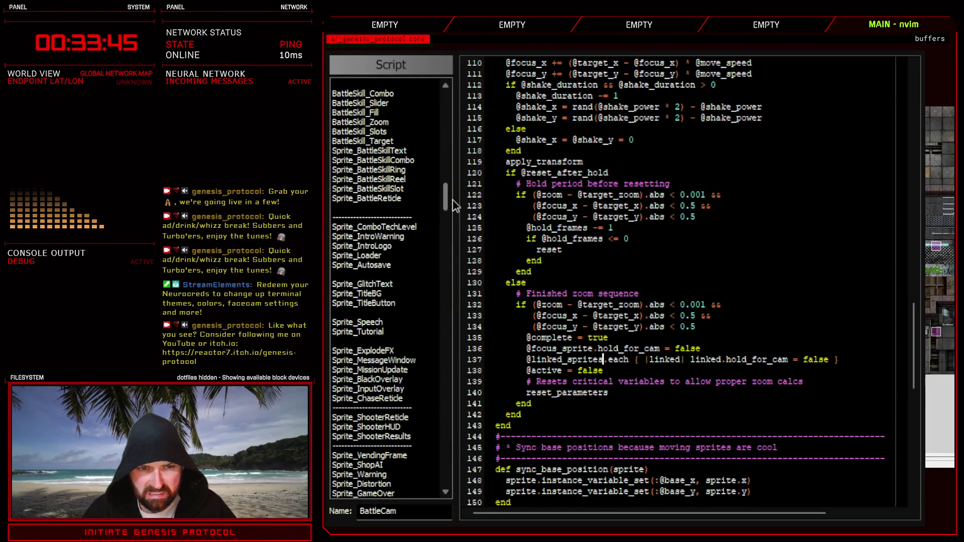
{"action": "scroll", "coordinate": [442, 231], "scroll_direction": "up", "scroll_amount": 2}
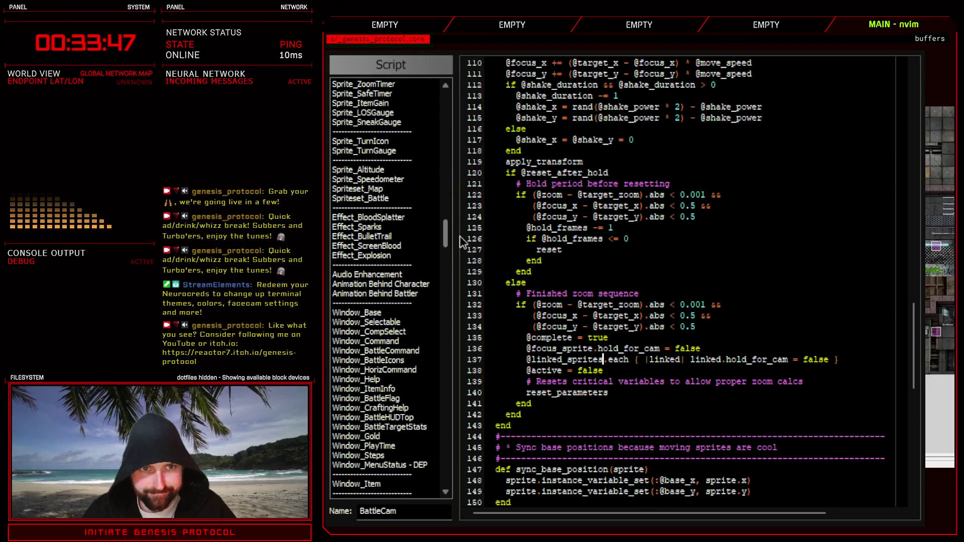
{"action": "left_click", "coordinate": [396, 199]}
{"action": "scroll", "coordinate": [611, 372], "scroll_direction": "down", "scroll_amount": 20}
{"action": "scroll", "coordinate": [612, 372], "scroll_direction": "down", "scroll_amount": 20}
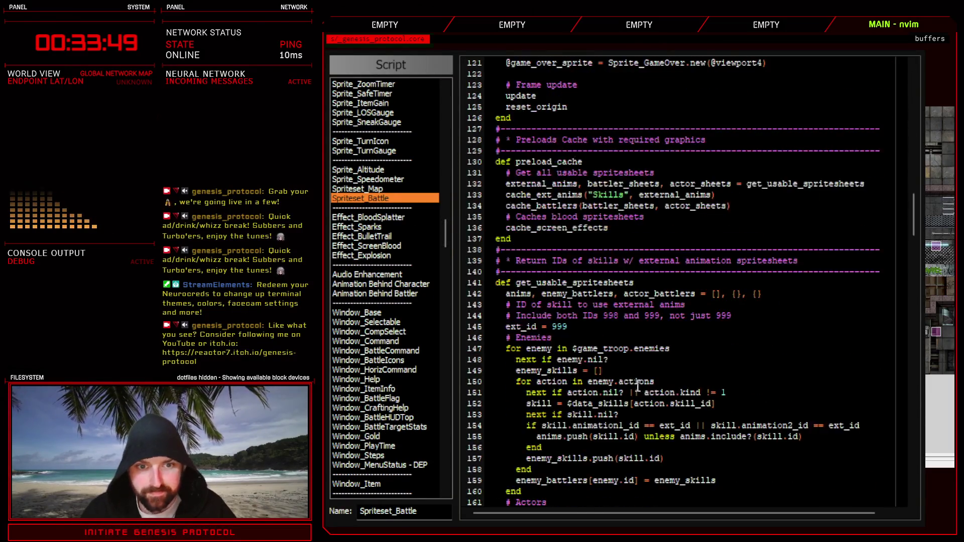
{"action": "scroll", "coordinate": [637, 388], "scroll_direction": "down", "scroll_amount": 10}
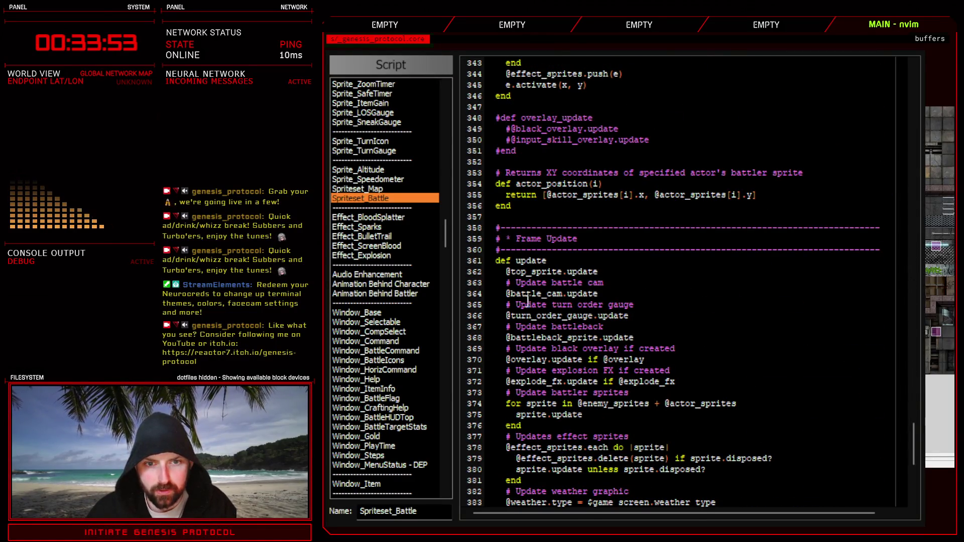
{"action": "left_click_drag", "start_coordinate": [505, 293], "coordinate": [598, 293]}
{"action": "left_click_drag", "start_coordinate": [441, 233], "coordinate": [443, 152]}
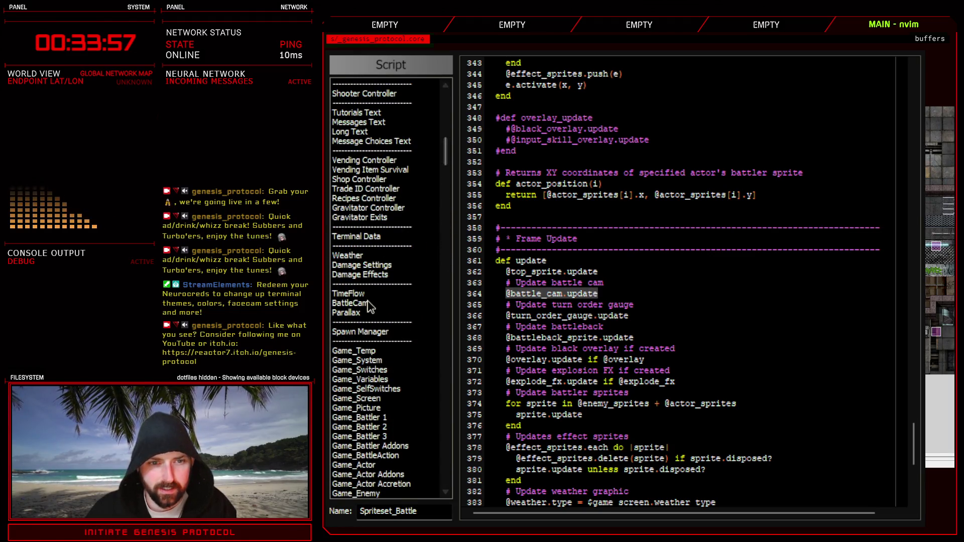
{"action": "left_click", "coordinate": [350, 303]}
{"action": "mouse_move", "coordinate": [521, 359]}
{"action": "left_mouse_down"}
{"action": "mouse_move", "coordinate": [607, 349]}
{"action": "mouse_move", "coordinate": [604, 360]}
{"action": "left_mouse_up"}
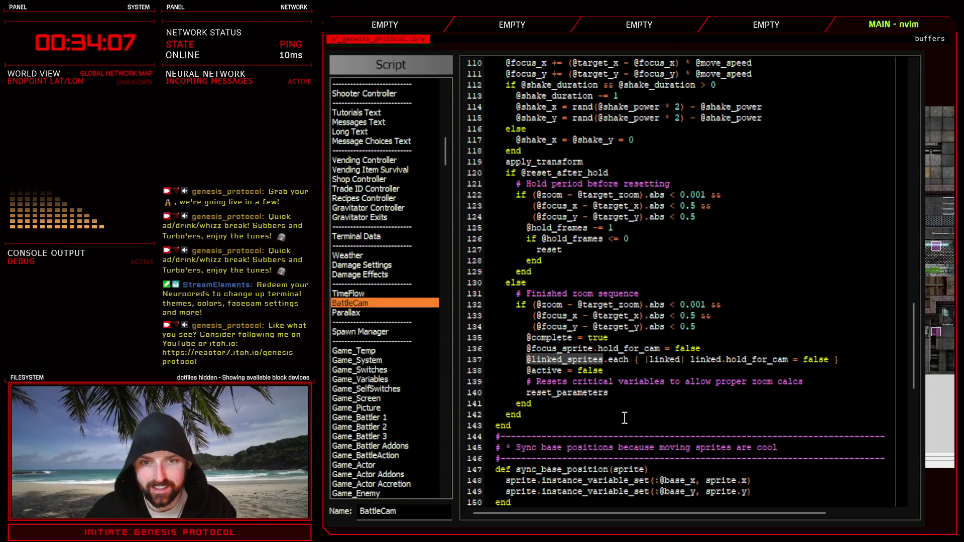
Search the Skills Controller script for the next start_zoom occurrence.
{"action": "scroll", "coordinate": [624, 418], "scroll_direction": "up", "scroll_amount": 10}
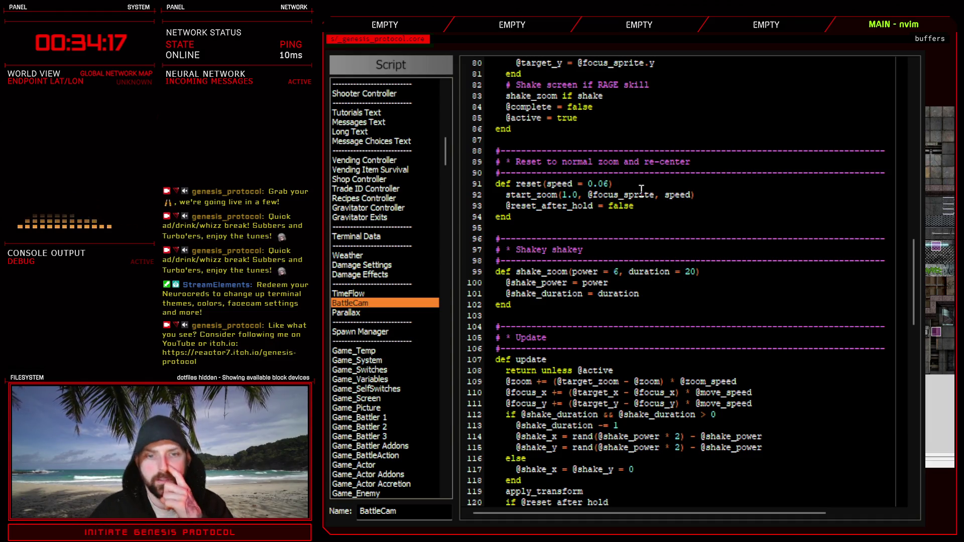
{"action": "scroll", "coordinate": [584, 312], "scroll_direction": "up", "scroll_amount": 10}
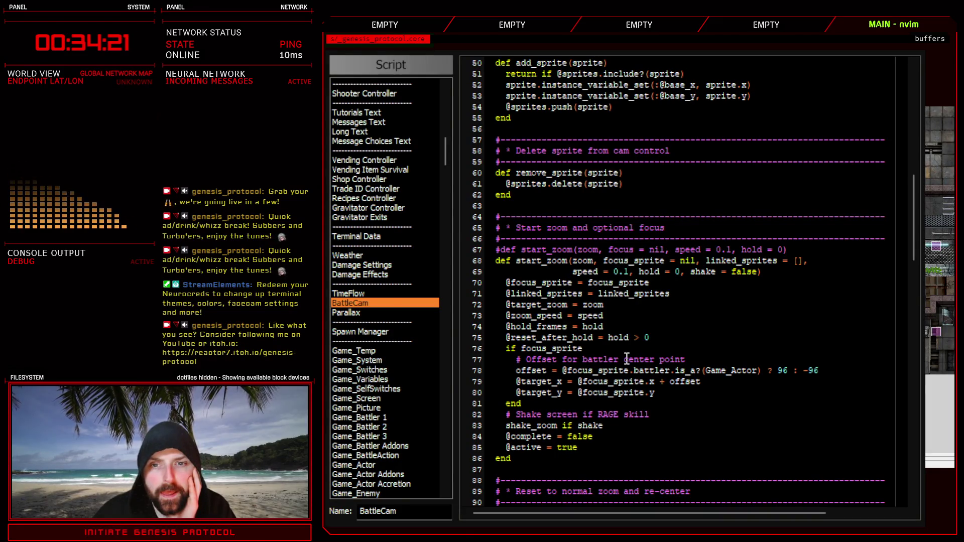
{"action": "scroll", "coordinate": [627, 358], "scroll_direction": "down", "scroll_amount": 6}
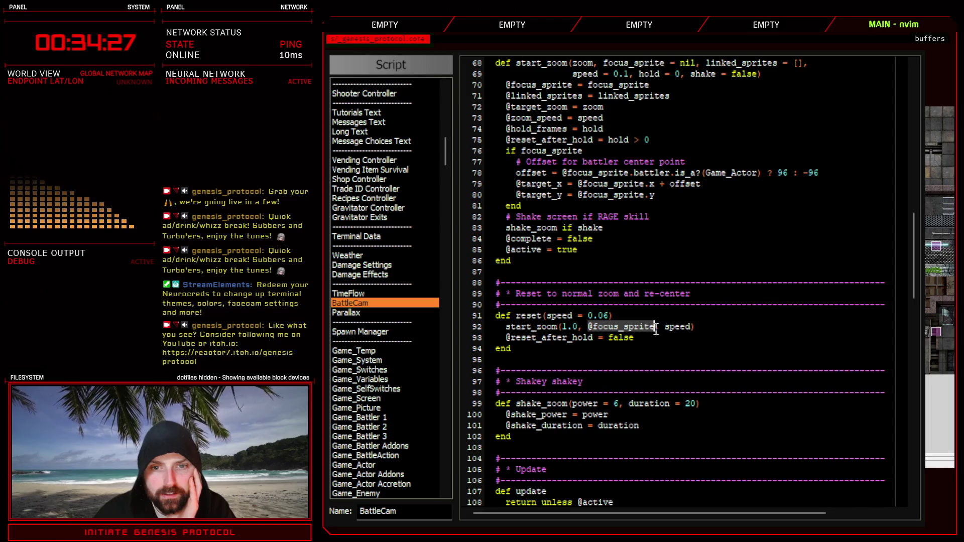
{"action": "scroll", "coordinate": [662, 375], "scroll_direction": "up", "scroll_amount": 6}
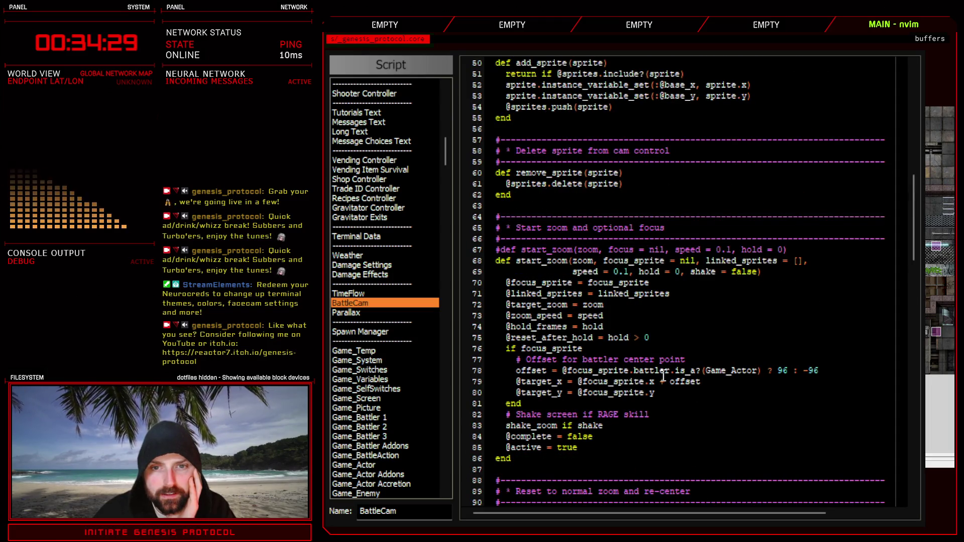
{"action": "scroll", "coordinate": [663, 376], "scroll_direction": "down", "scroll_amount": 4}
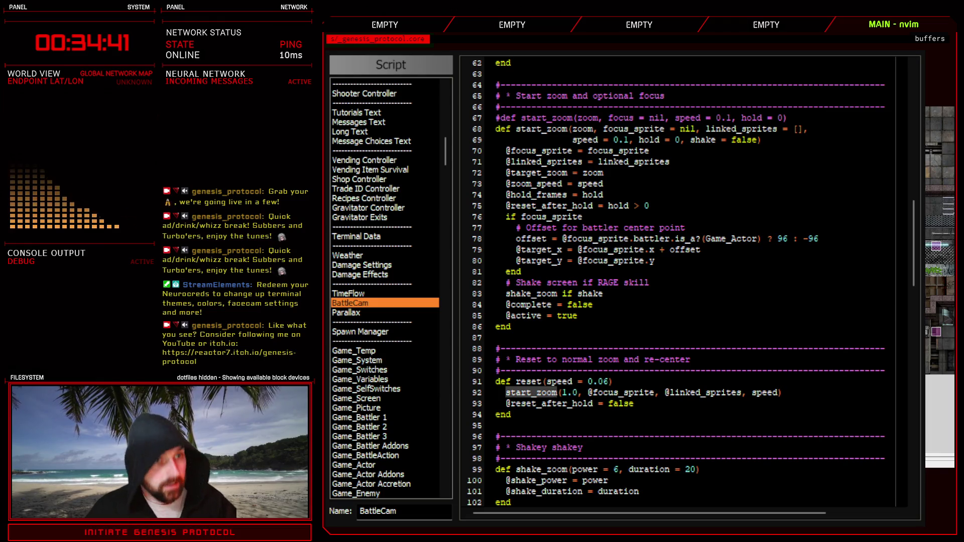
{"action": "key", "text": "ctrl+f"}
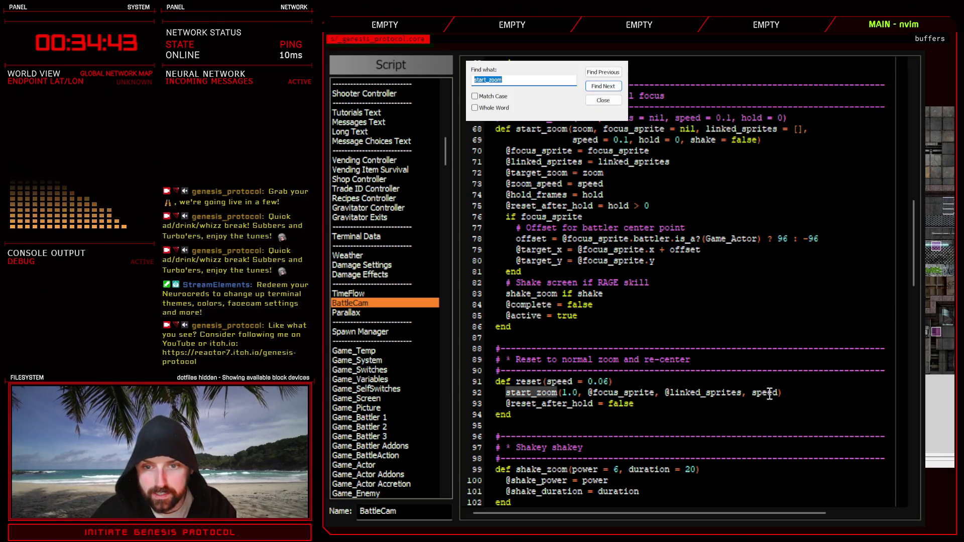
{"action": "left_click", "coordinate": [615, 86]}
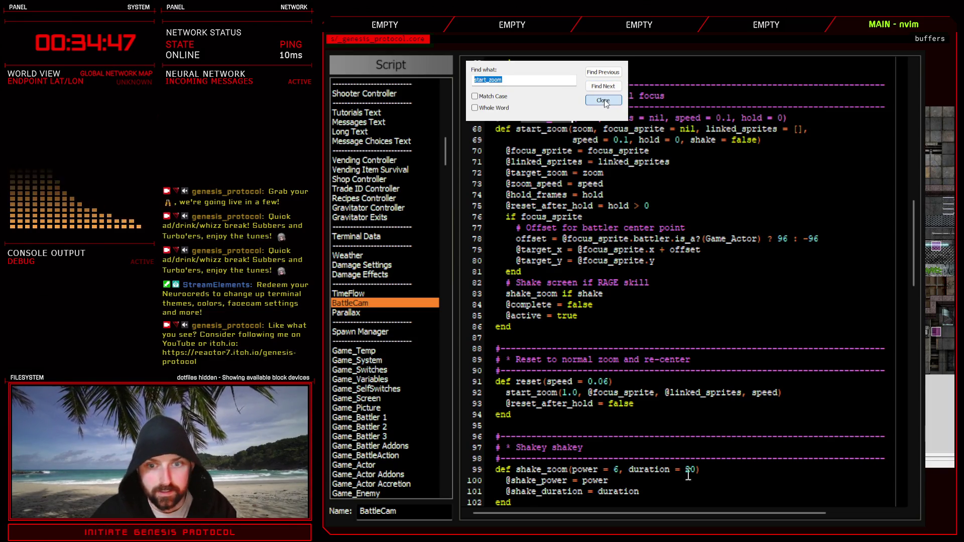
Close the script editor and open the Database on the Test Battle troop.
{"action": "left_click", "coordinate": [603, 100]}
{"action": "key", "text": "Escape"}
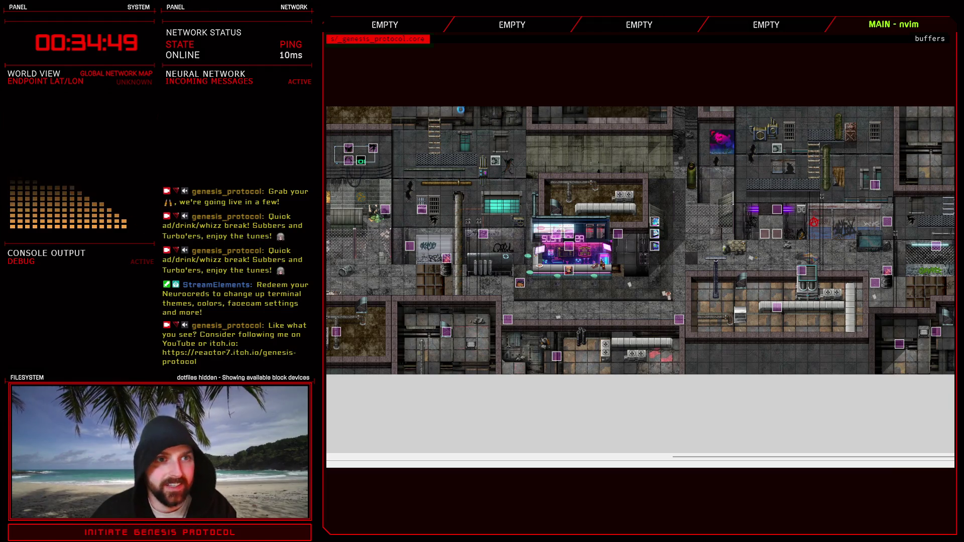
{"action": "key", "text": "F9"}
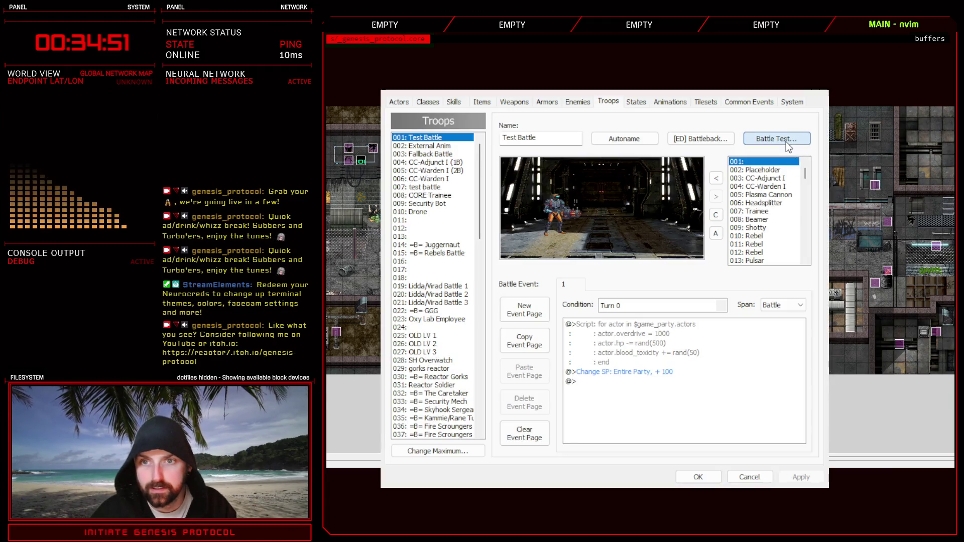
Battle-test the Test Battle troop, having Kivos defend on both turns against CC-Warden I.
{"action": "double_click", "coordinate": [634, 374]}
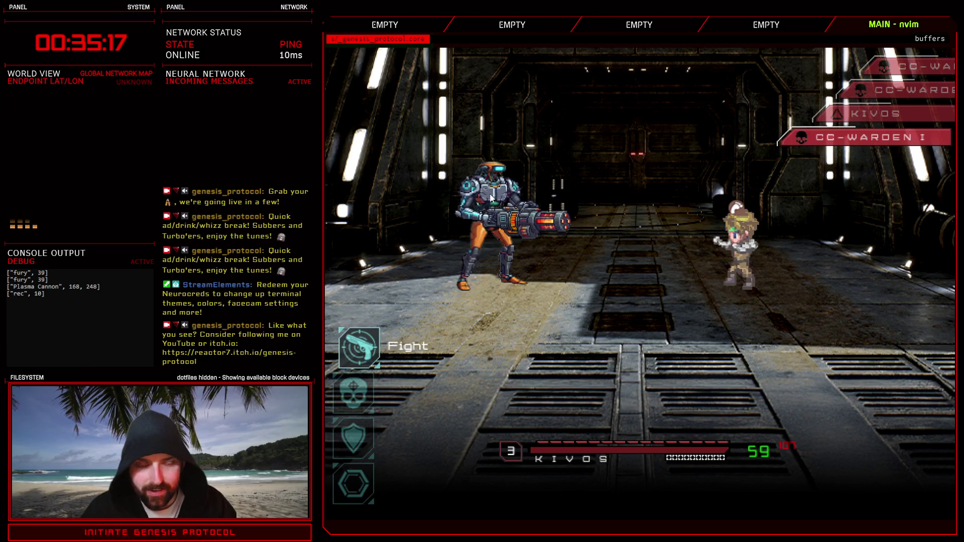
{"action": "key", "text": "Down"}
{"action": "key", "text": "Down"}
{"action": "key", "text": "Return"}
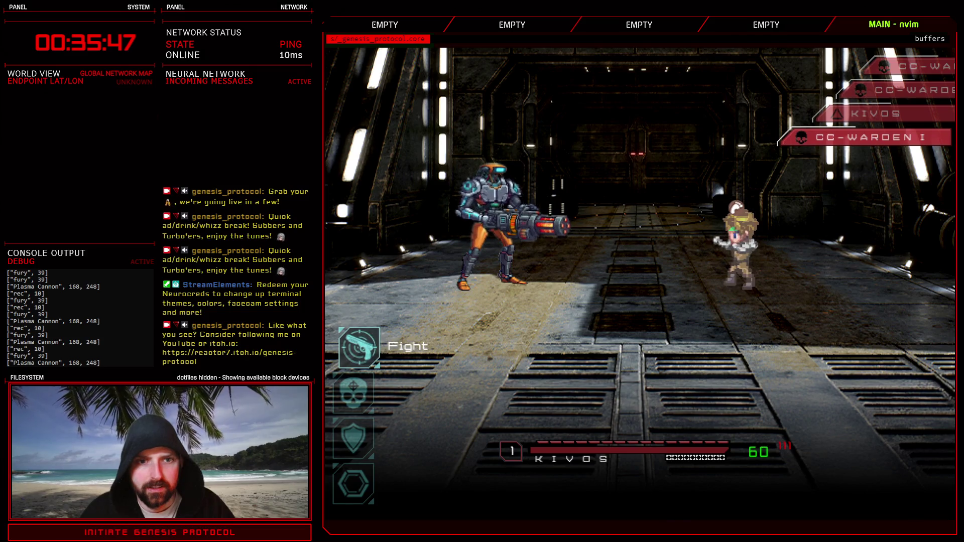
{"action": "key", "text": "Down"}
{"action": "key", "text": "Down"}
{"action": "key", "text": "Return"}
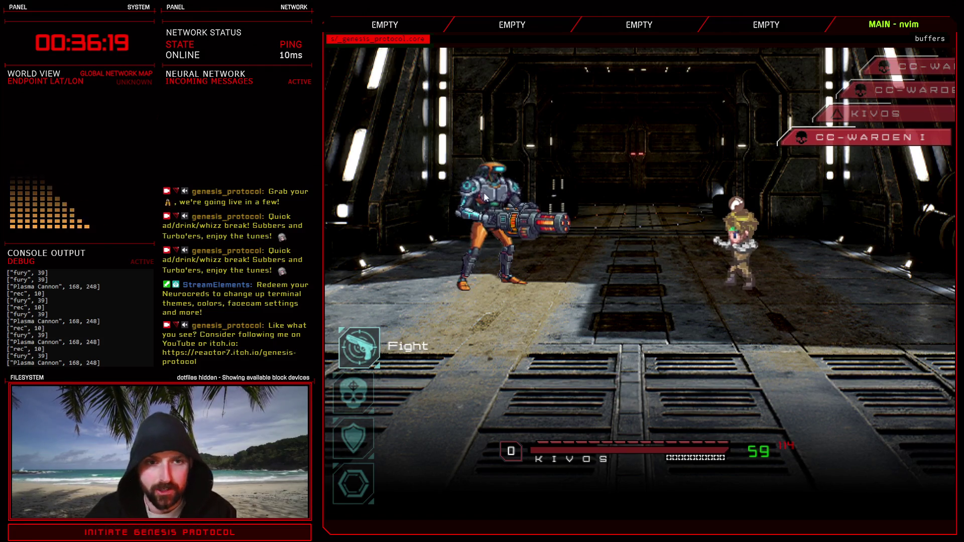
Defend once more, then defeat CC-Warden I with Glitch Slap and accept the Circuit Board loot.
{"action": "key", "text": "Down"}
{"action": "key", "text": "Down"}
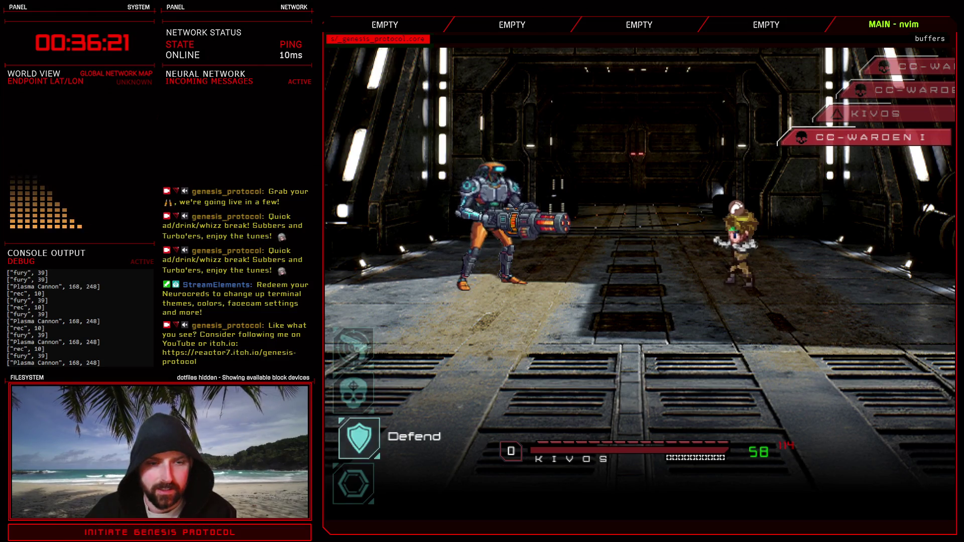
{"action": "key", "text": "Return"}
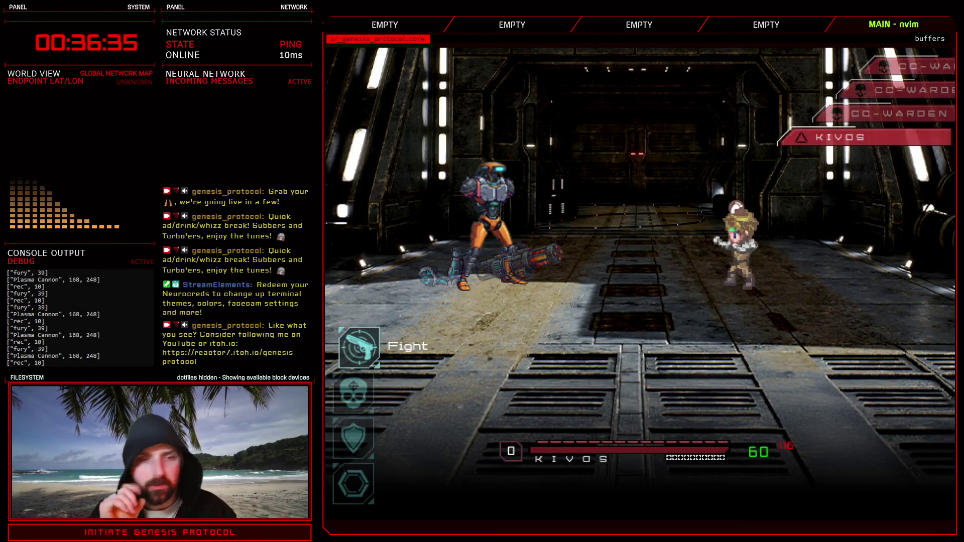
{"action": "key", "text": "Return"}
{"action": "key", "text": "Return"}
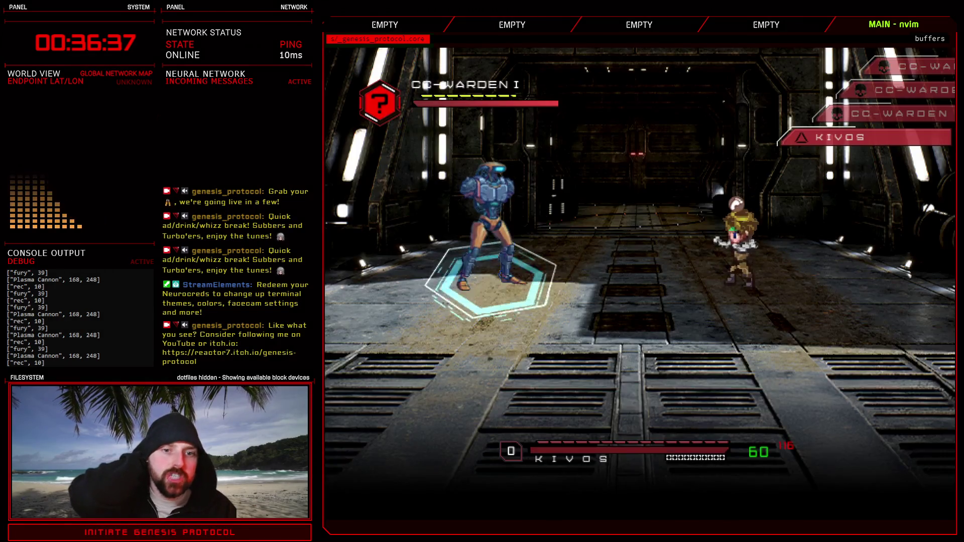
{"action": "key", "text": "Return"}
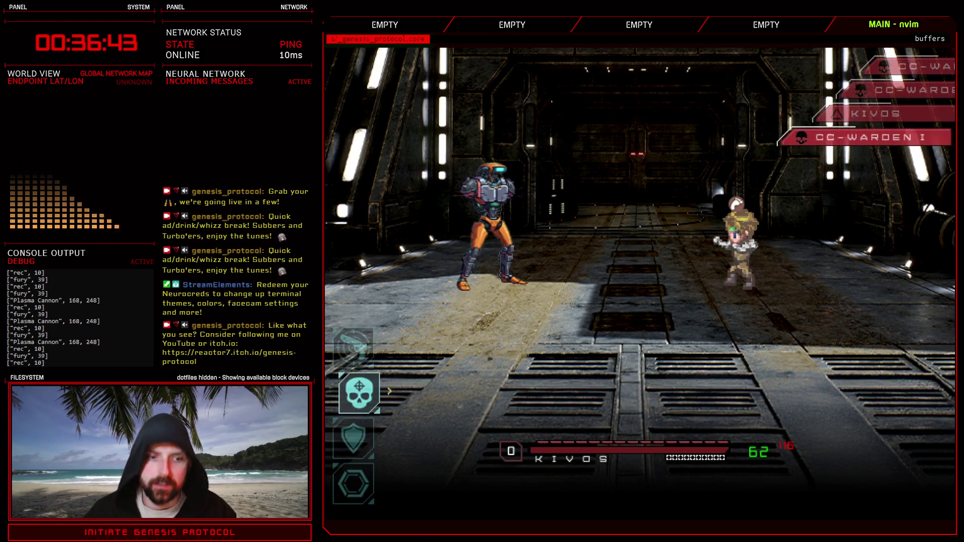
{"action": "key", "text": "Return"}
{"action": "key", "text": "Return"}
{"action": "key", "text": "Return"}
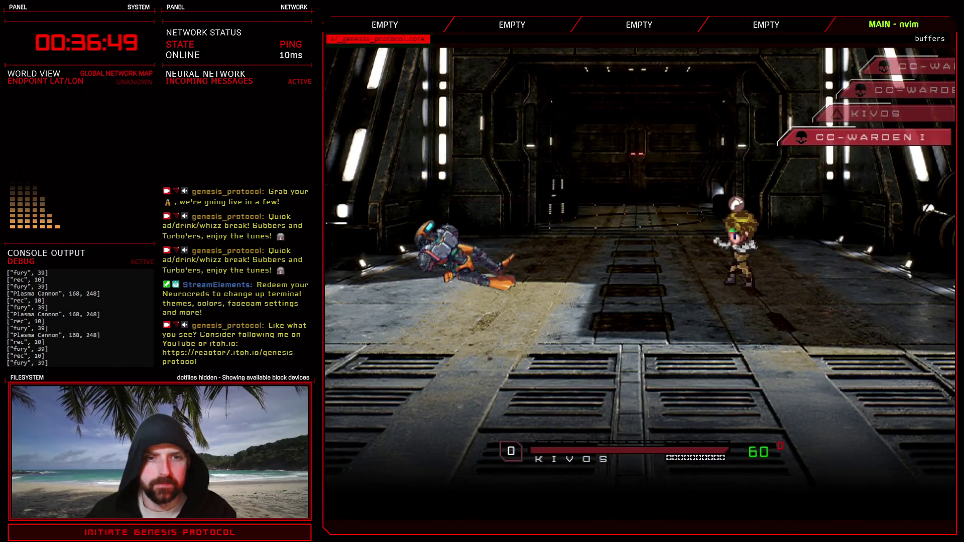
{"action": "key", "text": "Return"}
{"action": "key", "text": "Return"}
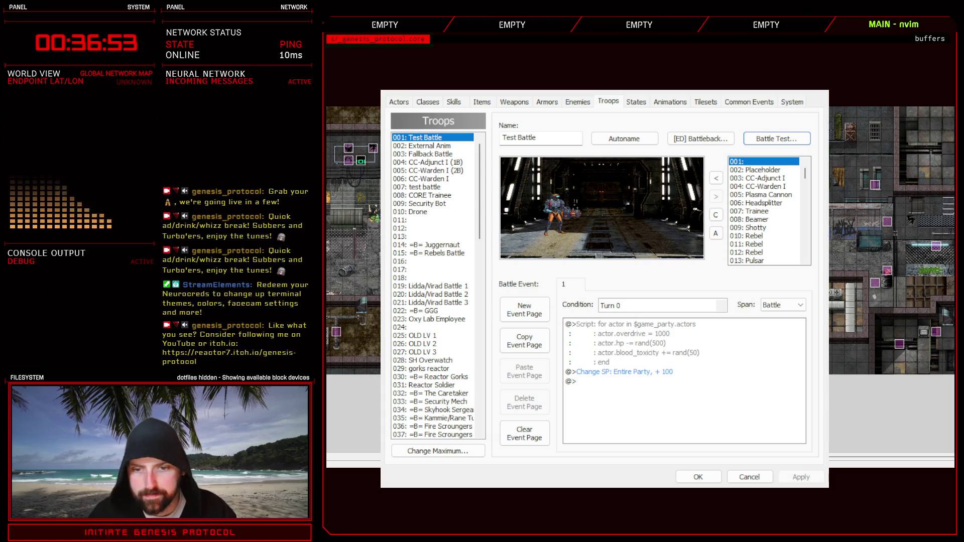
Add 006: Headsplitter to the Test Battle troop, nudged slightly left, and apply.
{"action": "left_click", "coordinate": [699, 478]}
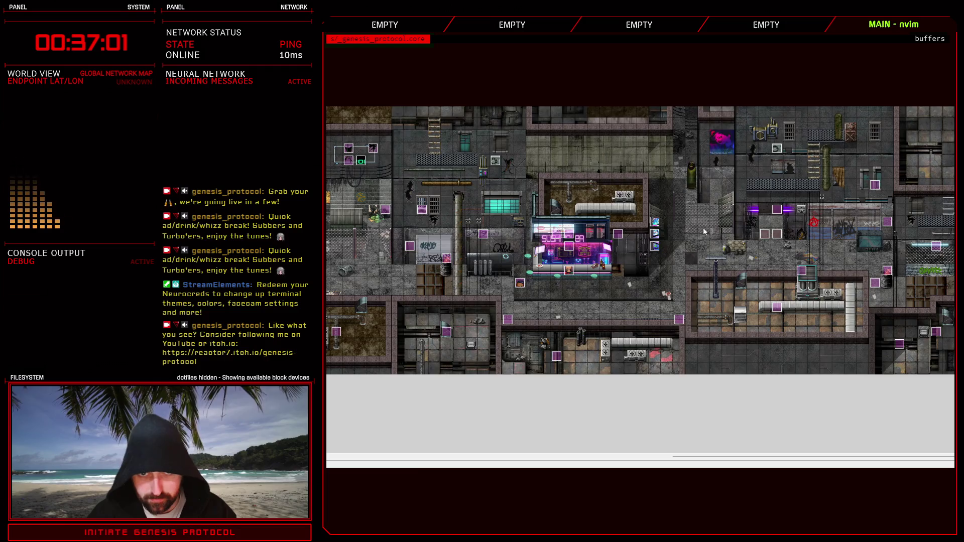
{"action": "key", "text": "F9"}
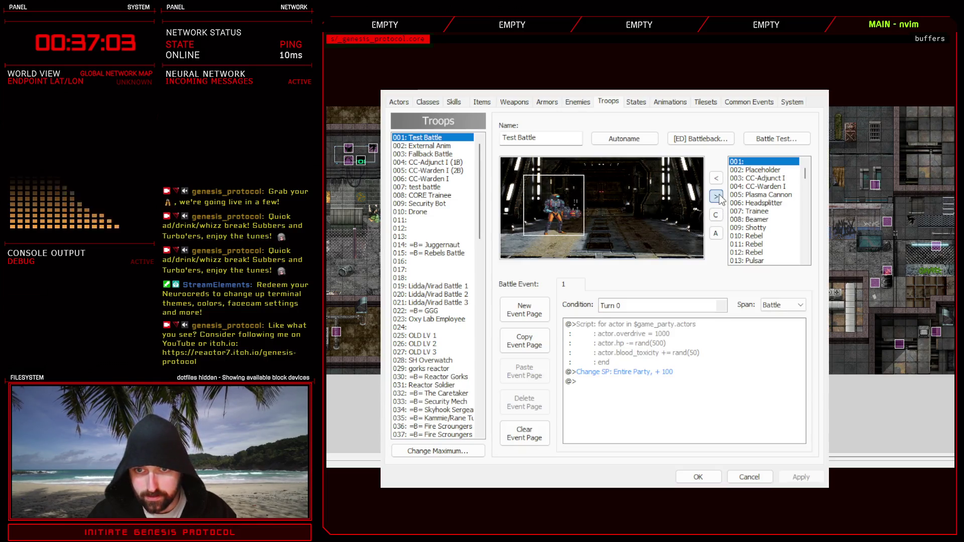
{"action": "left_click", "coordinate": [747, 203]}
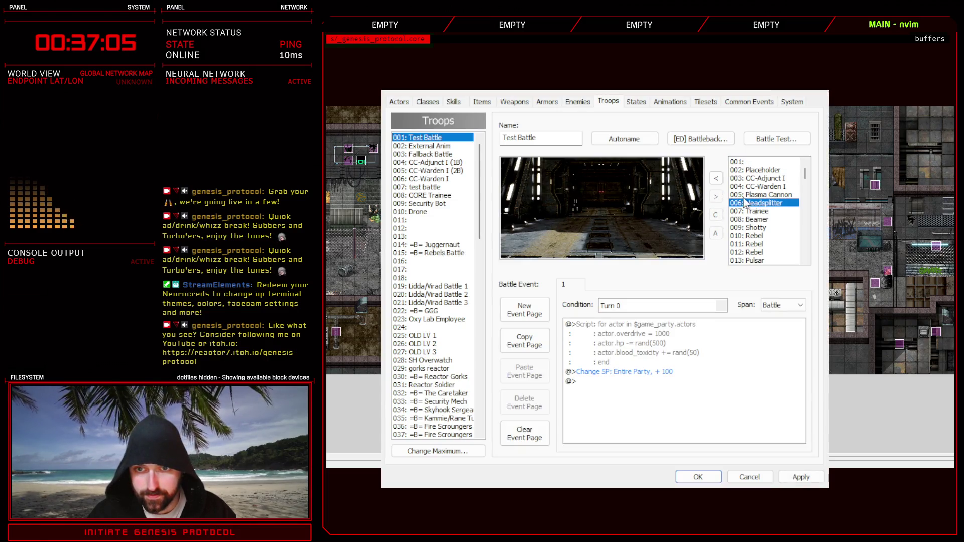
{"action": "left_click", "coordinate": [717, 178]}
{"action": "left_click_drag", "start_coordinate": [561, 207], "coordinate": [551, 204]}
{"action": "left_click", "coordinate": [810, 477]}
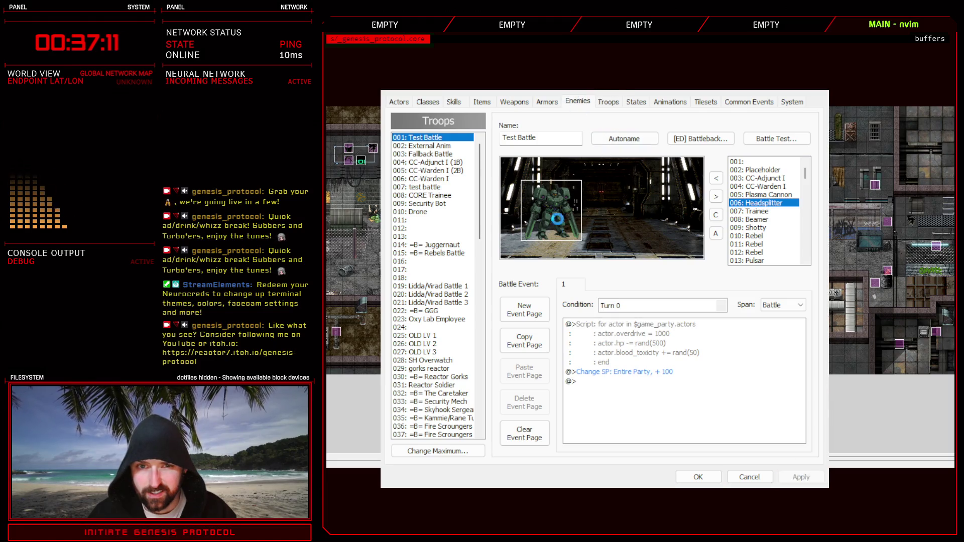
{"action": "left_click", "coordinate": [462, 177]}
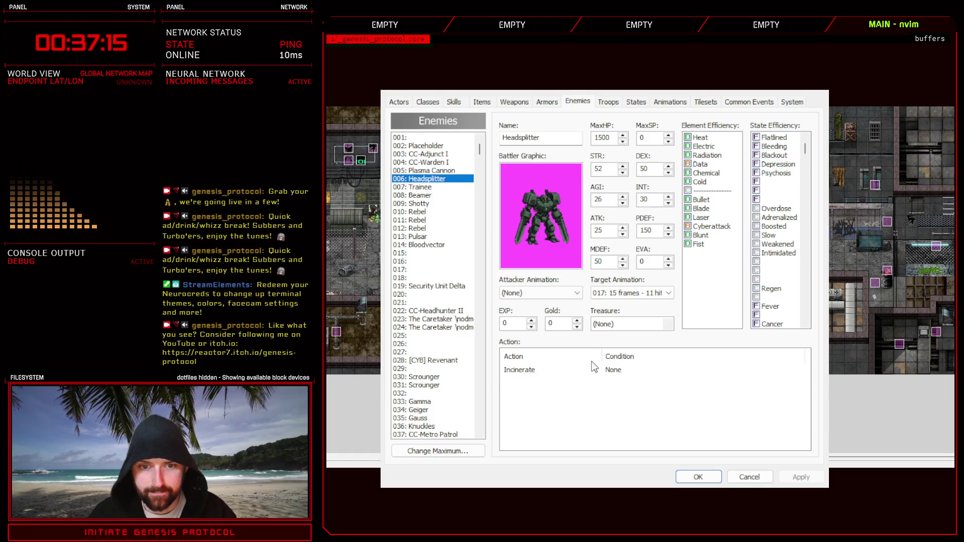
{"action": "double_click", "coordinate": [530, 376]}
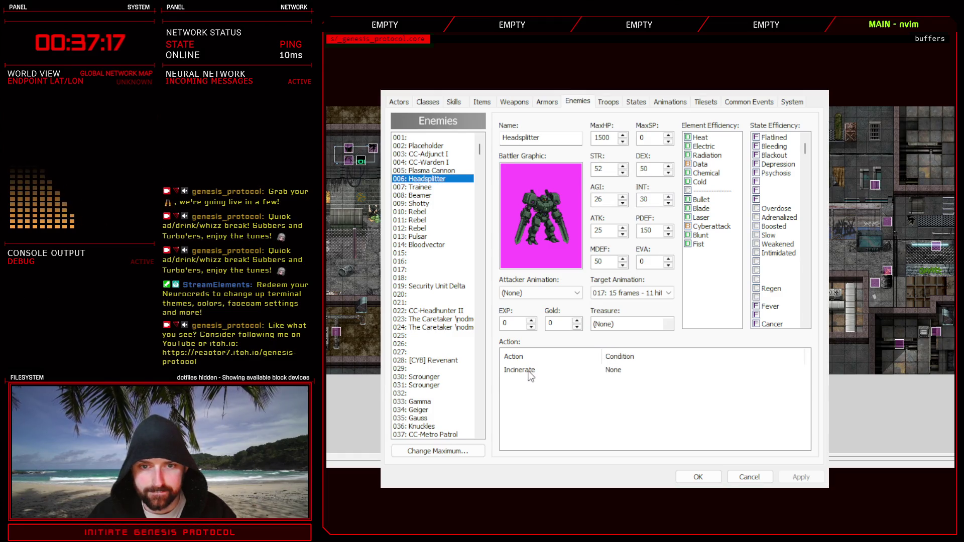
{"action": "left_click", "coordinate": [656, 371]}
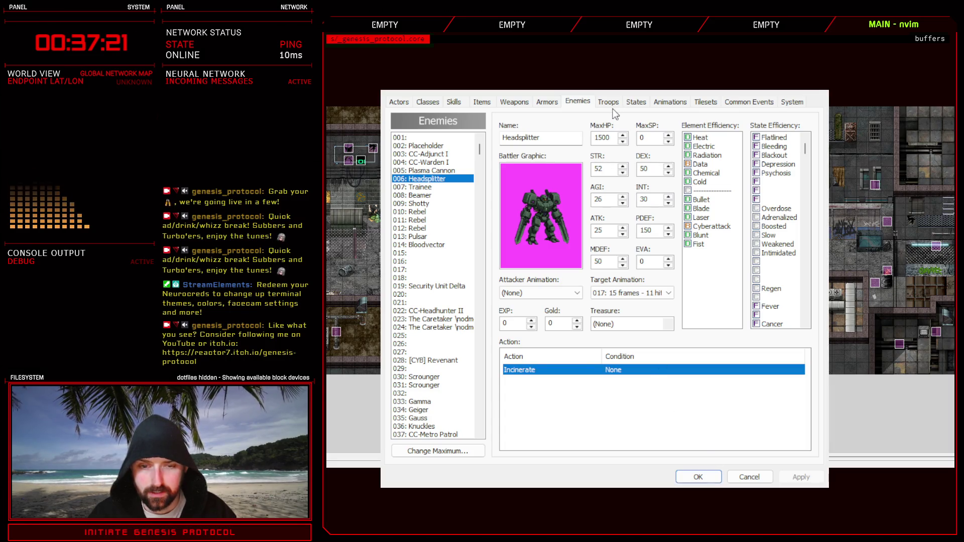
{"action": "double_click", "coordinate": [538, 371]}
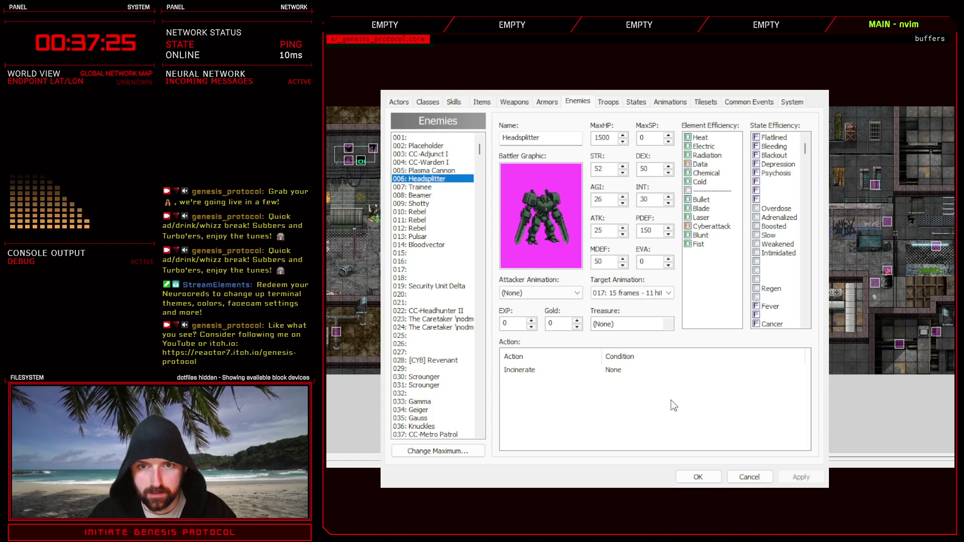
{"action": "left_click", "coordinate": [697, 432]}
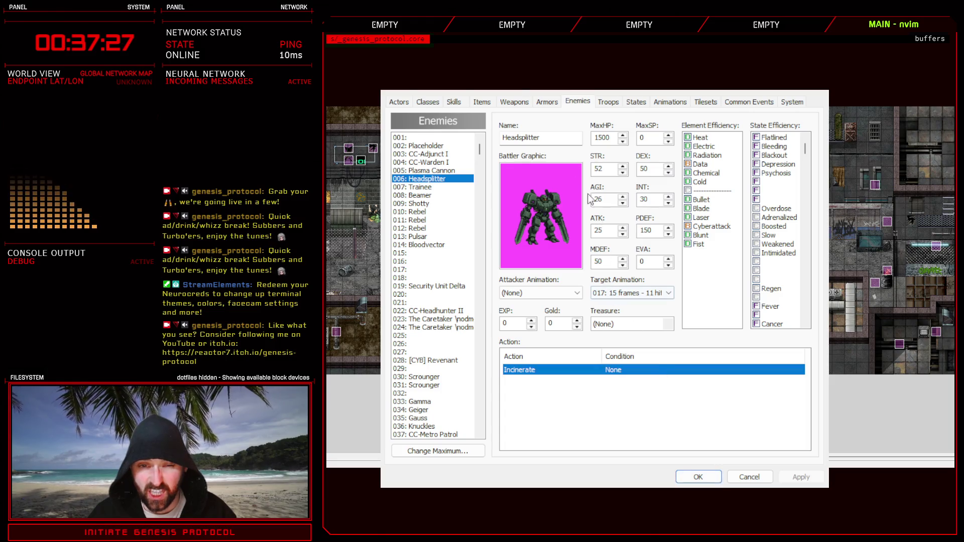
{"action": "left_click", "coordinate": [454, 101]}
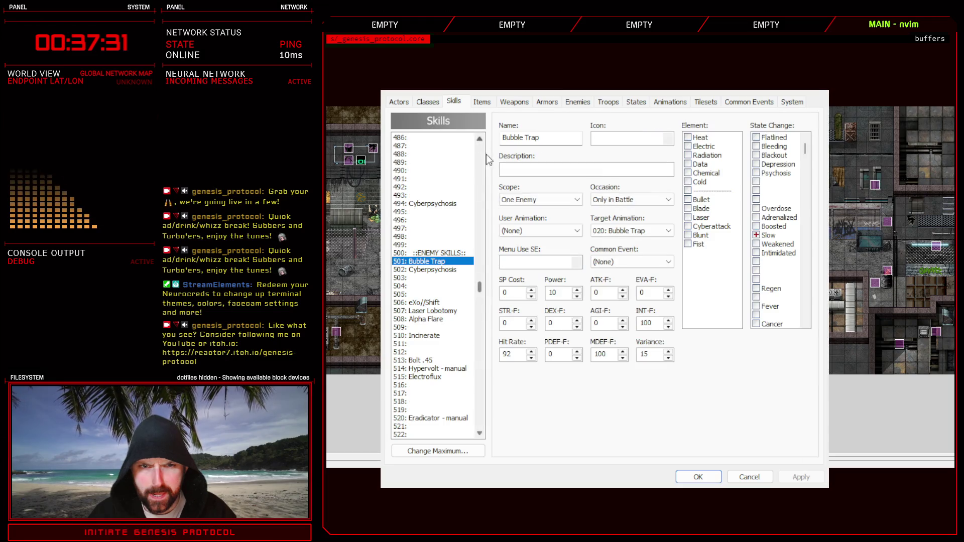
{"action": "left_click", "coordinate": [437, 335]}
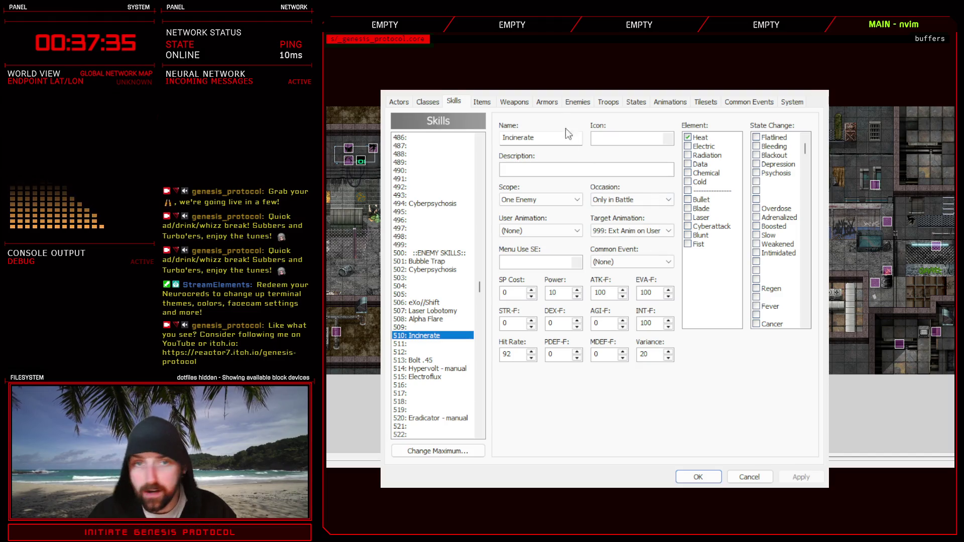
{"action": "left_click", "coordinate": [577, 101]}
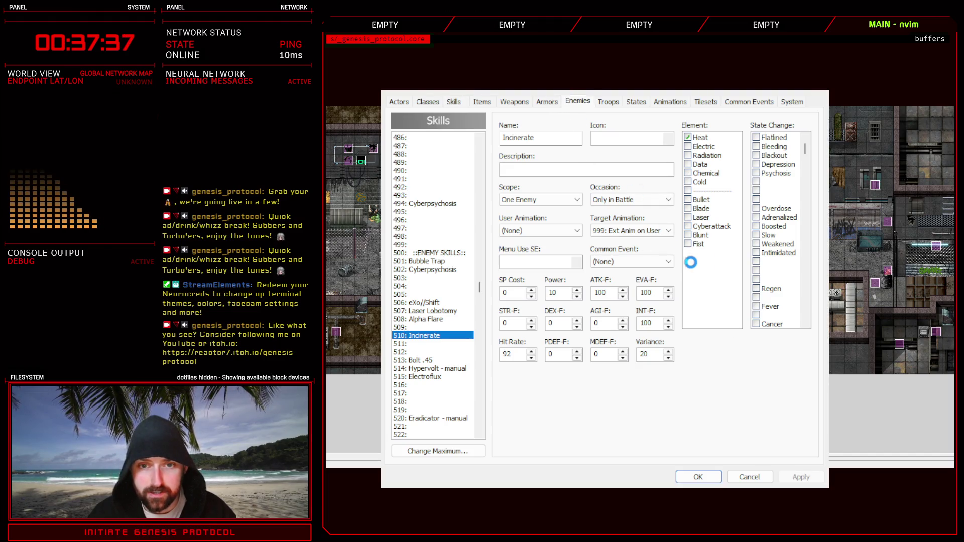
Battle-test Test Battle against Headsplitter, then close the test and select the Headsplitter mech.
{"action": "left_click", "coordinate": [608, 101]}
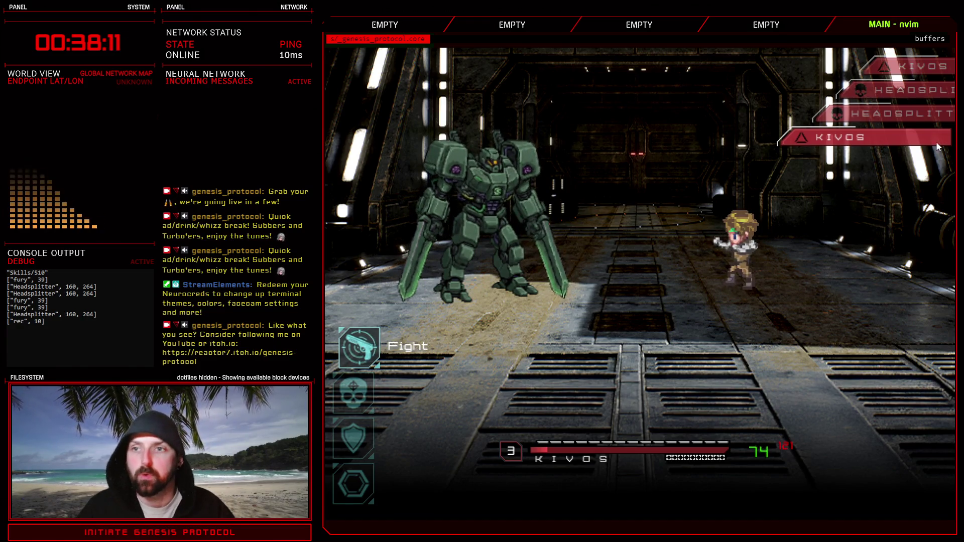
{"action": "key", "text": "alt+F4"}
{"action": "left_click", "coordinate": [537, 188]}
Replace Headsplitter with 007: Trainee placed on the left, apply, and close the Database.
{"action": "left_click", "coordinate": [716, 197]}
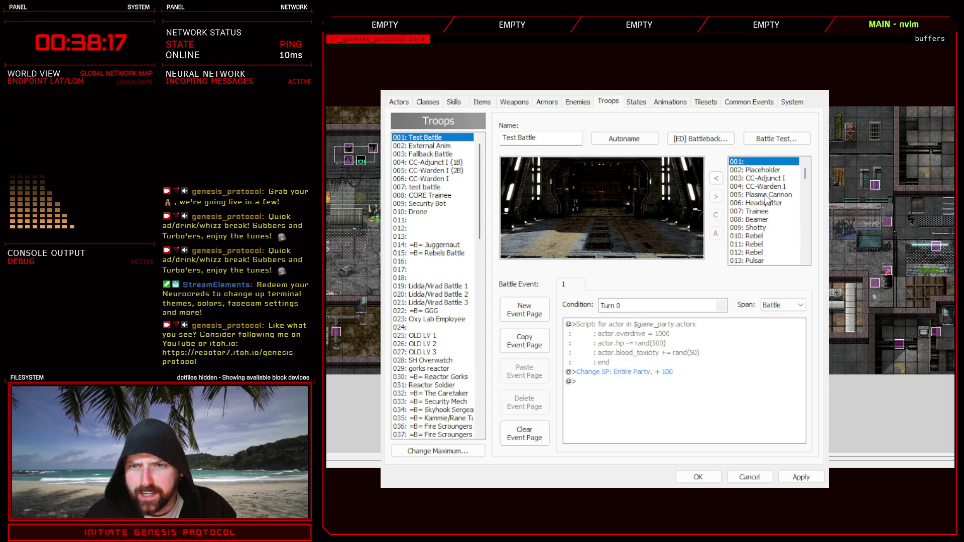
{"action": "left_click", "coordinate": [764, 211]}
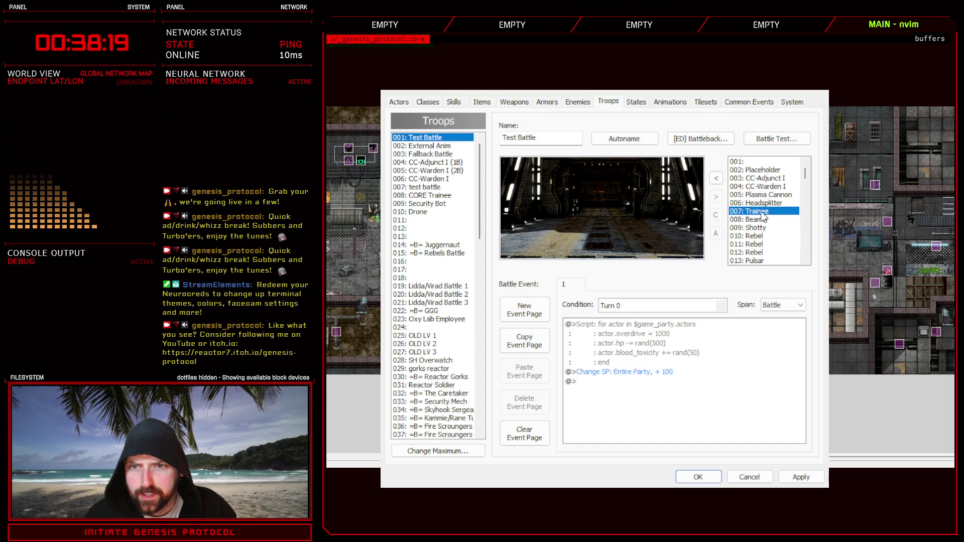
{"action": "left_click", "coordinate": [716, 178]}
{"action": "left_click_drag", "start_coordinate": [607, 230], "coordinate": [553, 208]}
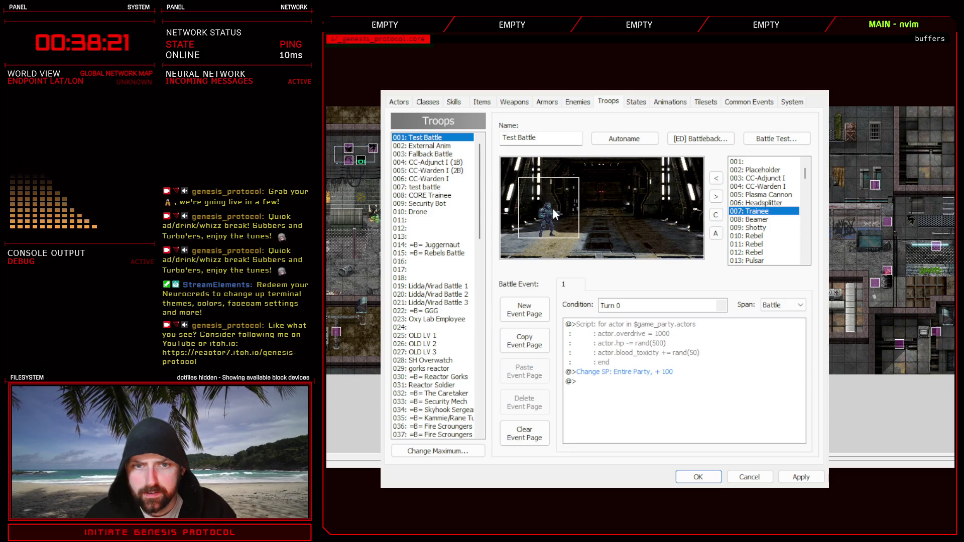
{"action": "left_click", "coordinate": [801, 477]}
{"action": "left_click", "coordinate": [698, 477]}
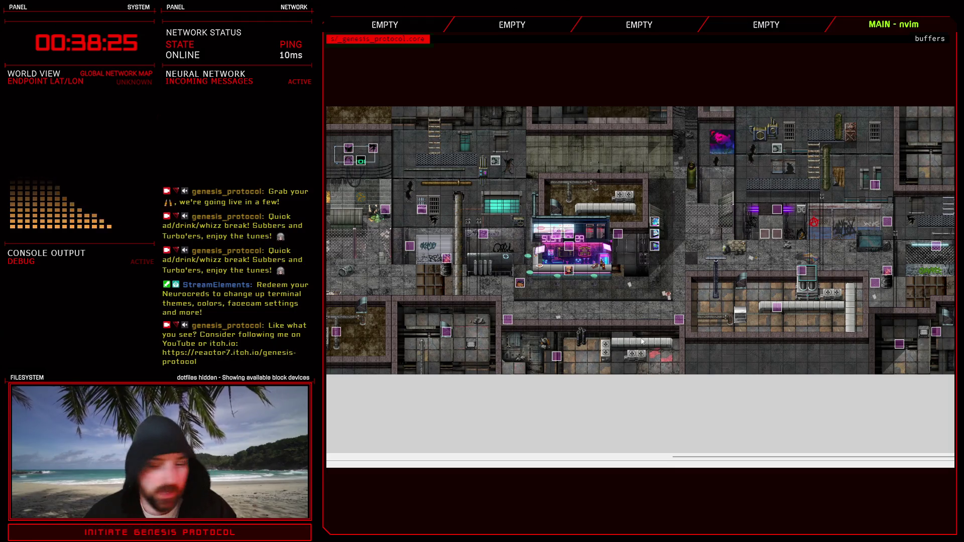
{"action": "key", "text": "alt+Tab"}
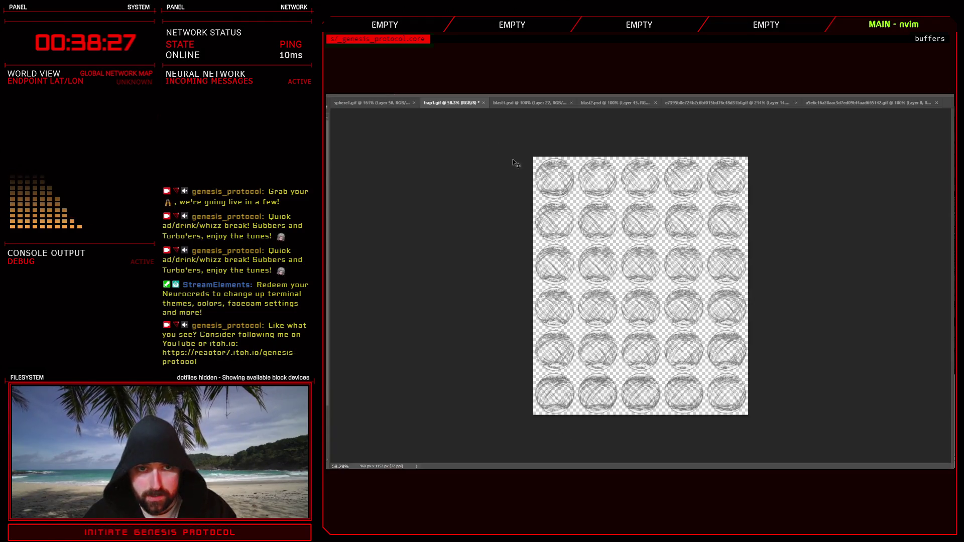
{"action": "left_click", "coordinate": [507, 104]}
{"action": "left_click", "coordinate": [621, 103]}
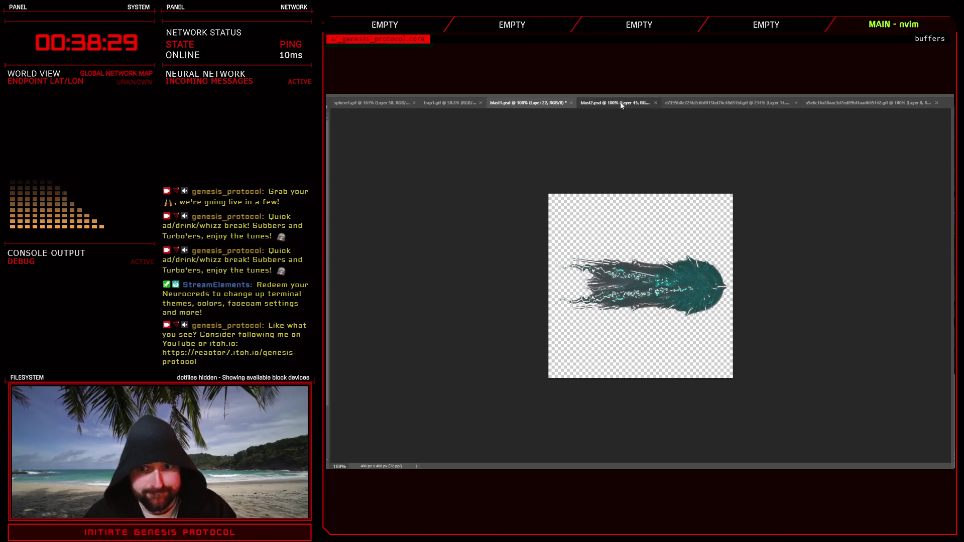
{"action": "left_click", "coordinate": [716, 104]}
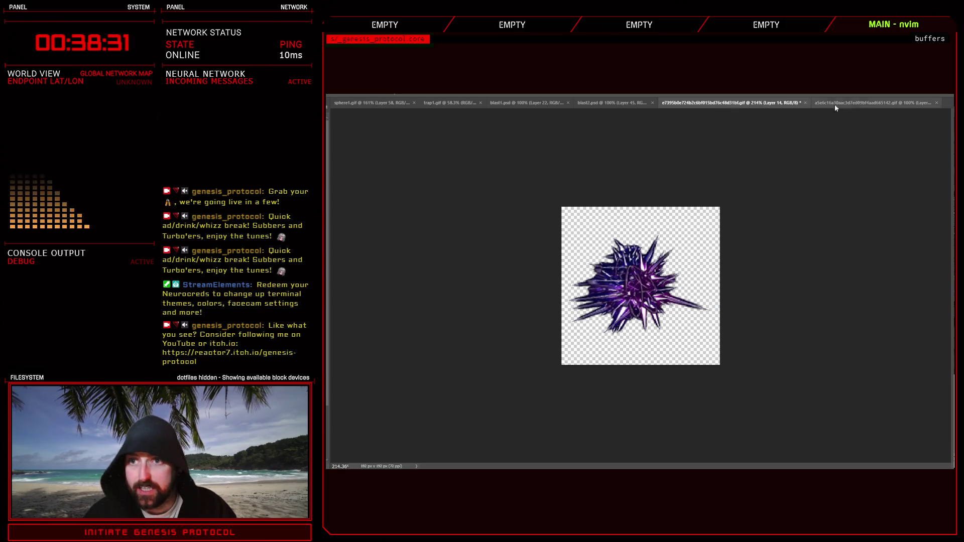
{"action": "left_click", "coordinate": [868, 104]}
{"action": "left_click", "coordinate": [613, 103]}
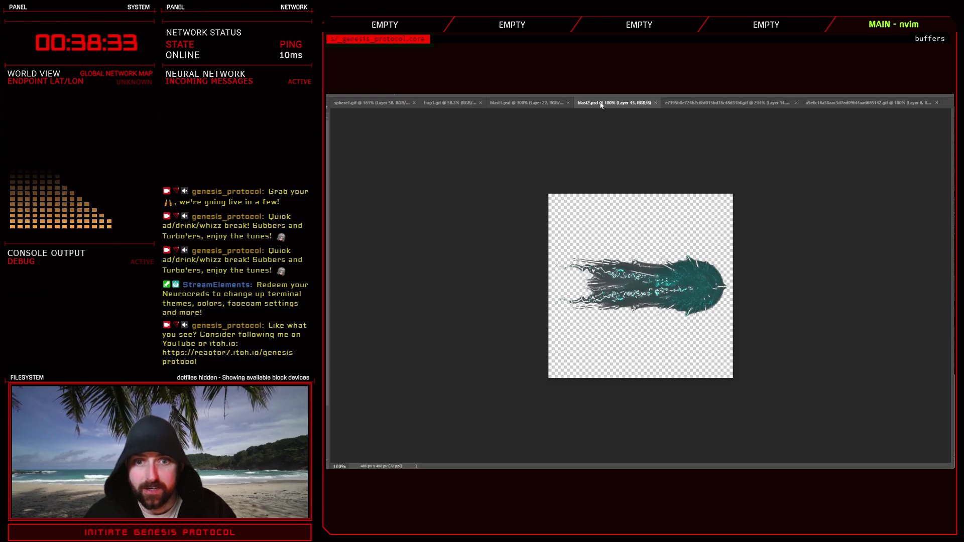
{"action": "left_click", "coordinate": [710, 104]}
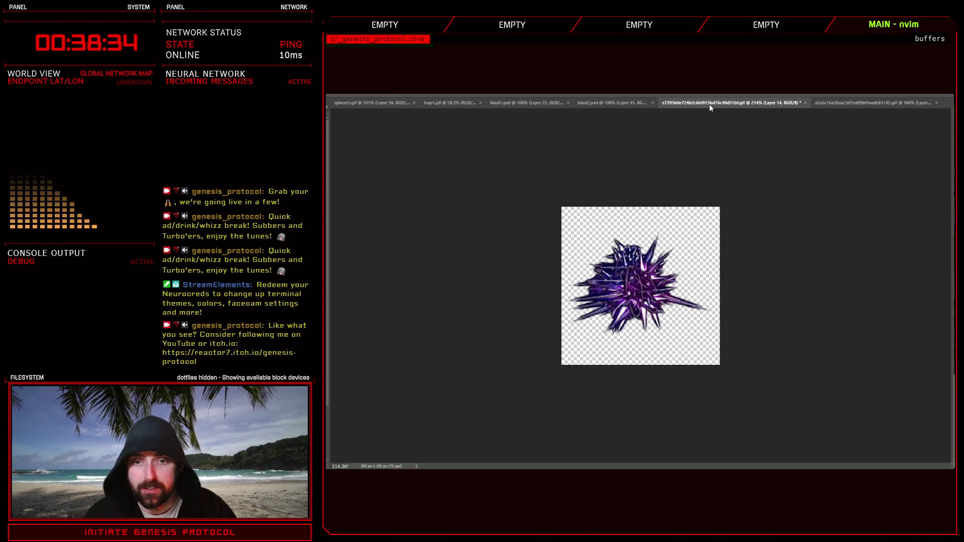
{"action": "left_click", "coordinate": [511, 105]}
{"action": "key", "text": "alt+Tab"}
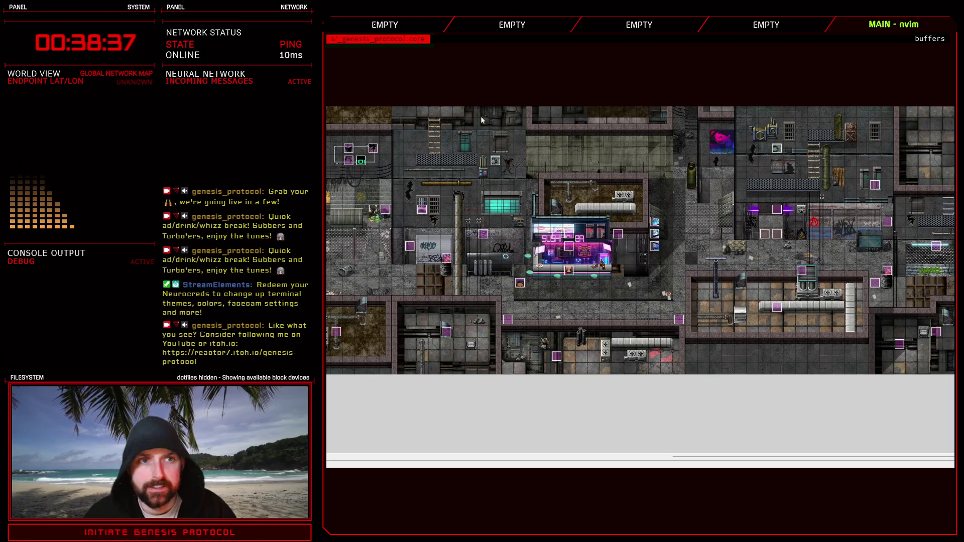
{"action": "key", "text": "F9"}
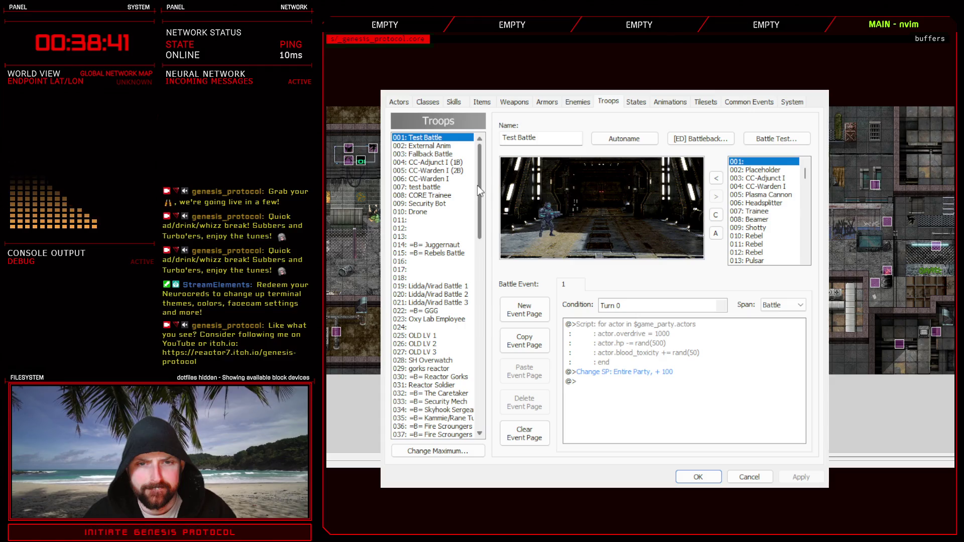
{"action": "left_click", "coordinate": [574, 102]}
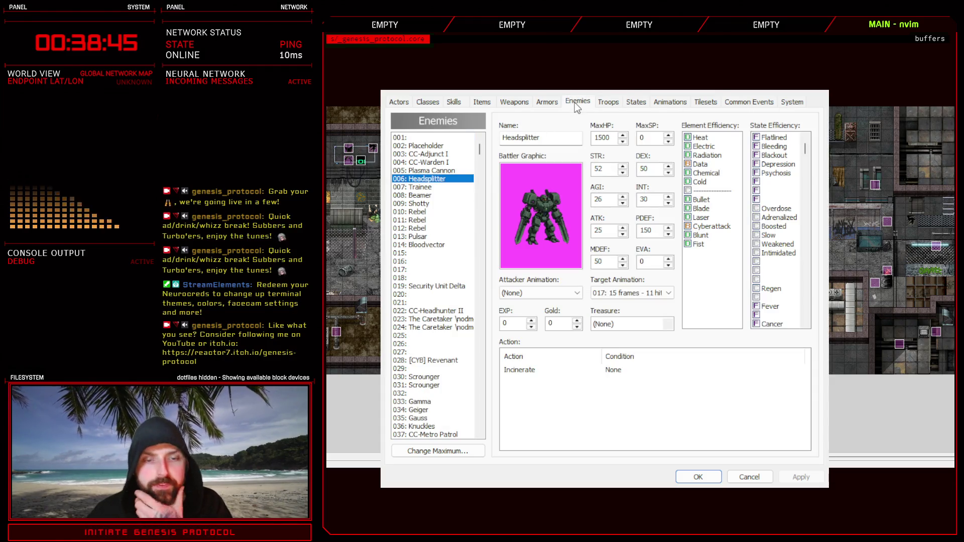
{"action": "left_click", "coordinate": [438, 188]}
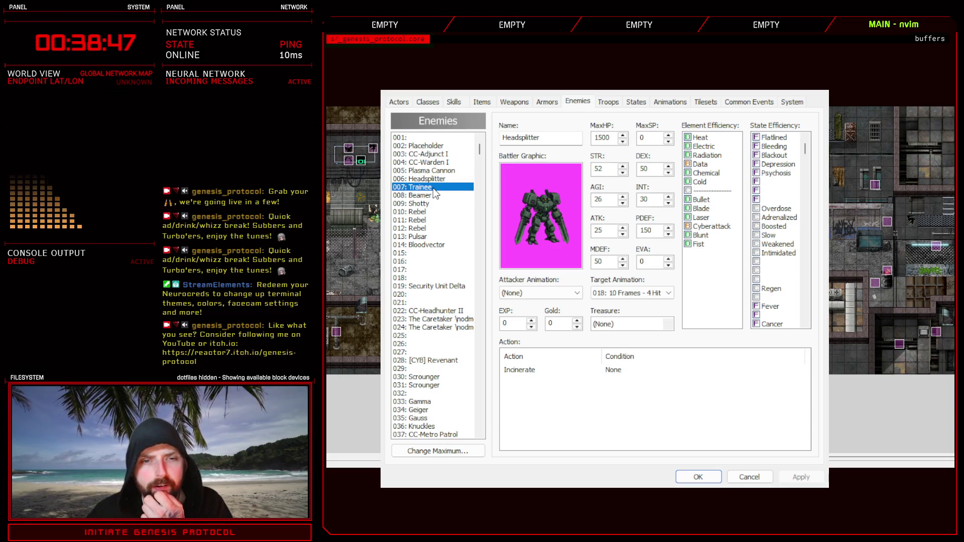
{"action": "left_click", "coordinate": [441, 181]}
{"action": "left_click", "coordinate": [441, 188]}
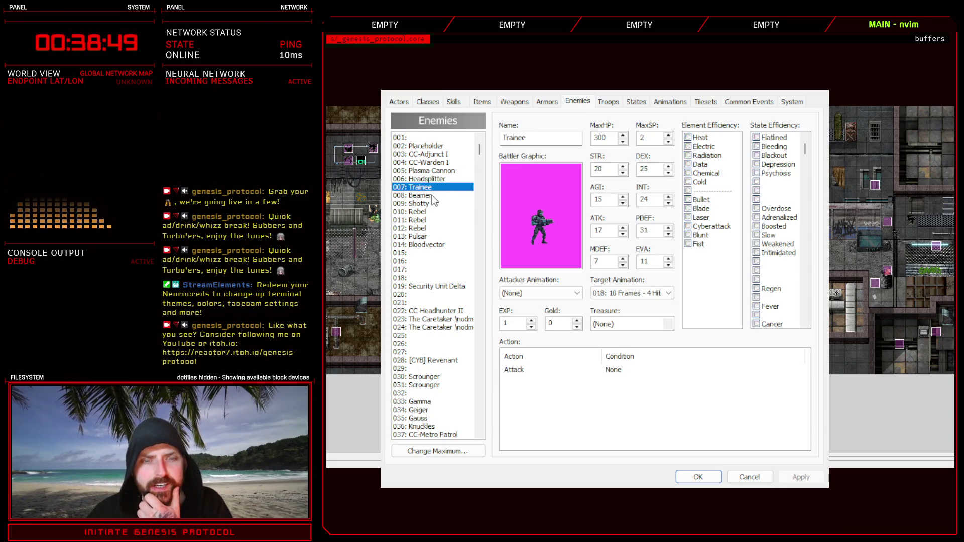
{"action": "left_click", "coordinate": [431, 195]}
{"action": "left_click", "coordinate": [430, 203]}
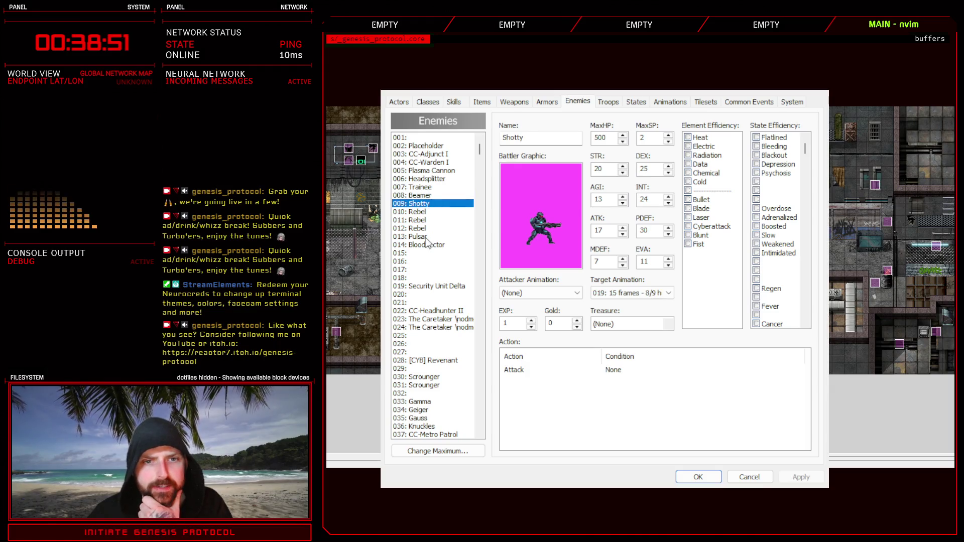
{"action": "left_click", "coordinate": [426, 237]}
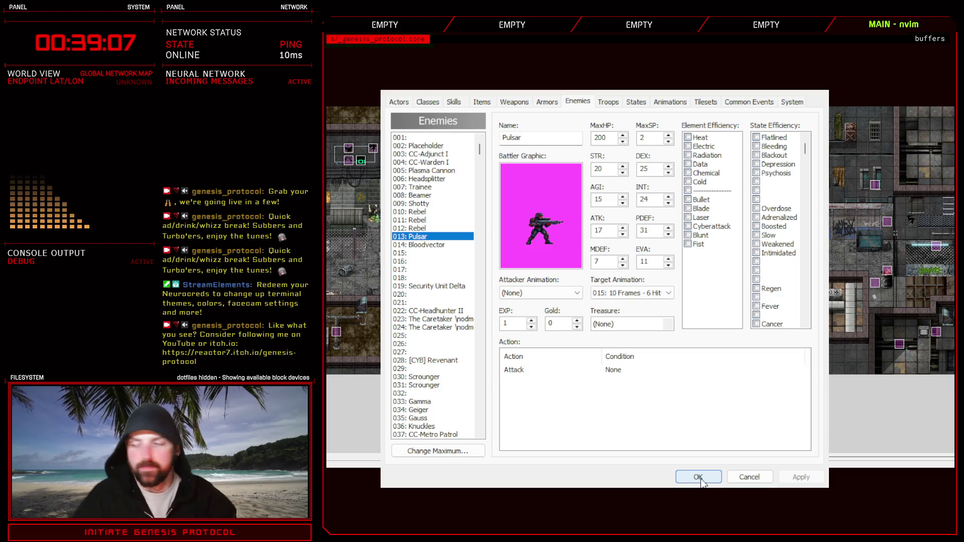
{"action": "left_click", "coordinate": [699, 478]}
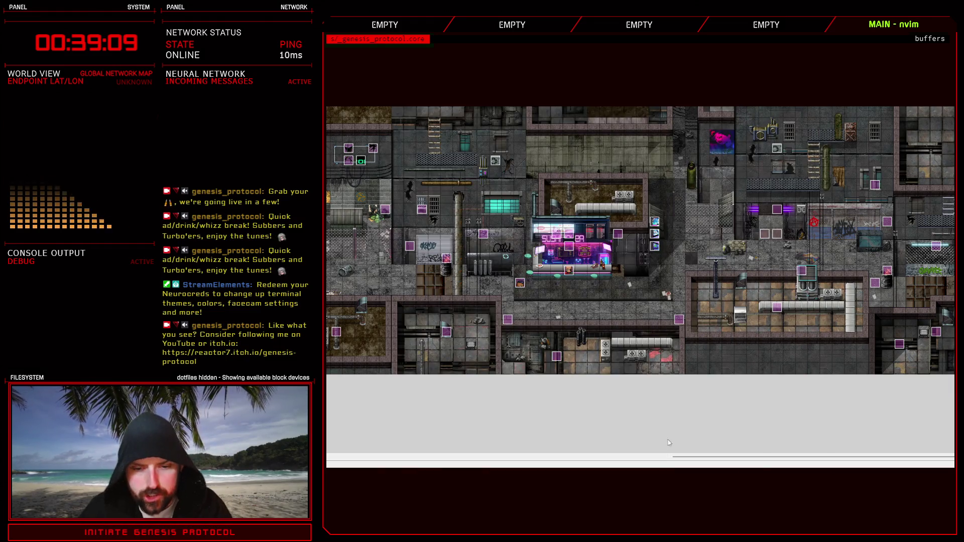
Compare the blast sprites in Photoshop, flipping blast2.psd horizontally, ending on blast1.psd before returning.
{"action": "key", "text": "alt+Tab"}
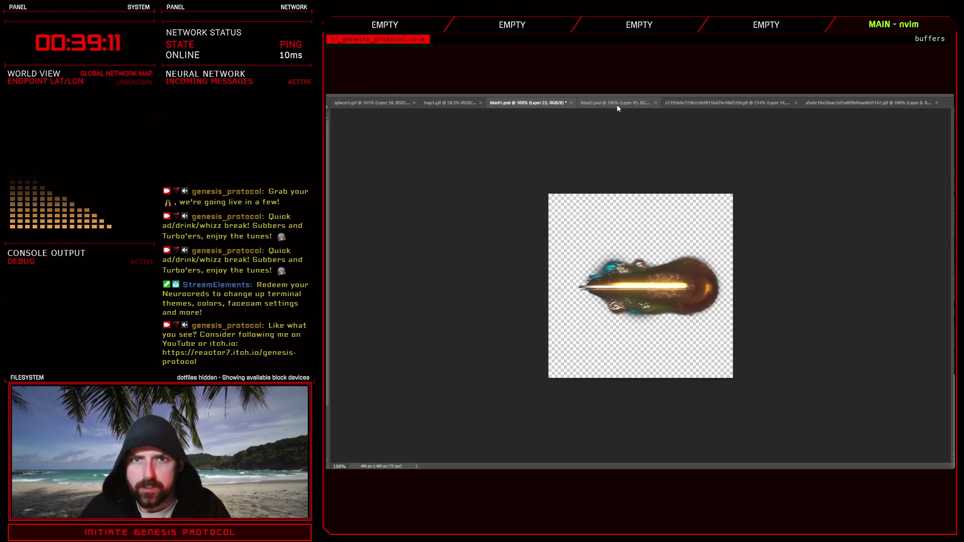
{"action": "left_click", "coordinate": [617, 103]}
{"action": "left_click", "coordinate": [700, 104]}
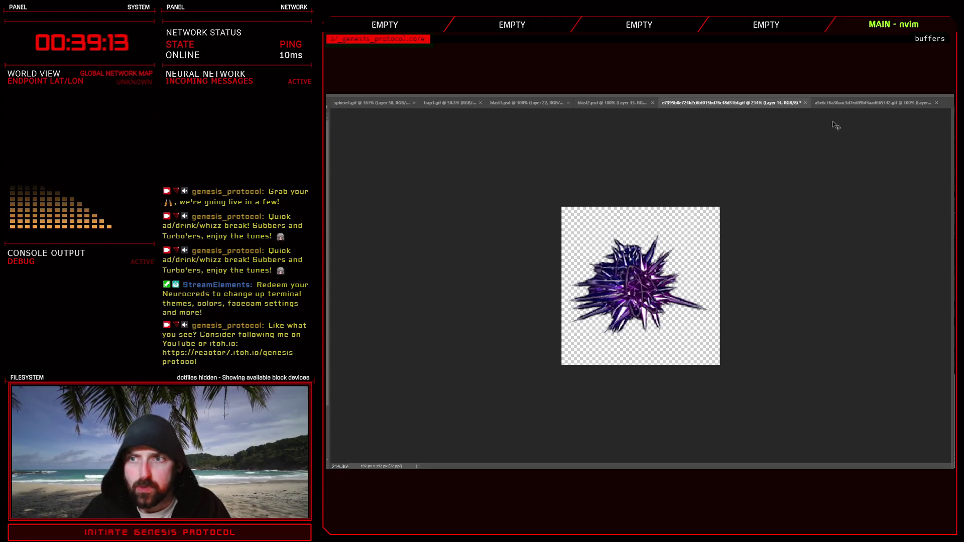
{"action": "left_click", "coordinate": [865, 103]}
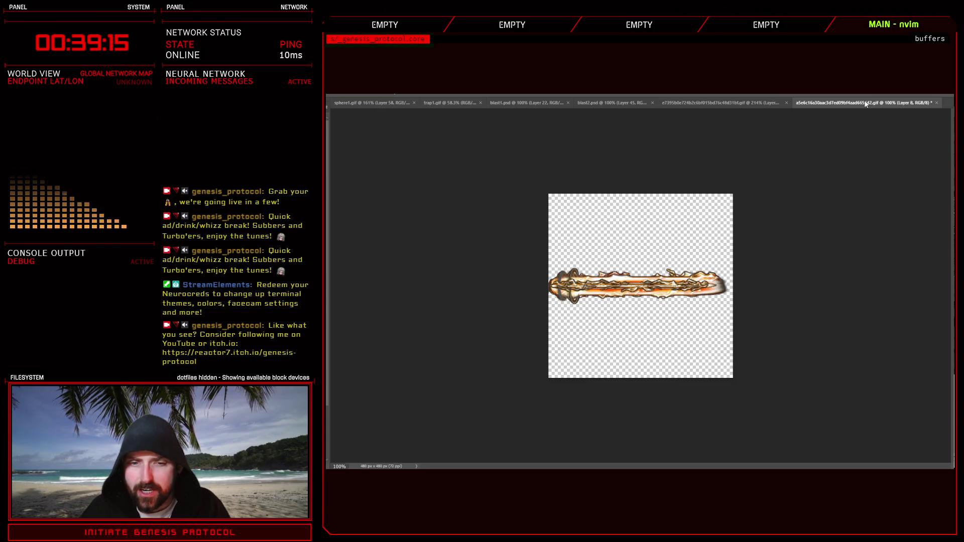
{"action": "left_click", "coordinate": [605, 102]}
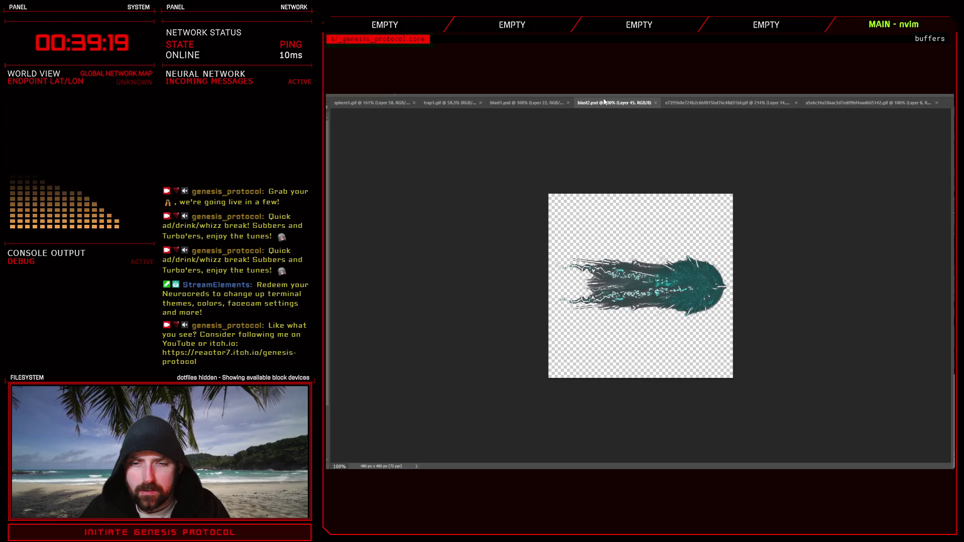
{"action": "left_click", "coordinate": [853, 103]}
{"action": "left_click", "coordinate": [624, 104]}
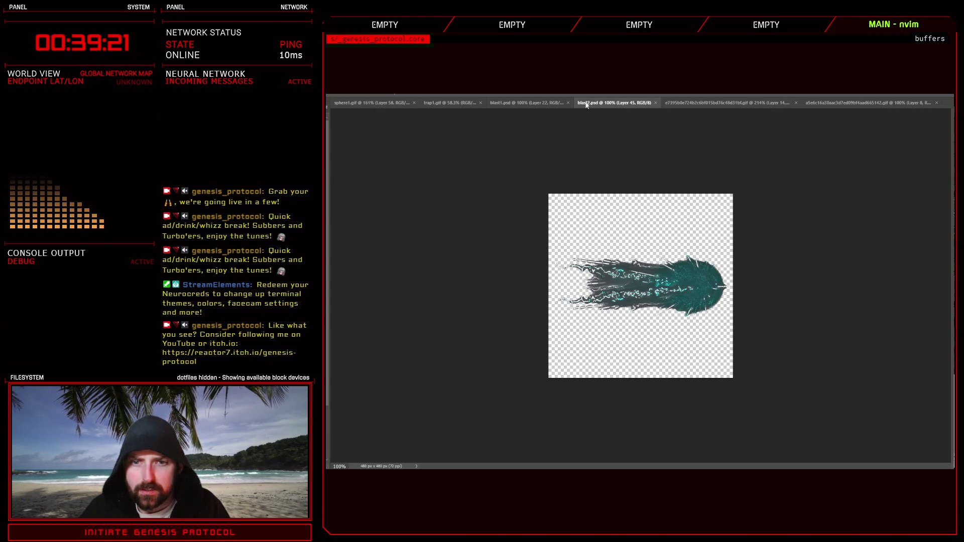
{"action": "left_click", "coordinate": [543, 103]}
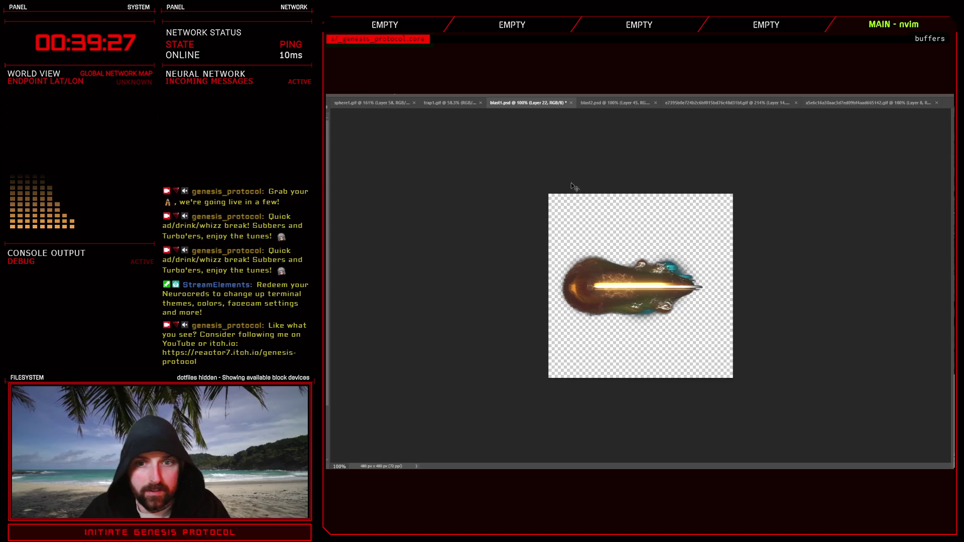
{"action": "left_click", "coordinate": [615, 103]}
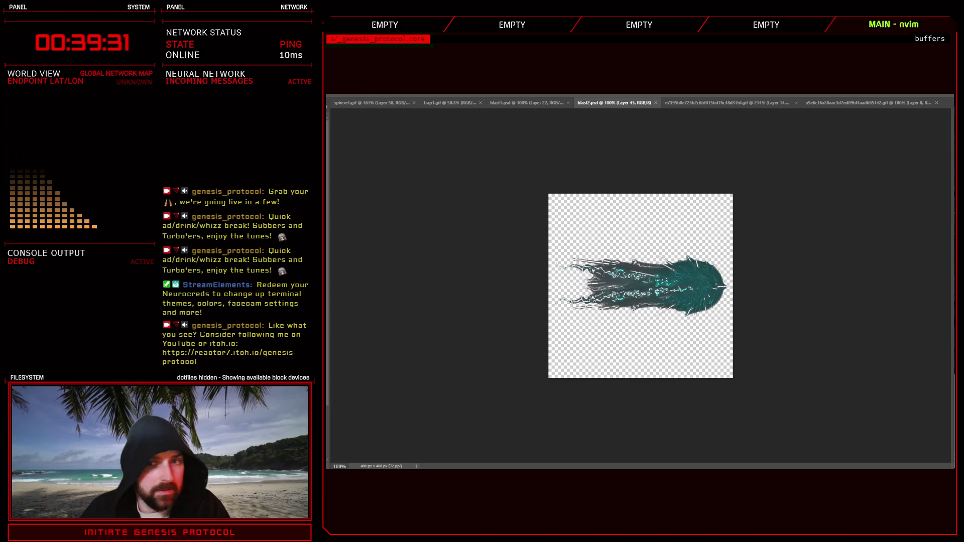
{"action": "key", "text": "ctrl+shift+h"}
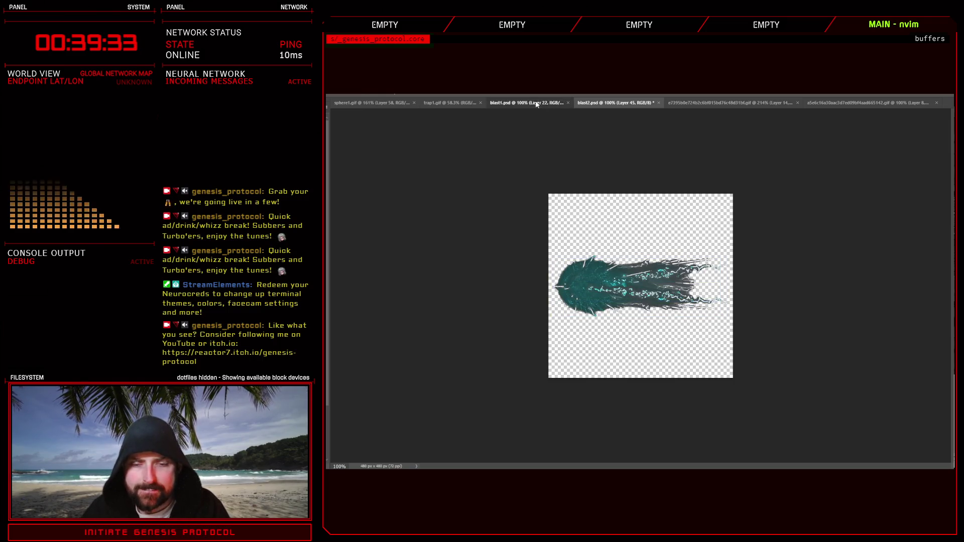
{"action": "left_click", "coordinate": [536, 103]}
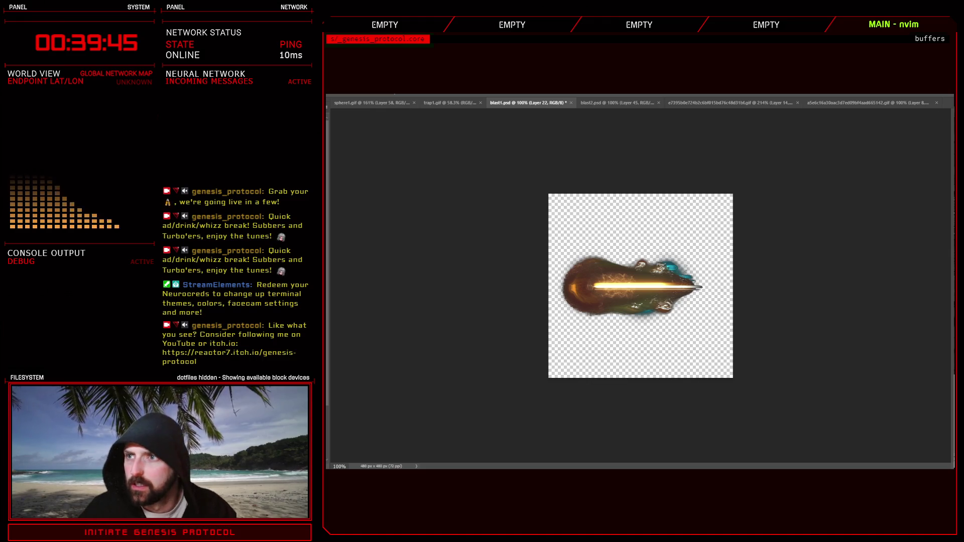
{"action": "key", "text": "alt+Tab"}
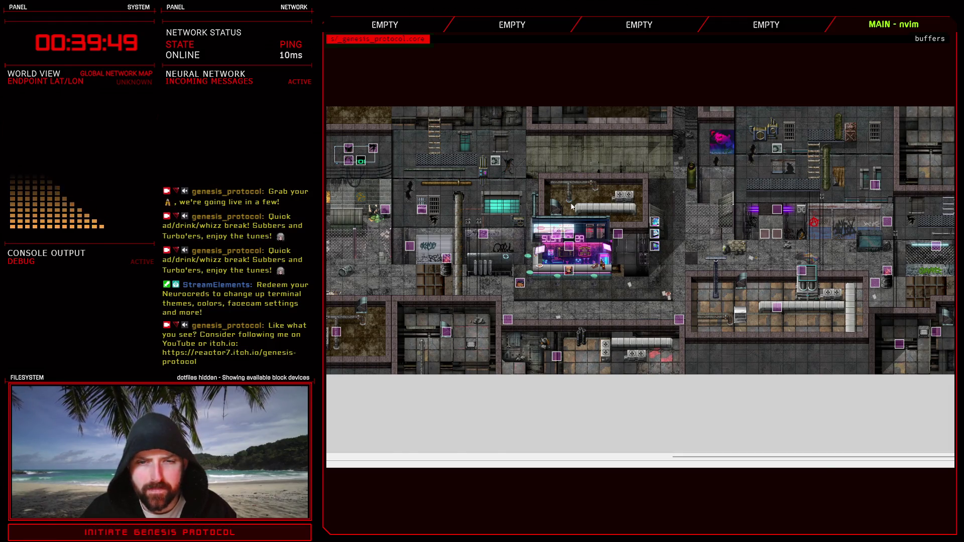
Open the Database and review enemy 008 Beamer's data alongside Trainee's.
{"action": "key", "text": "F9"}
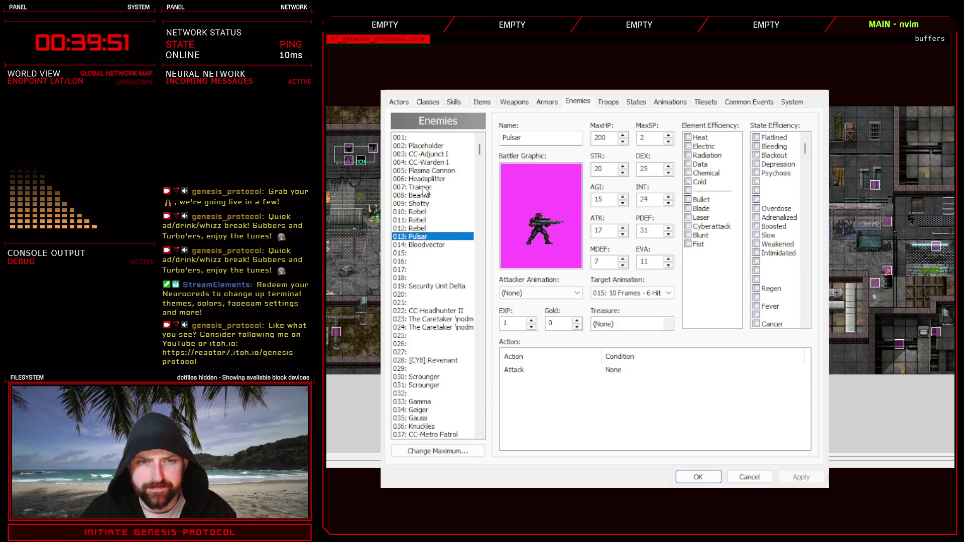
{"action": "left_click", "coordinate": [423, 195]}
{"action": "key", "text": "Up"}
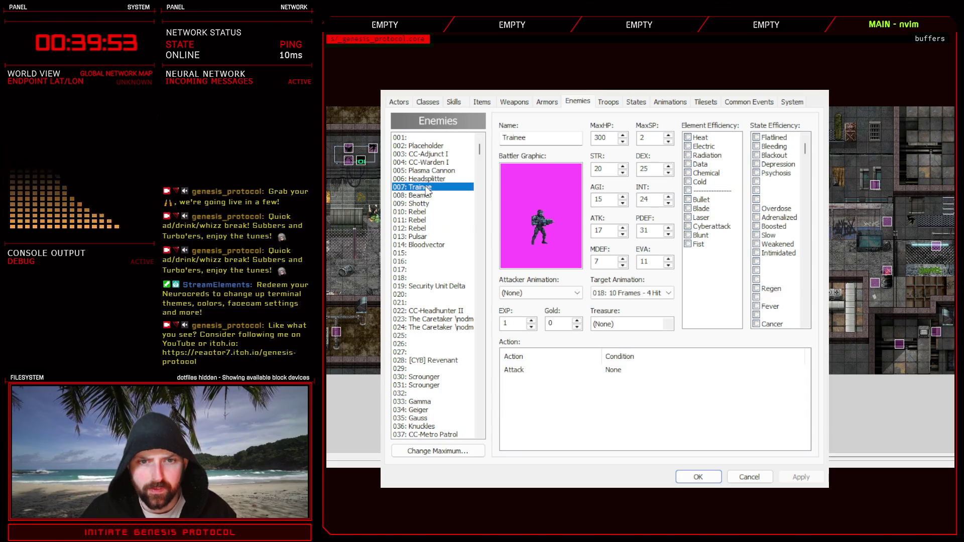
{"action": "left_click", "coordinate": [427, 195]}
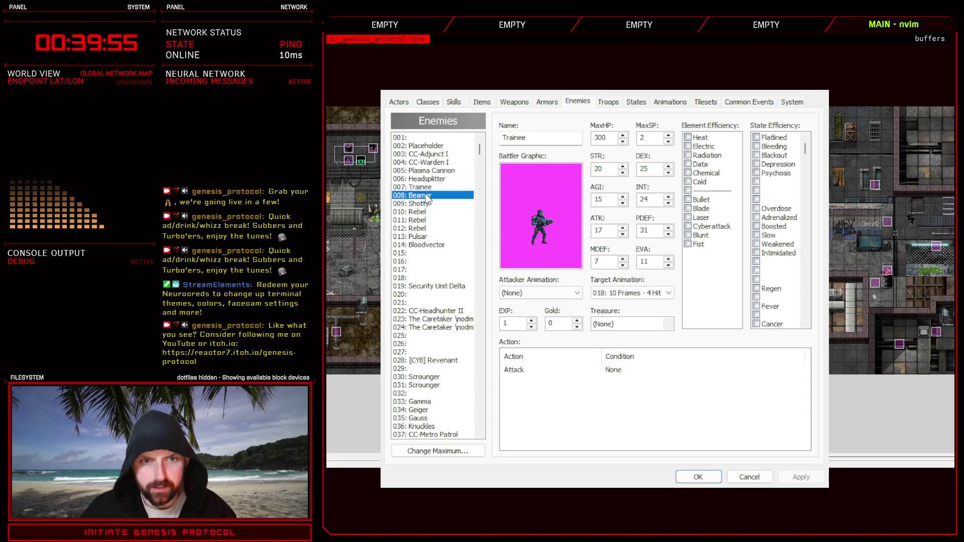
Swap Trainee for Beamer in the Test Battle troop, positioned left, and apply.
{"action": "left_click", "coordinate": [608, 103]}
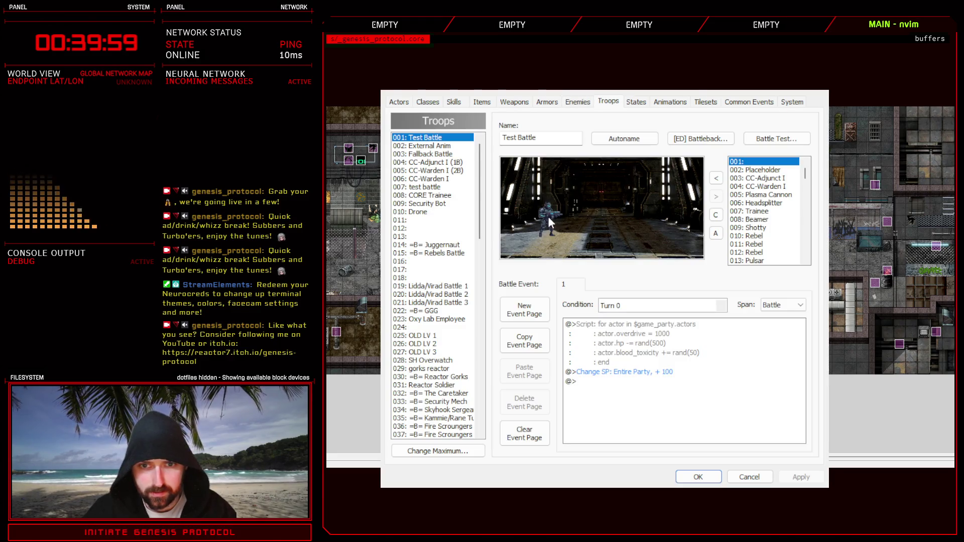
{"action": "left_click", "coordinate": [716, 197]}
{"action": "left_click", "coordinate": [761, 219]}
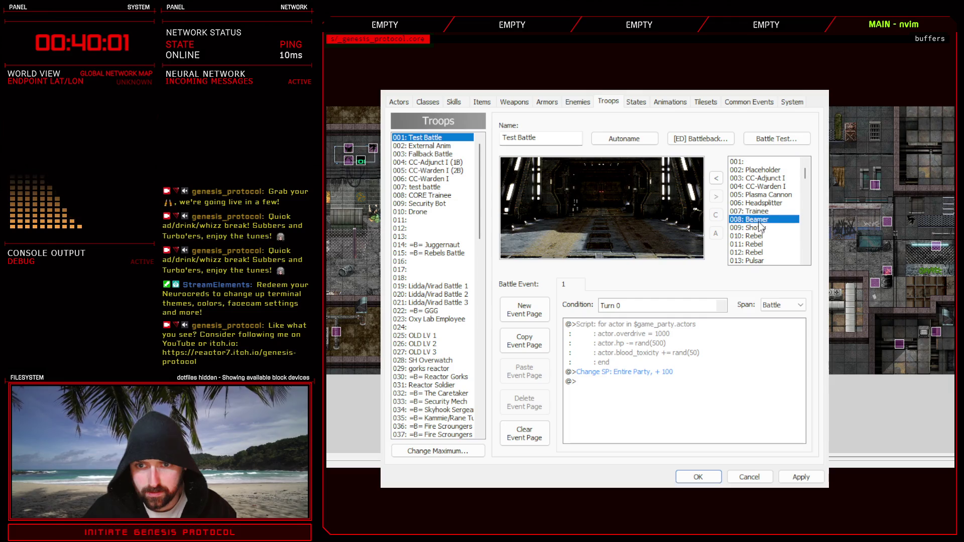
{"action": "left_click", "coordinate": [715, 179]}
{"action": "mouse_move", "coordinate": [602, 228]}
{"action": "left_mouse_down"}
{"action": "mouse_move", "coordinate": [551, 204]}
{"action": "mouse_move", "coordinate": [550, 218]}
{"action": "left_mouse_up"}
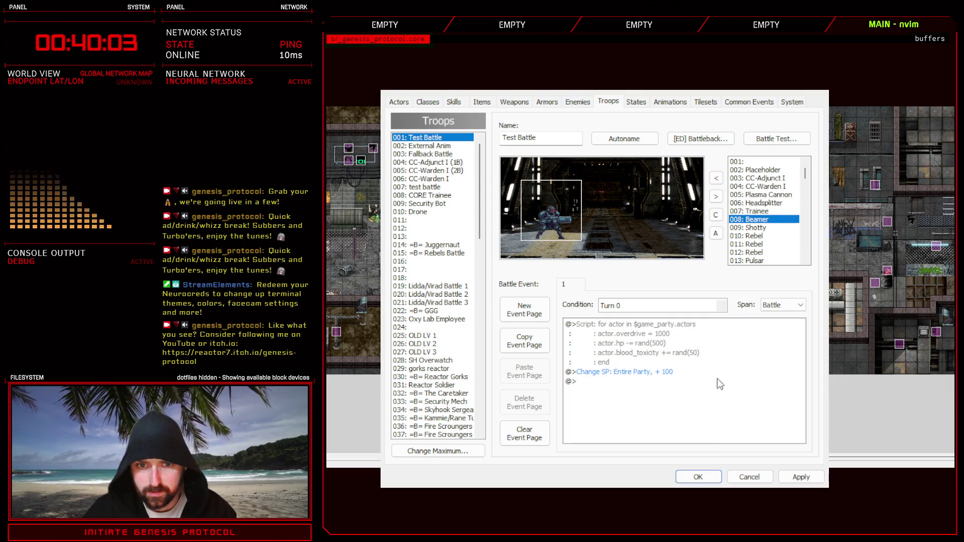
{"action": "left_click", "coordinate": [800, 477]}
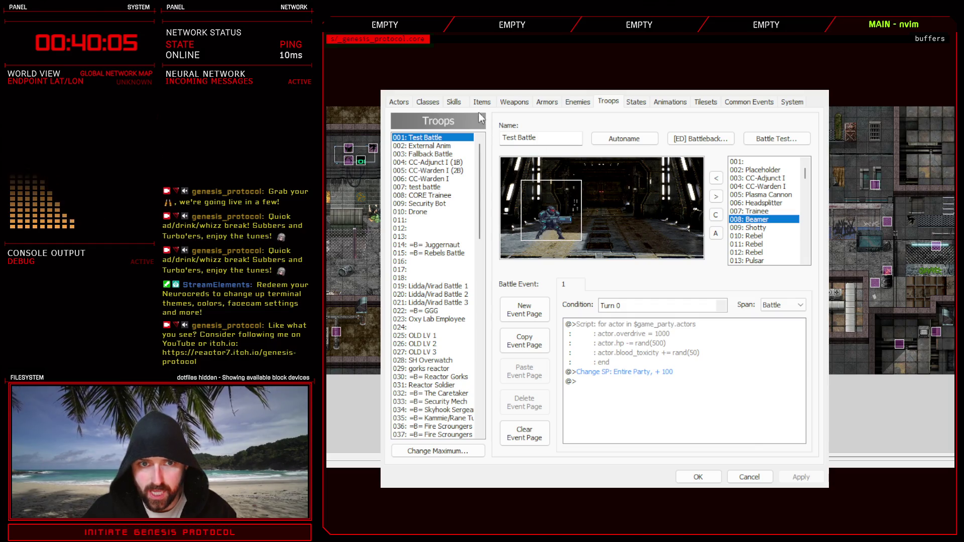
{"action": "left_click", "coordinate": [454, 102]}
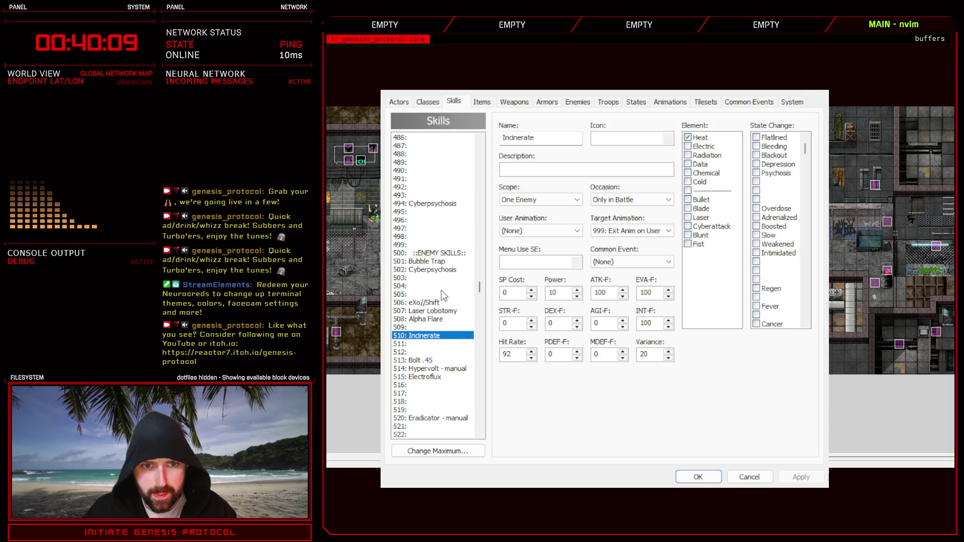
Pick Laser Lobotomy (507) as the source skill and return to empty slot 504.
{"action": "left_click", "coordinate": [423, 271]}
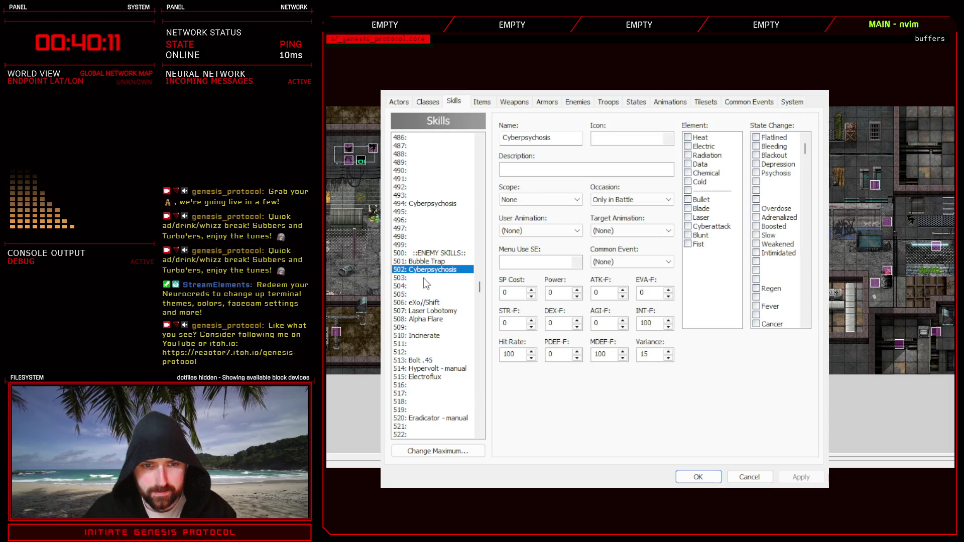
{"action": "left_click", "coordinate": [423, 279]}
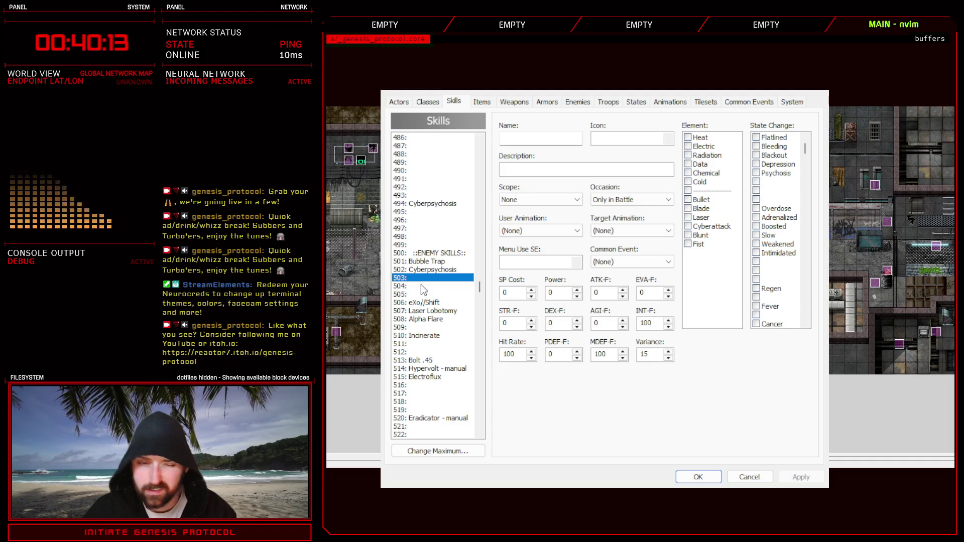
{"action": "left_click", "coordinate": [420, 284]}
{"action": "left_click", "coordinate": [523, 139]}
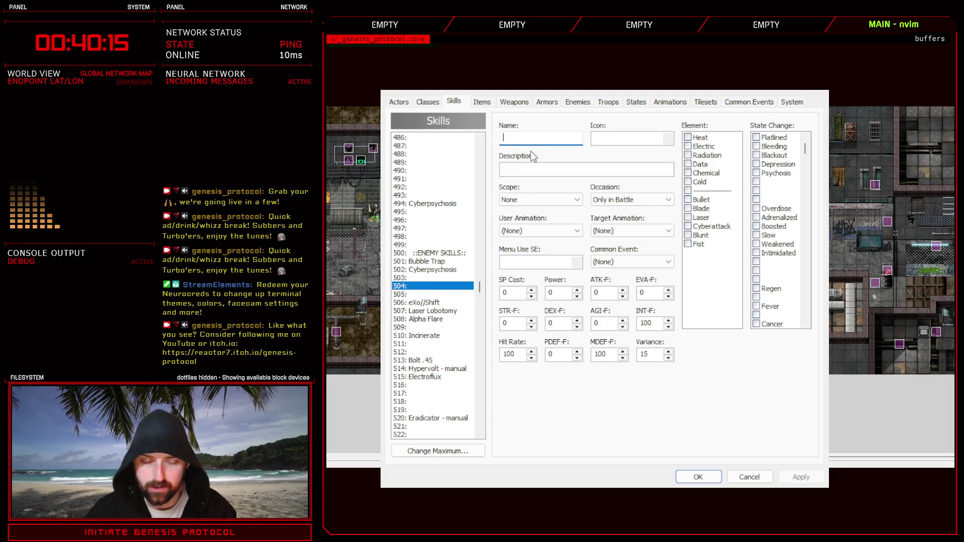
{"action": "left_click", "coordinate": [427, 310]}
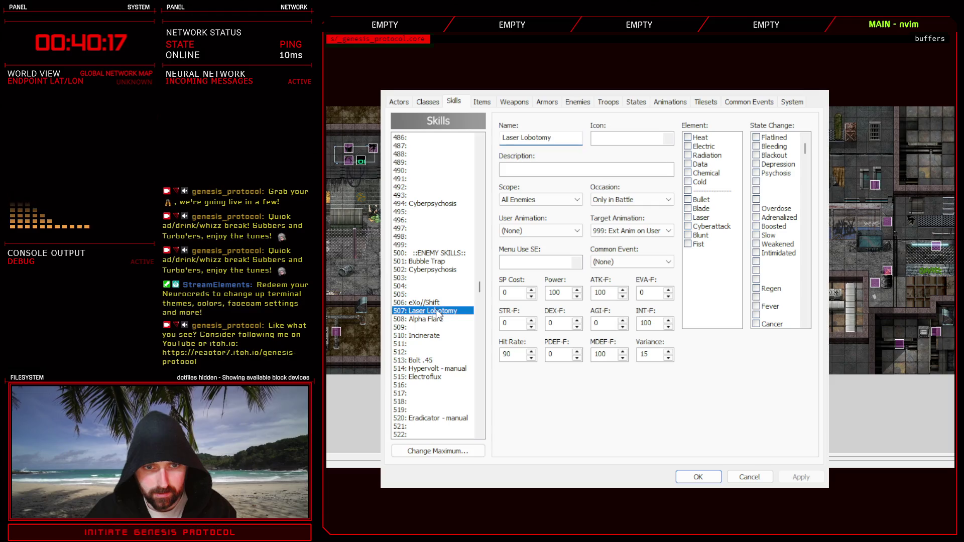
{"action": "left_click", "coordinate": [428, 286]}
Paste it into slot 504, rename it 'Beamer Beam', set scope to One Enemy, and apply.
{"action": "key", "text": "ctrl+v"}
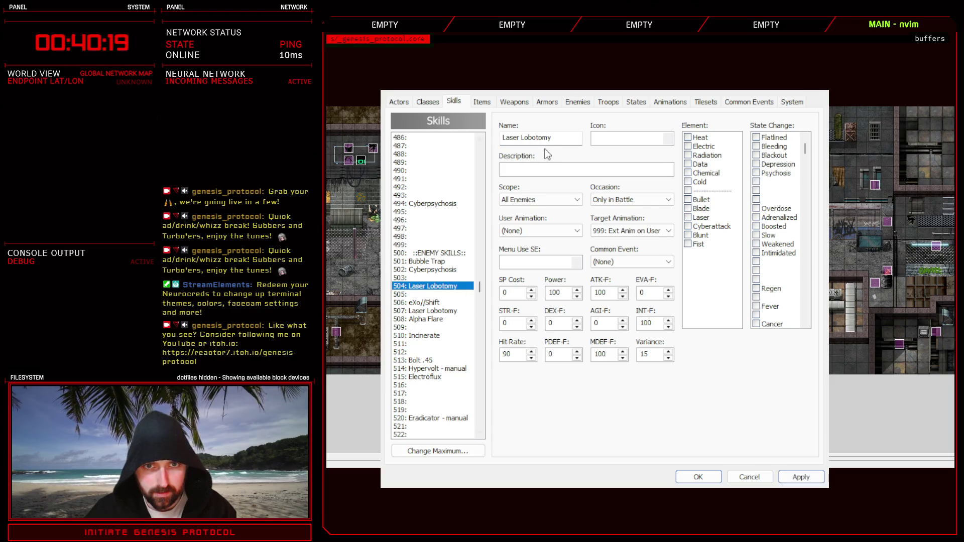
{"action": "type", "text": "B"}
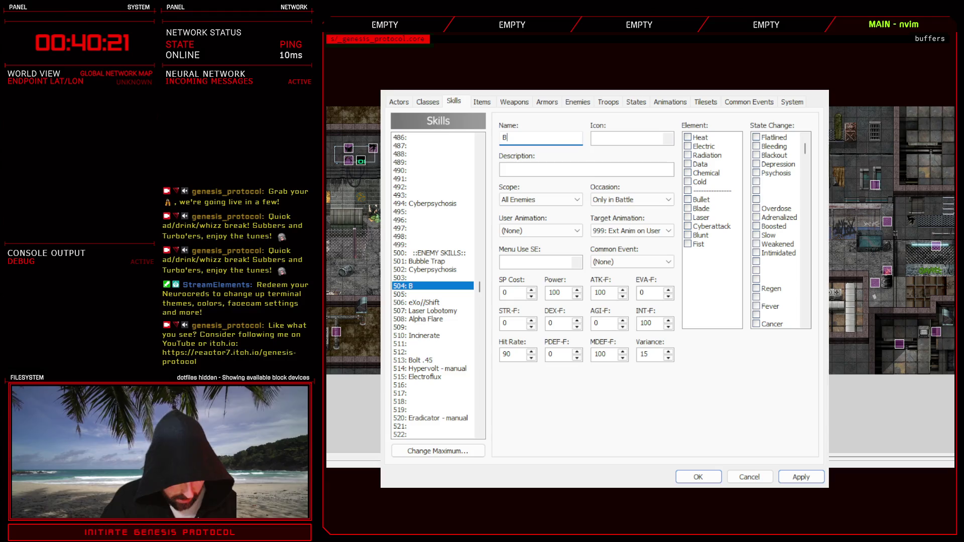
{"action": "type", "text": "eamer Beam"}
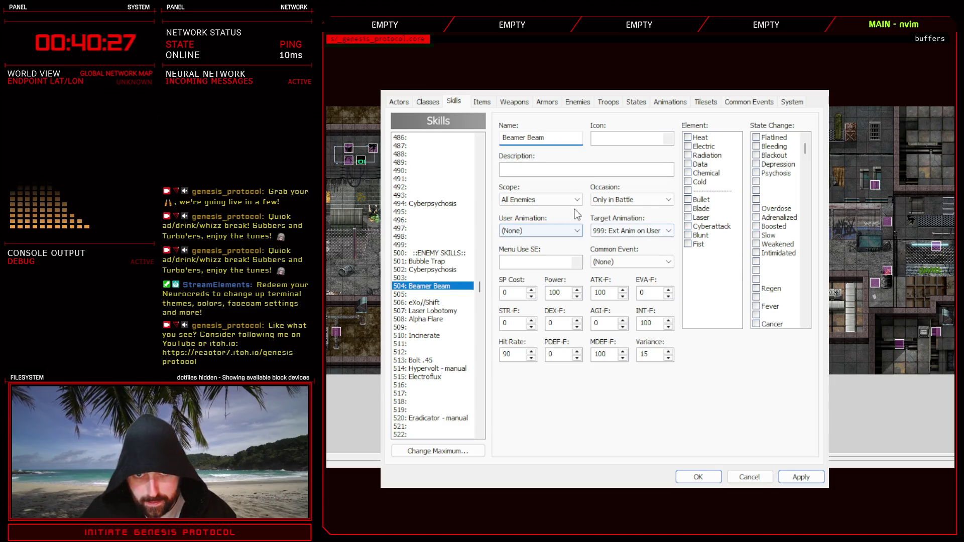
{"action": "key", "text": "Tab"}
{"action": "key", "text": "Tab"}
{"action": "key", "text": "Up"}
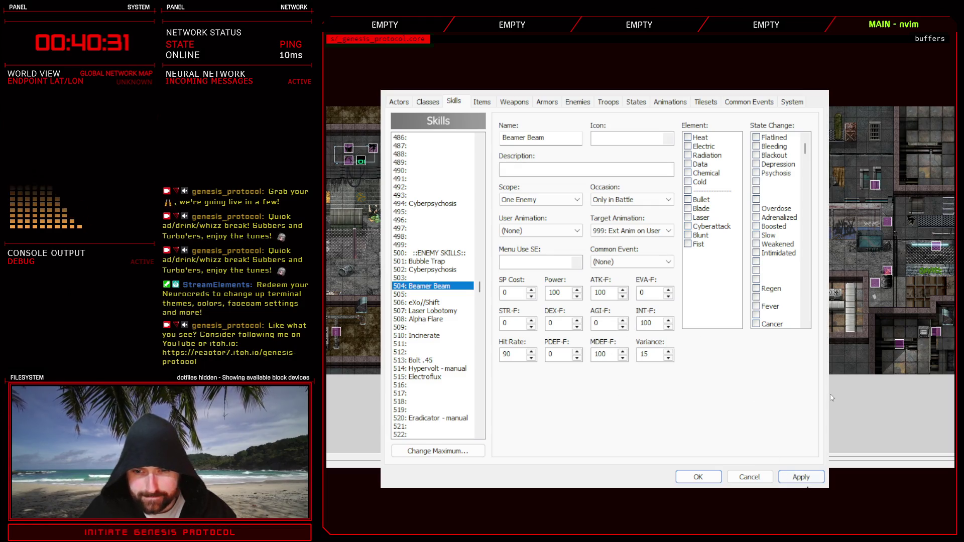
{"action": "left_click", "coordinate": [802, 478]}
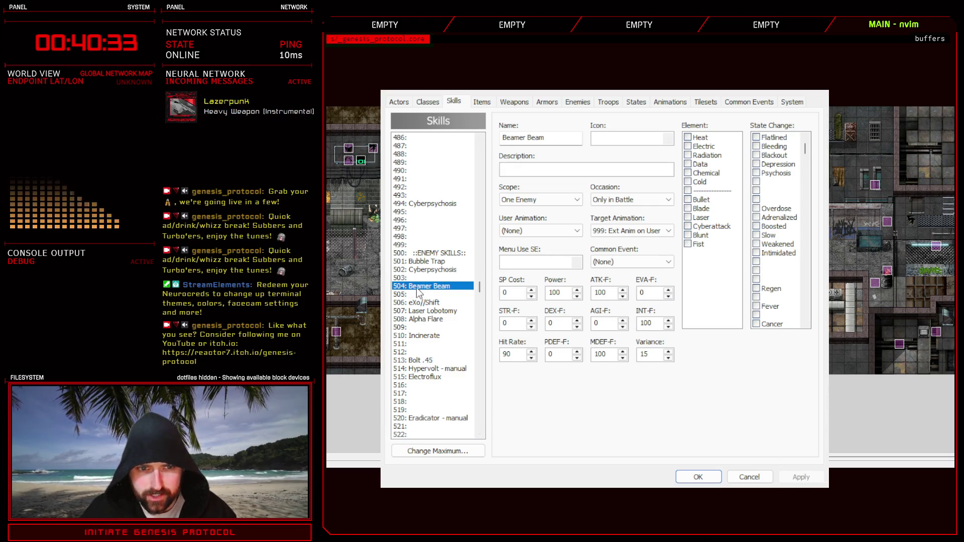
{"action": "left_click", "coordinate": [577, 103]}
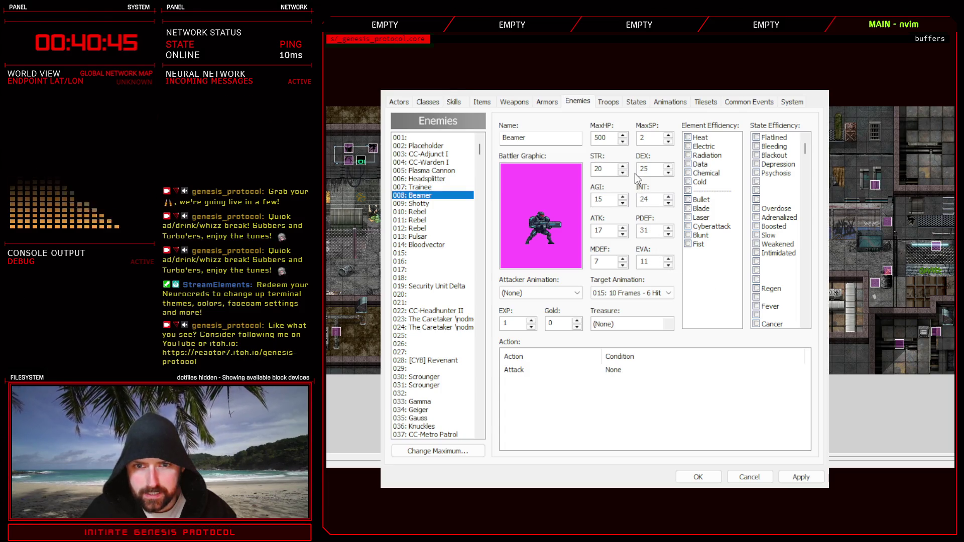
Give enemy 008 Beamer a Beamer Beam action alongside Attack, apply, and close the Database.
{"action": "key", "text": "ctrl+v"}
{"action": "left_click", "coordinate": [554, 371]}
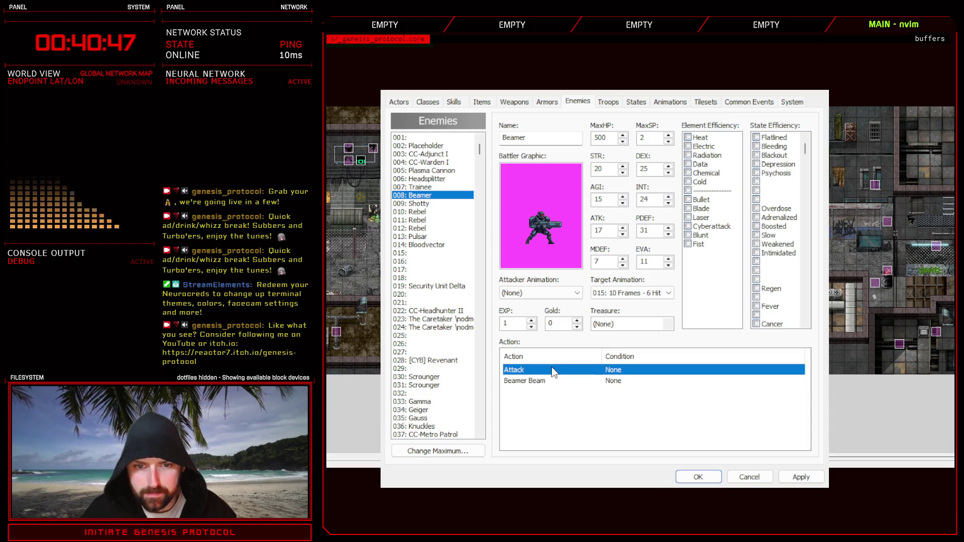
{"action": "left_click", "coordinate": [602, 390]}
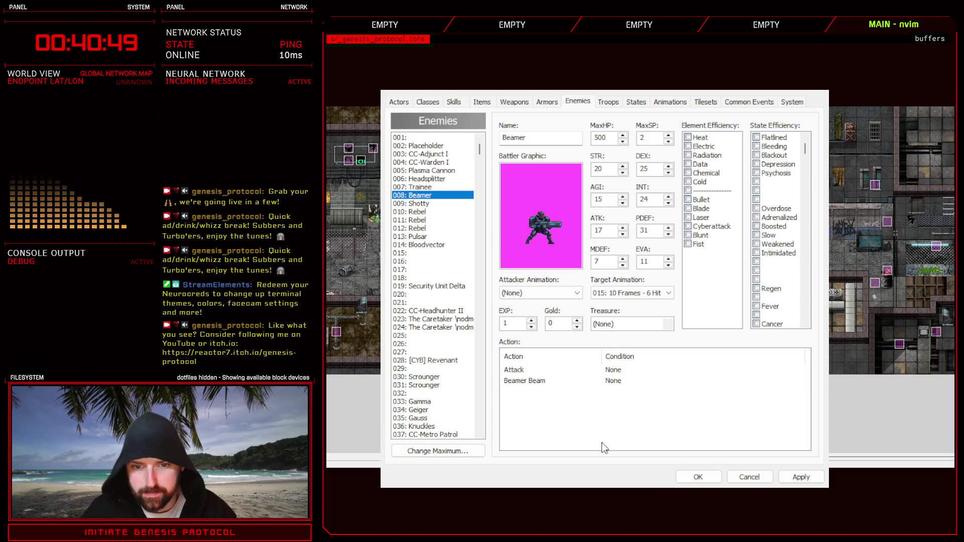
{"action": "left_click", "coordinate": [663, 478]}
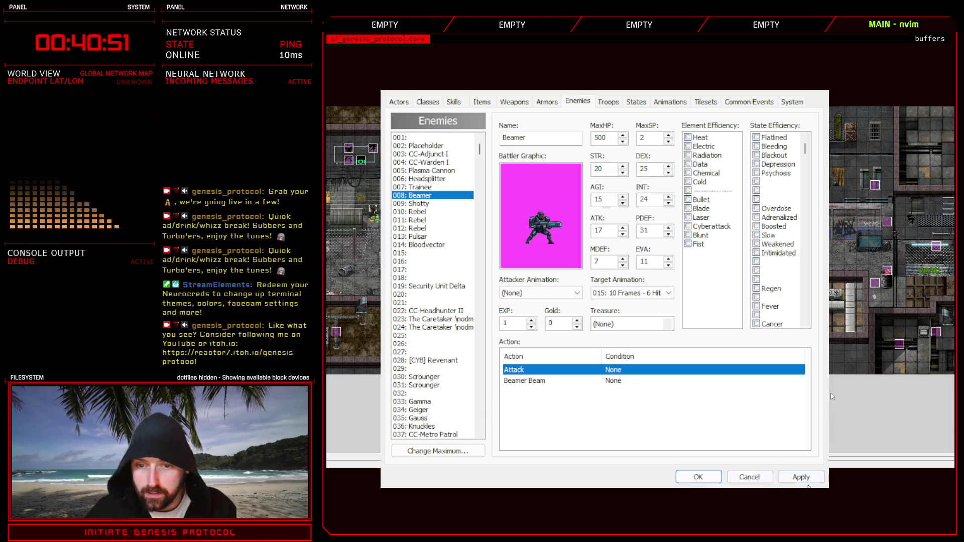
{"action": "left_click", "coordinate": [700, 477]}
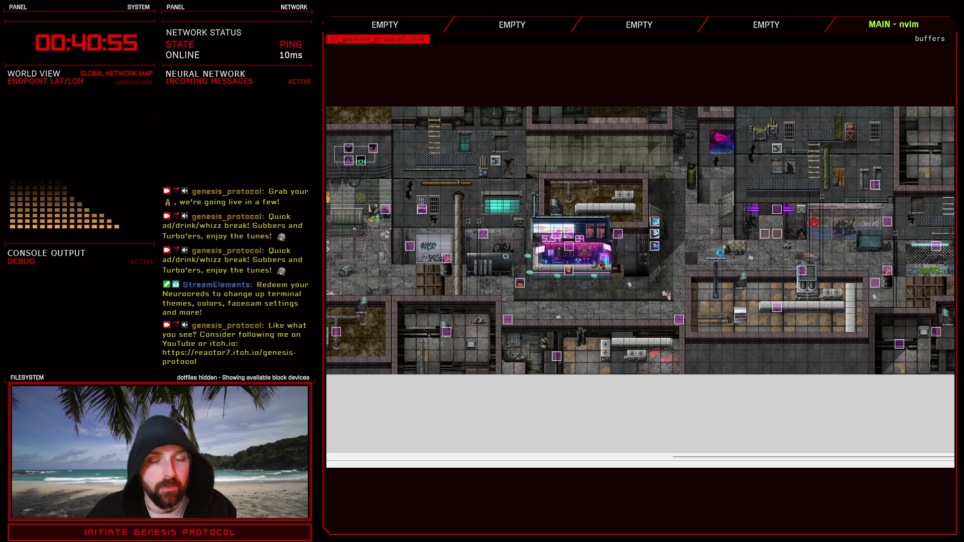
{"action": "key", "text": "F11"}
Copy the 444 Thermolyze entry below Bubble Trap as a new skill 504 named Beamer Beam.
{"action": "scroll", "coordinate": [444, 149], "scroll_direction": "up", "scroll_amount": 5}
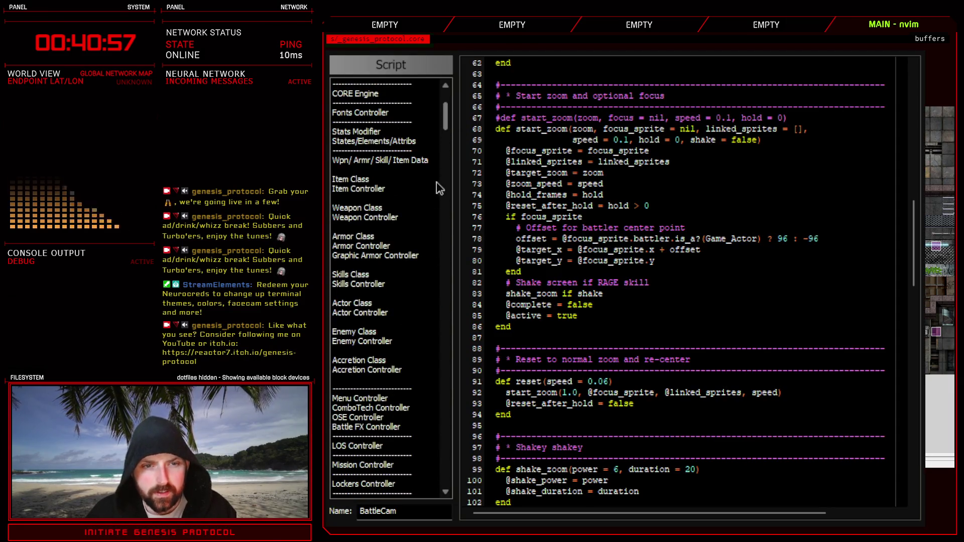
{"action": "left_click", "coordinate": [360, 285]}
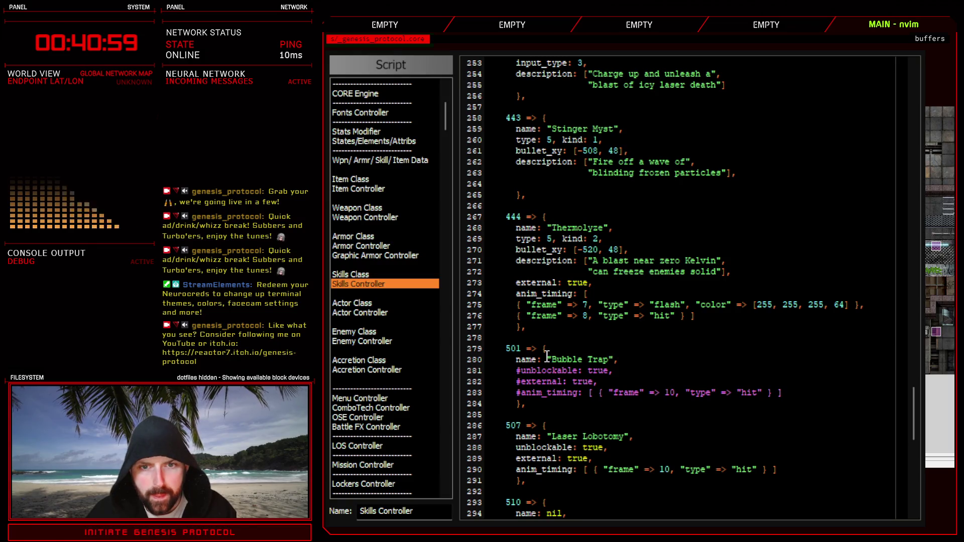
{"action": "left_click_drag", "start_coordinate": [472, 217], "coordinate": [467, 337]}
{"action": "key", "text": "ctrl+c"}
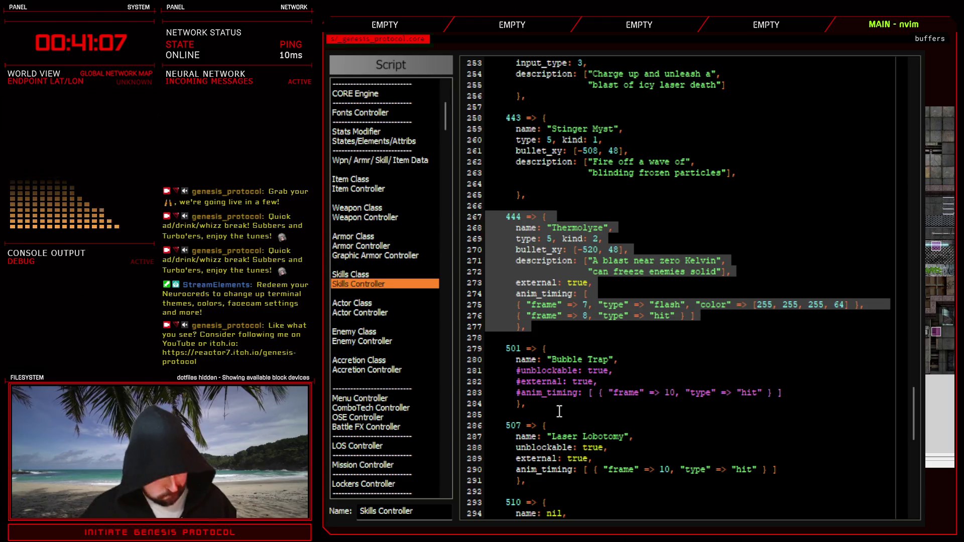
{"action": "left_click", "coordinate": [513, 416]}
{"action": "key", "text": "Return"}
{"action": "key", "text": "Return"}
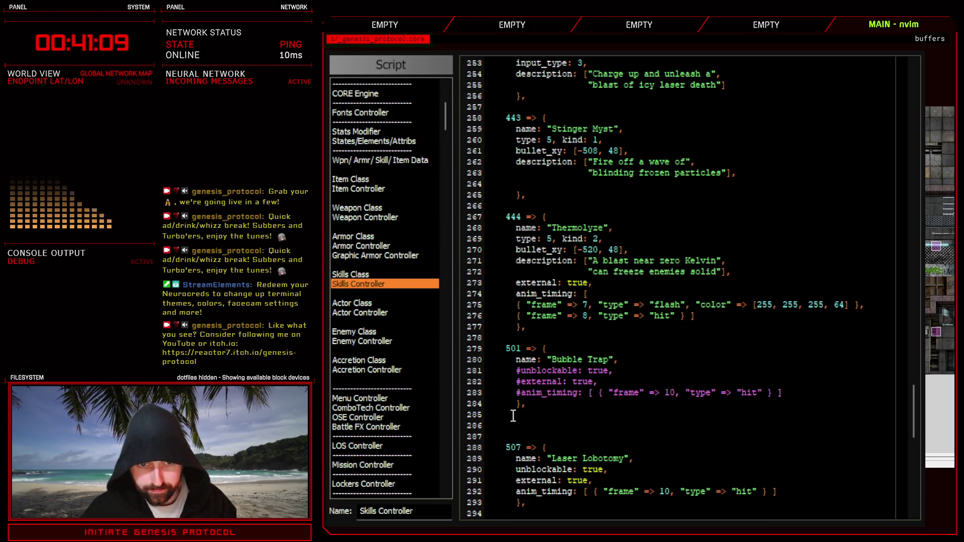
{"action": "middle_click", "coordinate": [550, 426]}
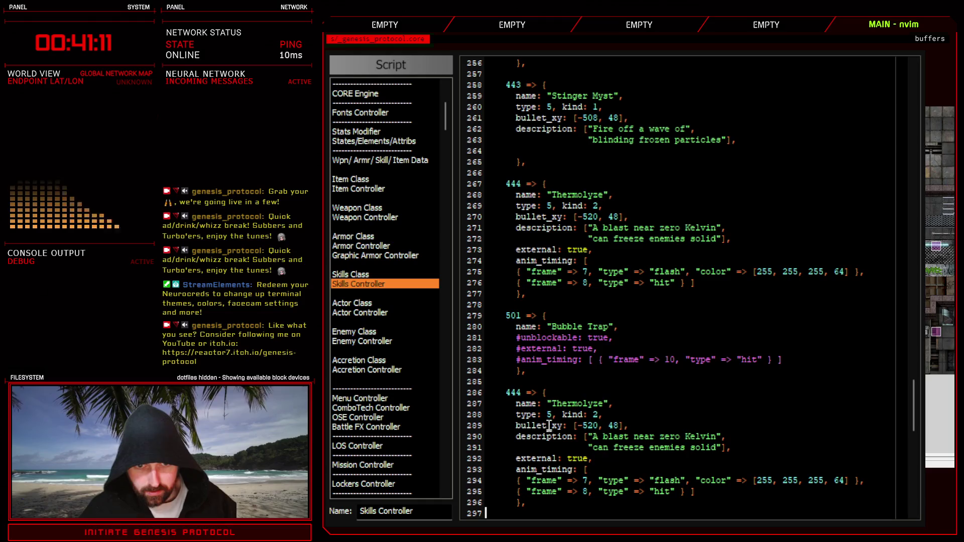
{"action": "left_click", "coordinate": [517, 393]}
{"action": "key", "text": "BackSpace"}
{"action": "key", "text": "BackSpace"}
{"action": "type", "text": "50"}
{"action": "left_click_drag", "start_coordinate": [552, 404], "coordinate": [609, 402]}
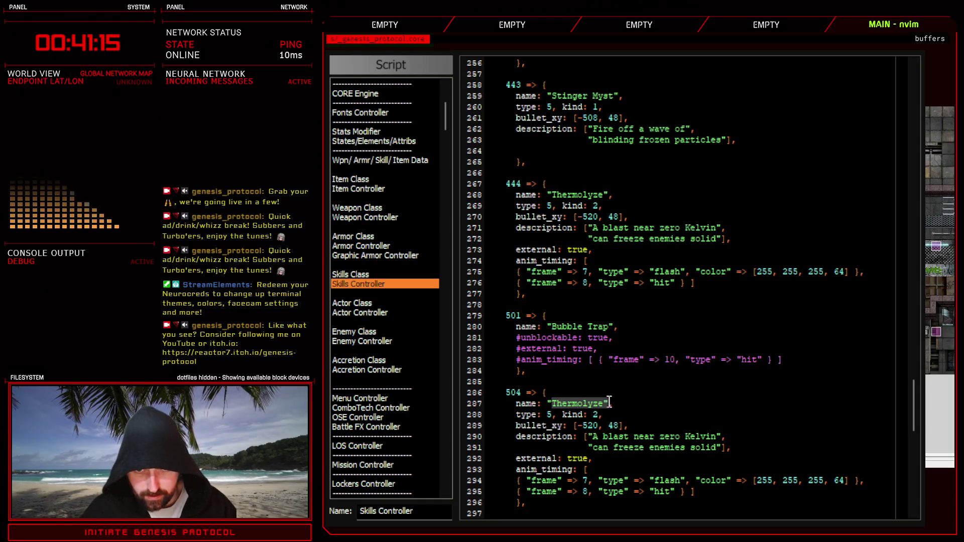
{"action": "type", "text": "cBeamer Beam"}
Delete the type/kind line and the two-line description from the Beamer Beam entry.
{"action": "scroll", "coordinate": [606, 402], "scroll_direction": "down", "scroll_amount": 4}
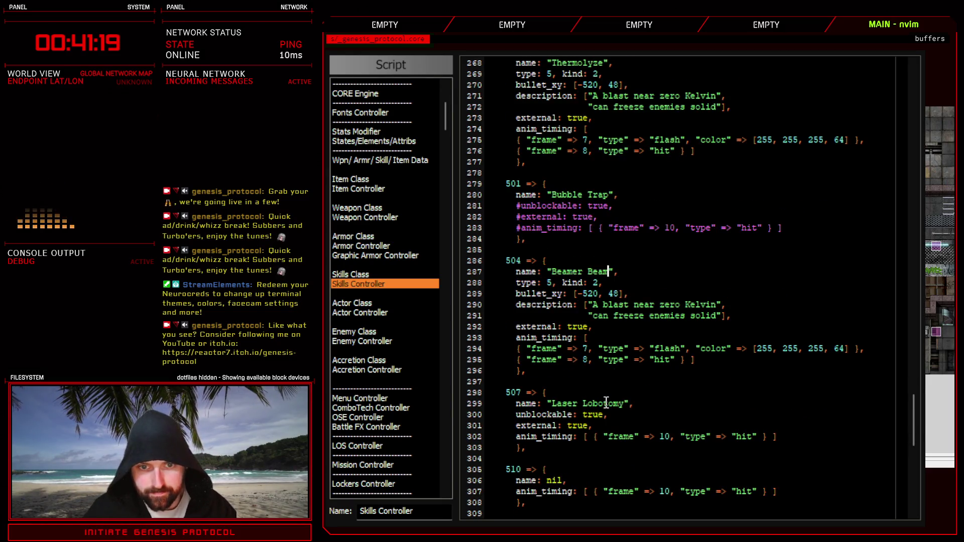
{"action": "left_click_drag", "start_coordinate": [472, 282], "coordinate": [471, 305]}
{"action": "key", "text": "d"}
{"action": "key", "text": "A"}
{"action": "key", "text": "d"}
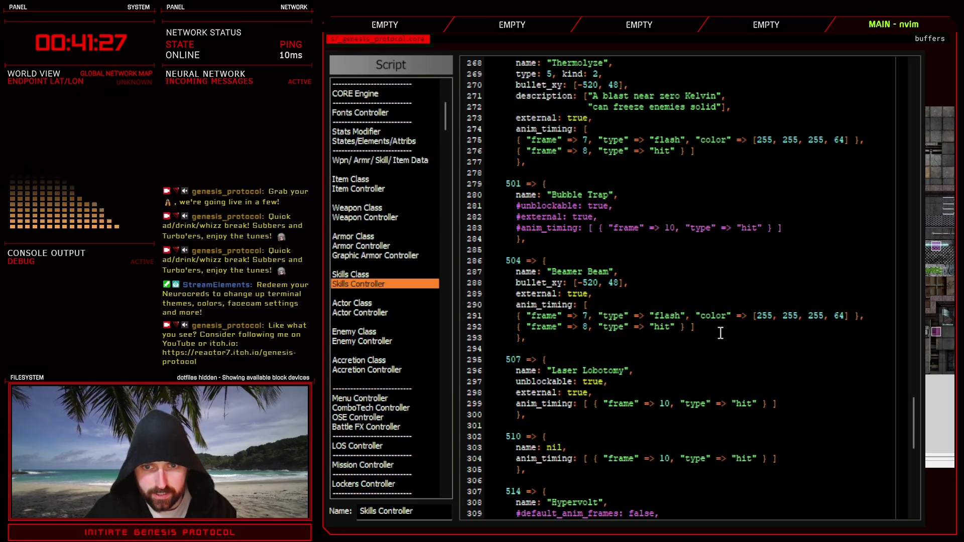
{"action": "key", "text": "V"}
{"action": "key", "text": "k"}
{"action": "key", "text": "k"}
{"action": "key", "text": "y"}
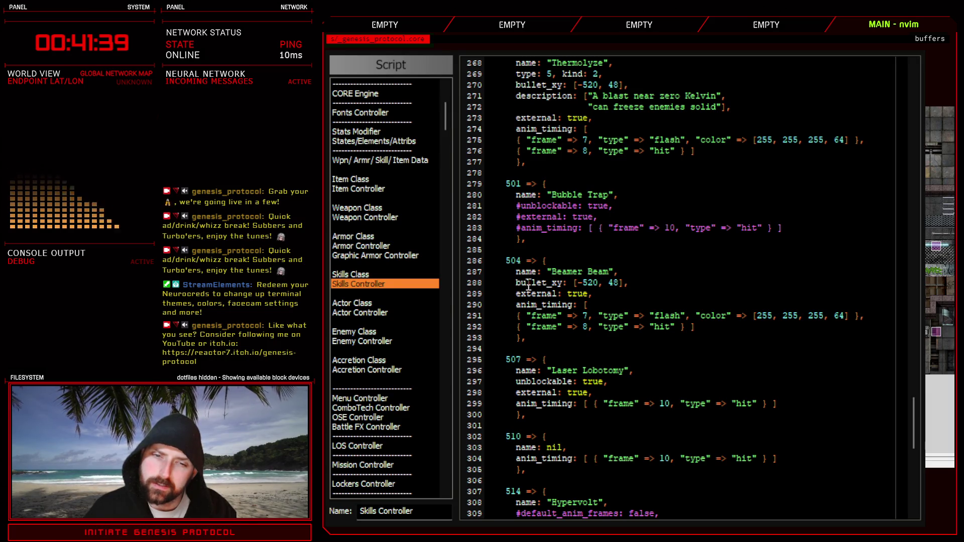
Comment out the Beamer Beam bullet_xy line with # and run the playtest.
{"action": "type", "text": "#"}
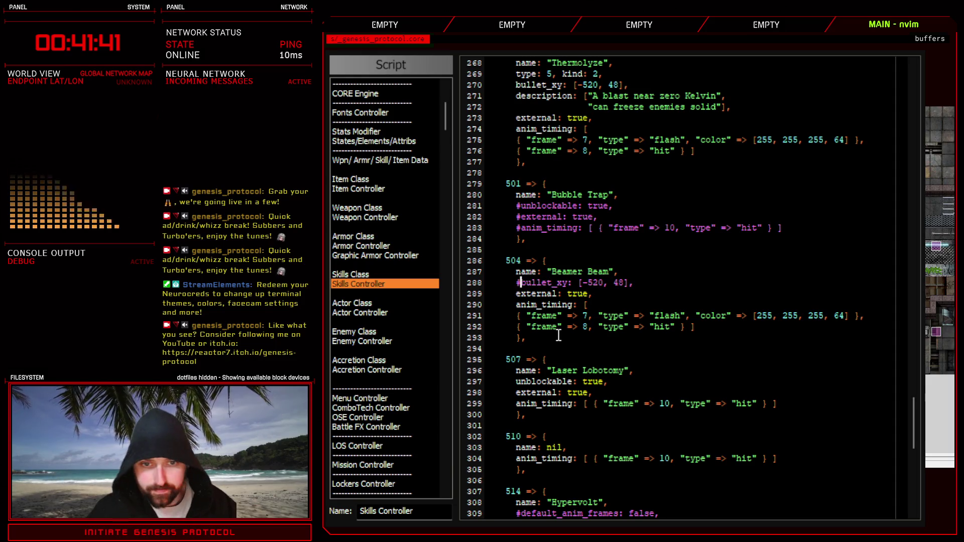
{"action": "left_click", "coordinate": [664, 283]}
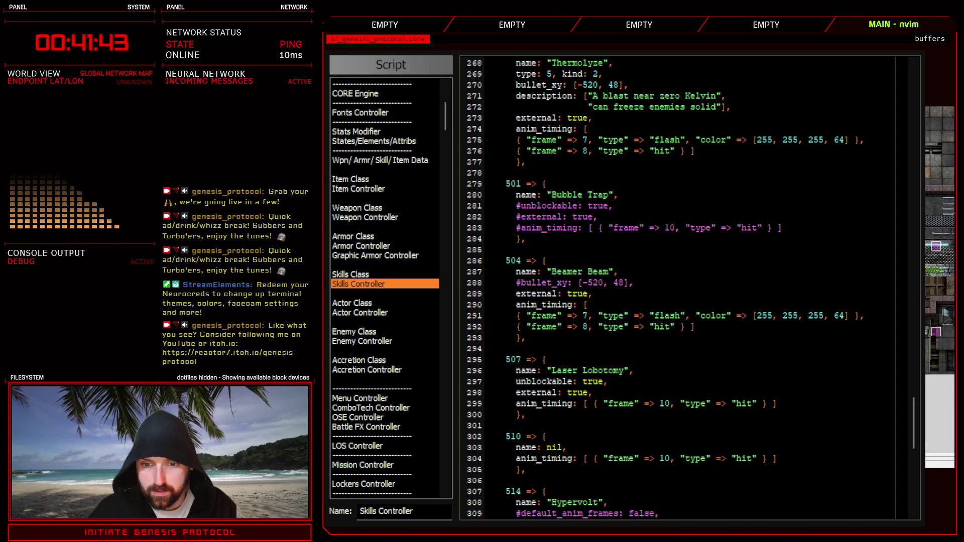
{"action": "key", "text": "F12"}
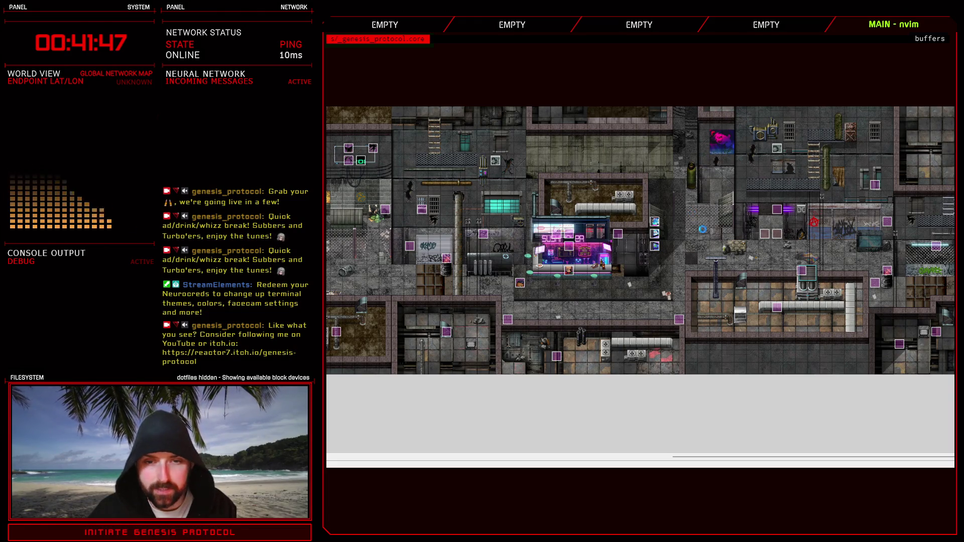
{"action": "key", "text": "F9"}
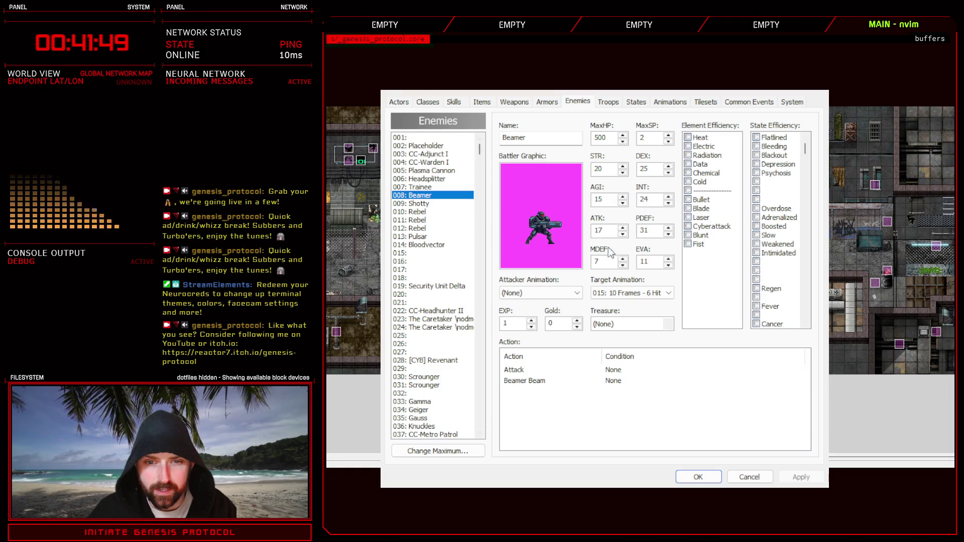
{"action": "left_click", "coordinate": [608, 102]}
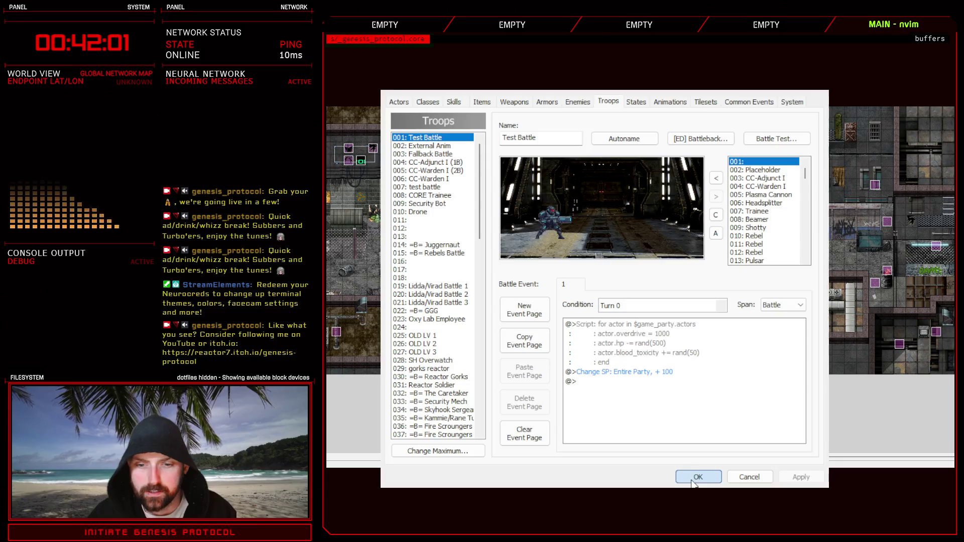
{"action": "left_click", "coordinate": [693, 481]}
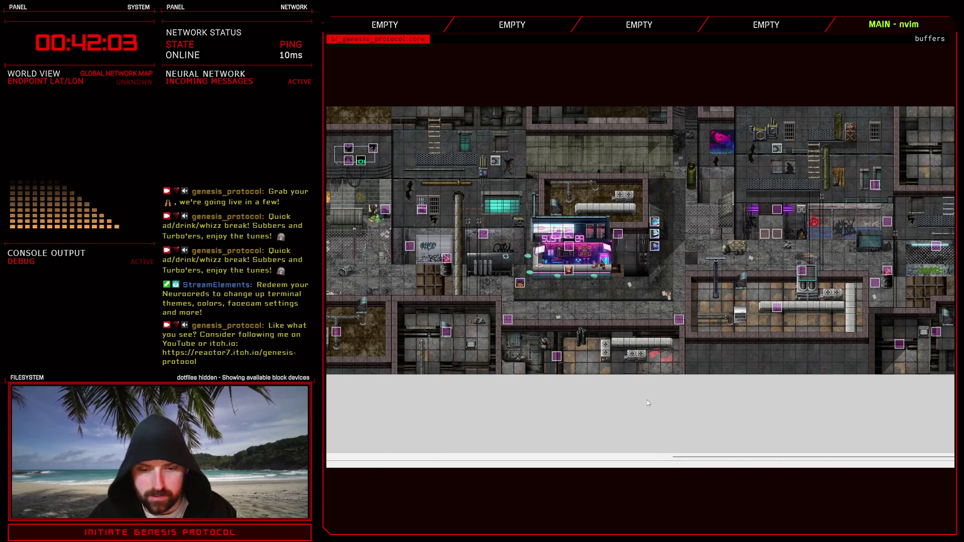
Bring up the orange fire-beam sprite document in Photoshop.
{"action": "key", "text": "alt+Tab"}
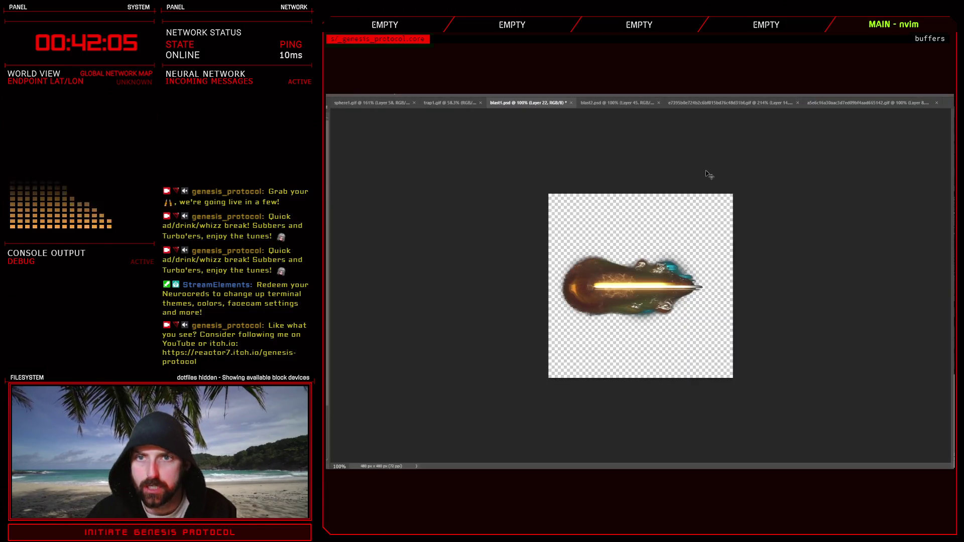
{"action": "left_click", "coordinate": [634, 102]}
{"action": "left_click", "coordinate": [836, 103]}
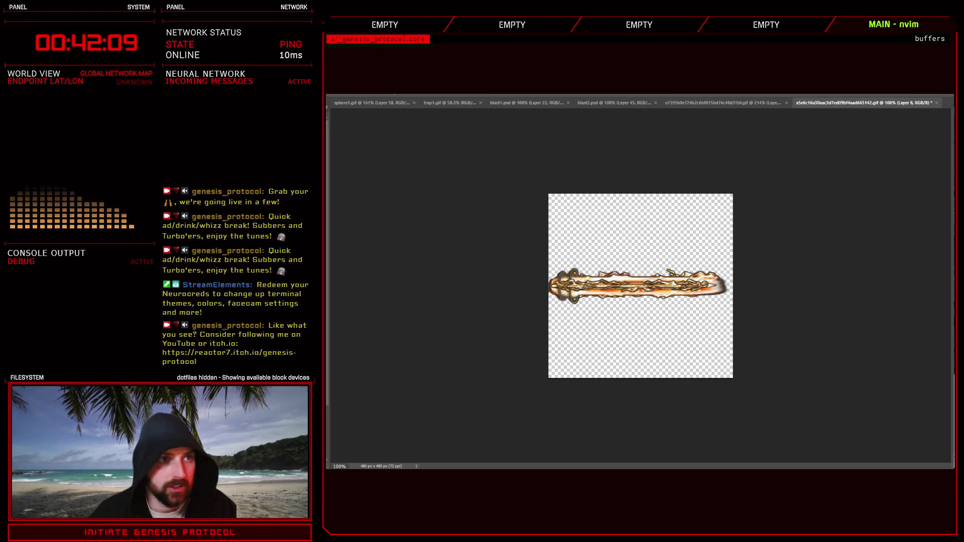
Try Free Transform on the beam, then enlarge the canvas to 2400×960.
{"action": "key", "text": "ctrl+t"}
{"action": "key", "text": "Return"}
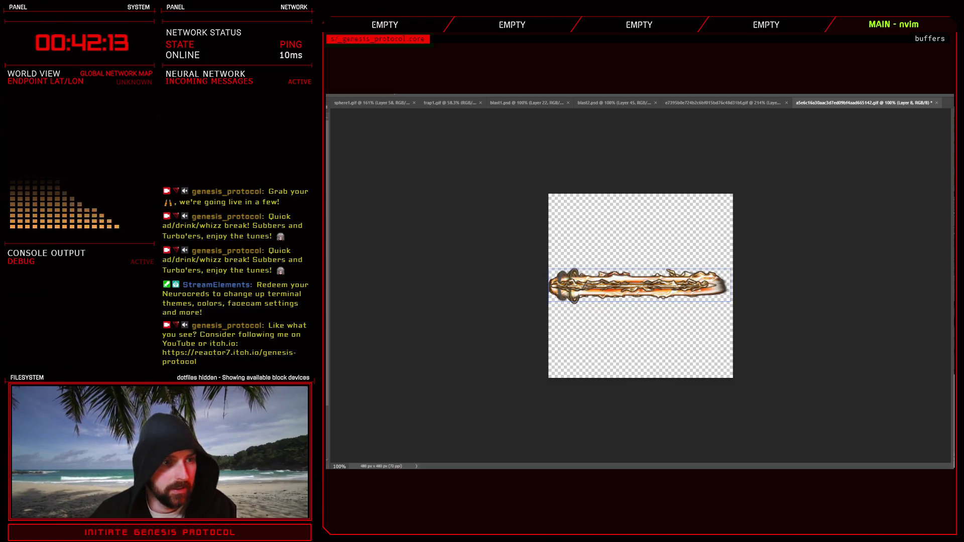
{"action": "key", "text": "ctrl+t"}
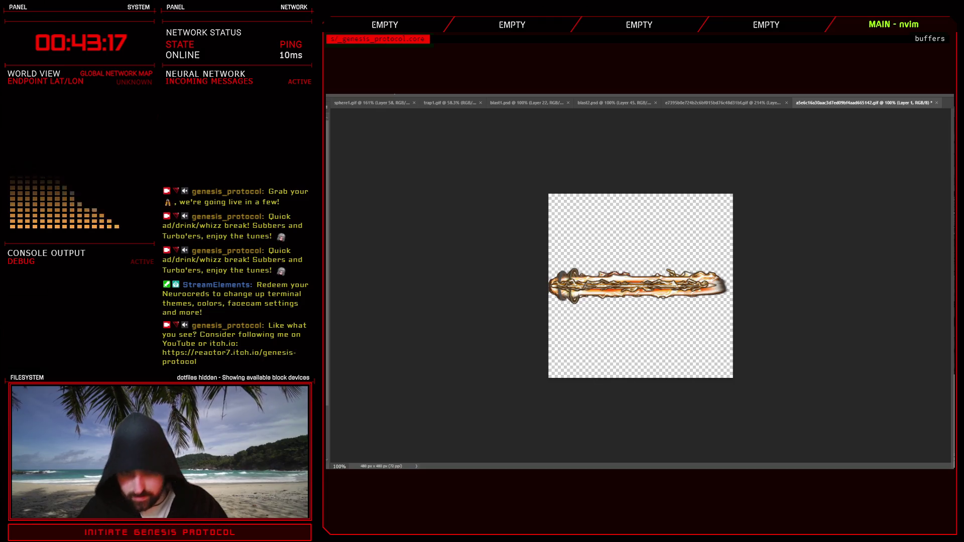
{"action": "key", "text": "ctrl+z"}
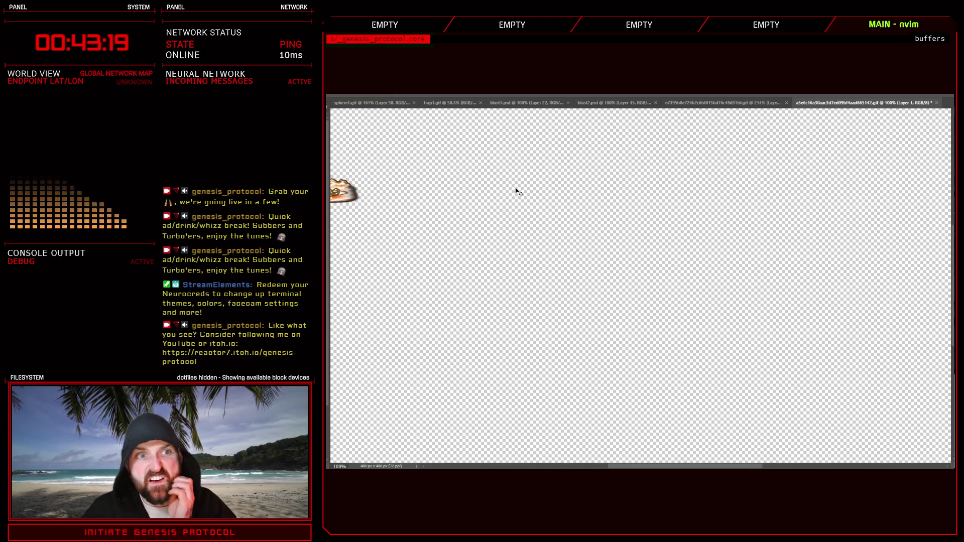
Fit the 2400×960 canvas in view and drag a brighter fire-bar copy down to the bottom row.
{"action": "key", "text": "ctrl+0"}
{"action": "key", "text": "ctrl+minus"}
{"action": "key", "text": "ctrl+0"}
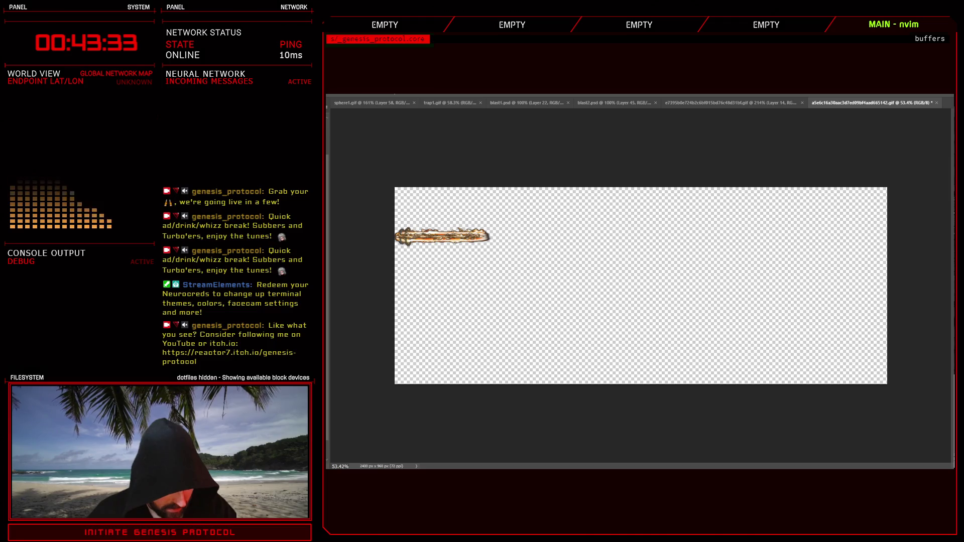
{"action": "left_click_drag", "start_coordinate": [442, 236], "coordinate": [442, 334]}
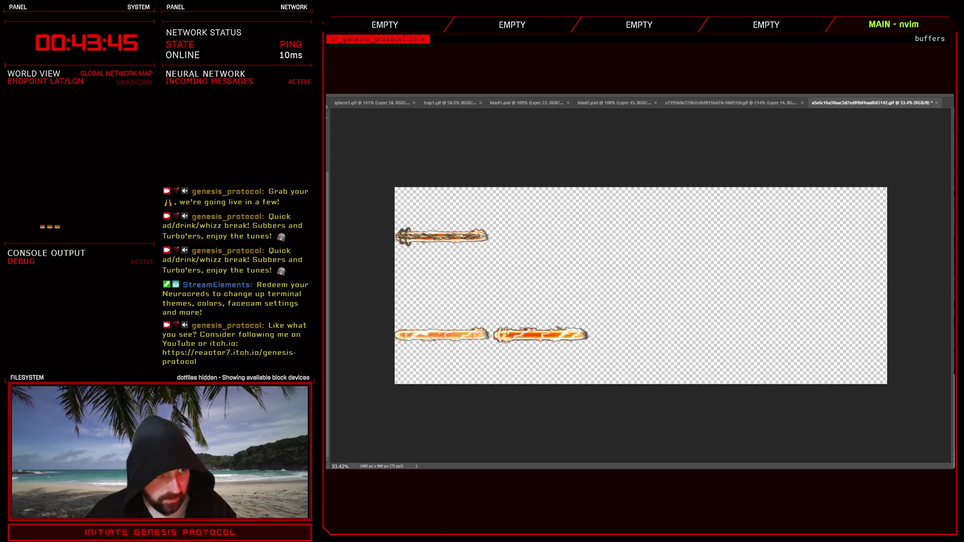
Lay out three evenly spaced fire-bar sprites along the bottom row.
{"action": "key", "text": "alt+bracketright"}
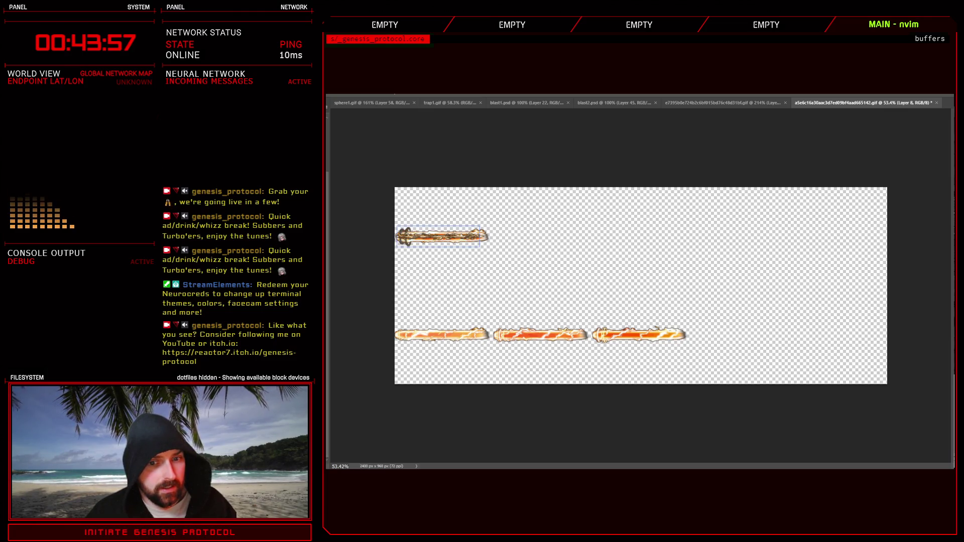
{"action": "key", "text": "ctrl+z"}
{"action": "key", "text": "ctrl+z"}
{"action": "key", "text": "ctrl+z"}
{"action": "key", "text": "ctrl+z"}
{"action": "key", "text": "ctrl+z"}
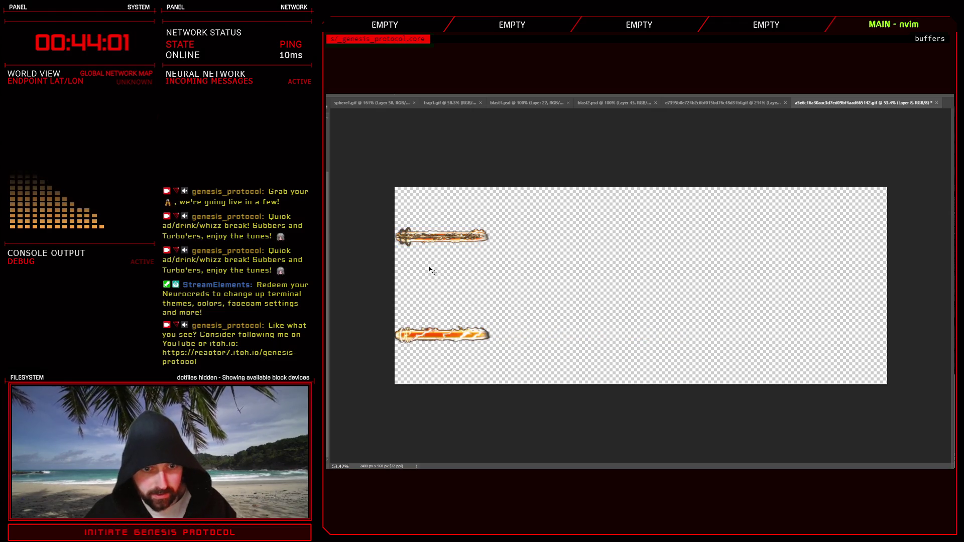
{"action": "key", "text": "ctrl+z"}
{"action": "key", "text": "ctrl+z"}
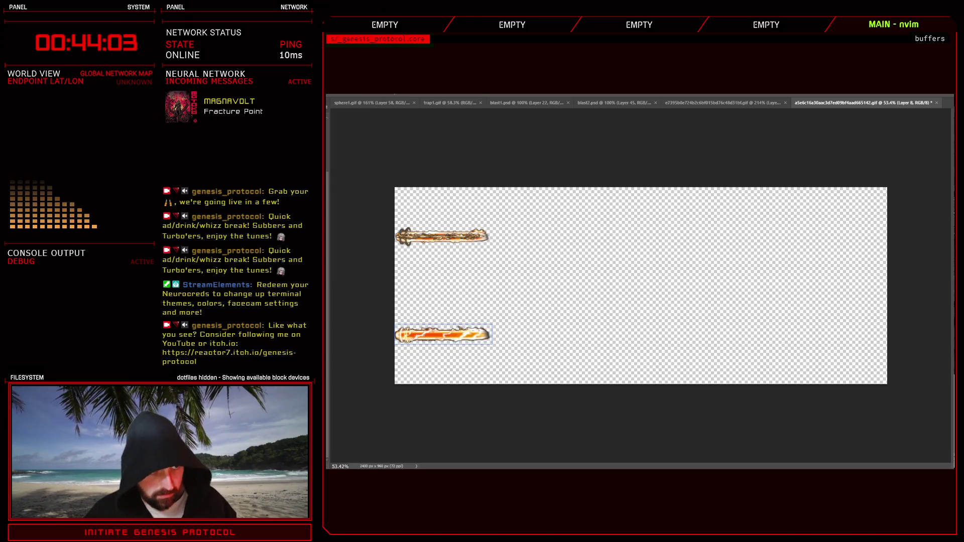
{"action": "key", "text": "ctrl+z"}
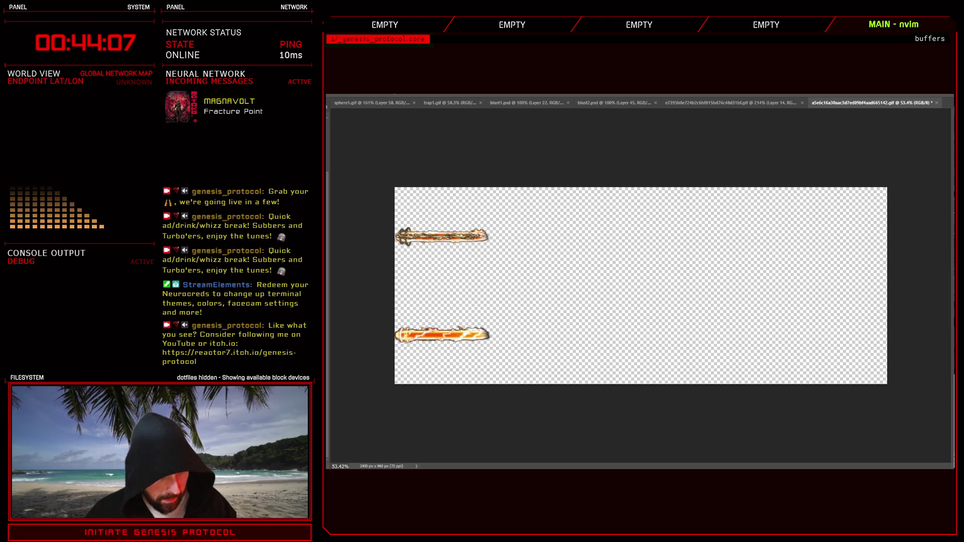
{"action": "key", "text": "ctrl+shift+z"}
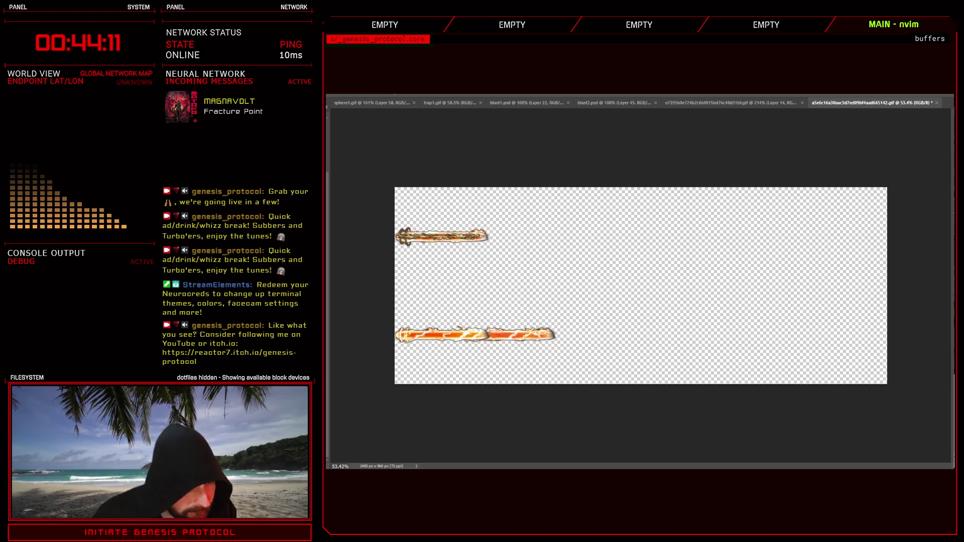
{"action": "key", "text": "ctrl+shift+z"}
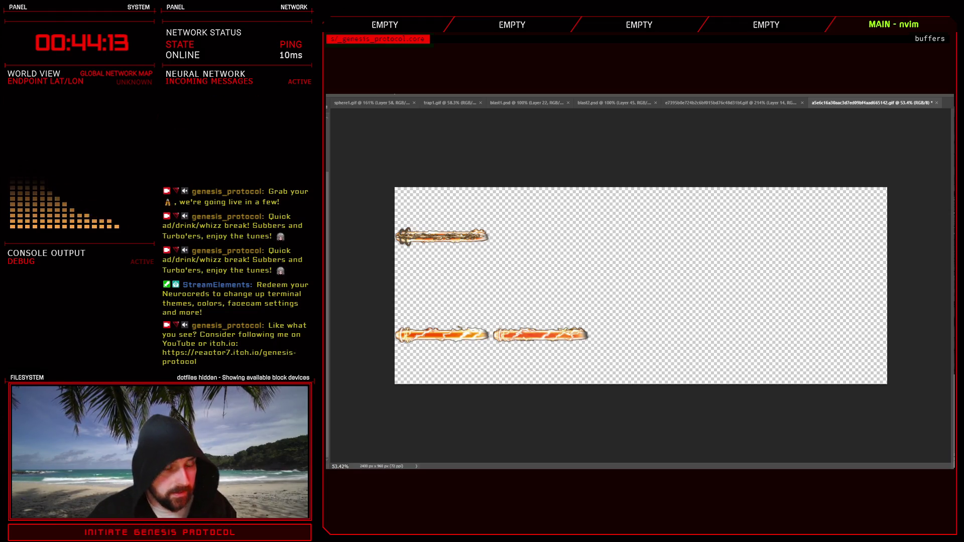
{"action": "key", "text": "alt+bracketright"}
{"action": "key", "text": "ctrl+shift+z"}
{"action": "key", "text": "ctrl+shift+z"}
{"action": "key", "text": "ctrl+z"}
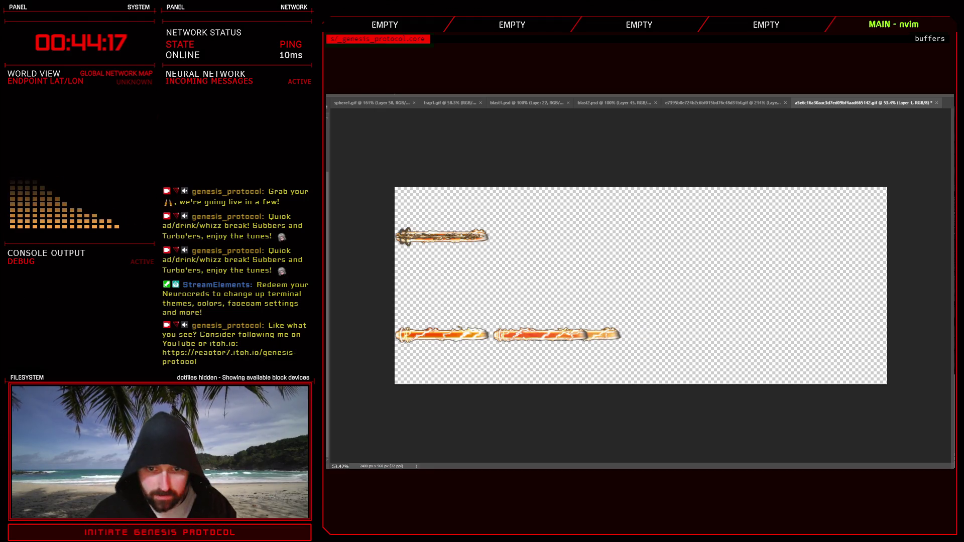
{"action": "key", "text": "ctrl+shift+z"}
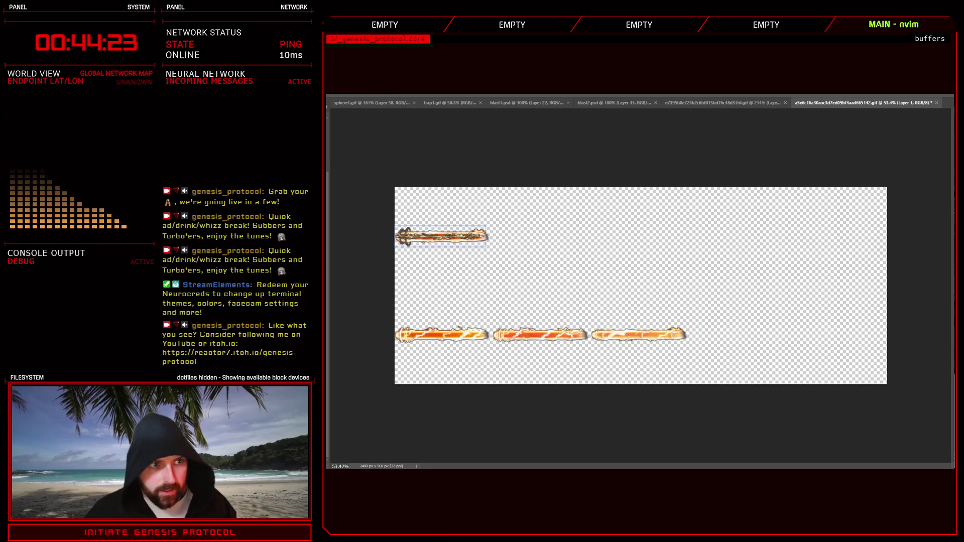
Move the top-left beam sprite about 132 px to the right.
{"action": "key", "text": "ctrl+t"}
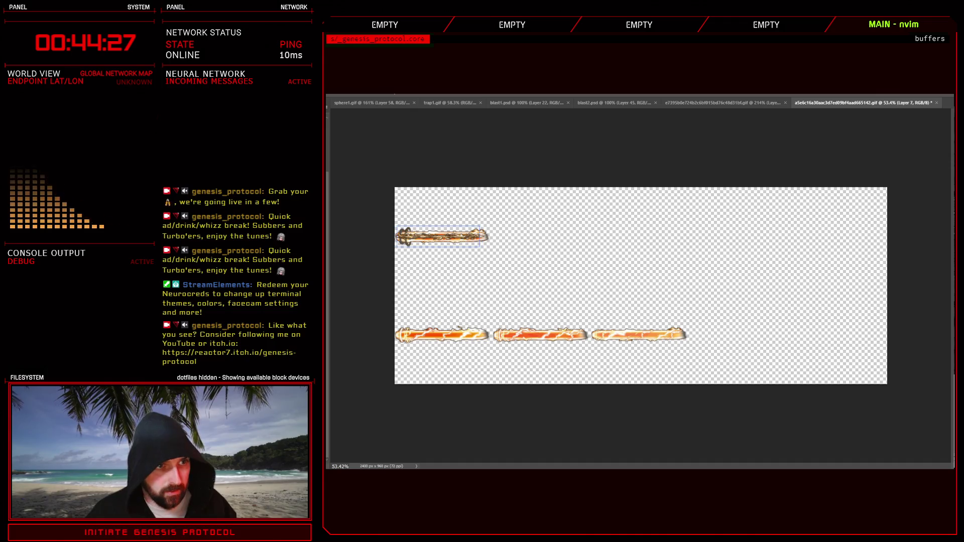
{"action": "key", "text": "Return"}
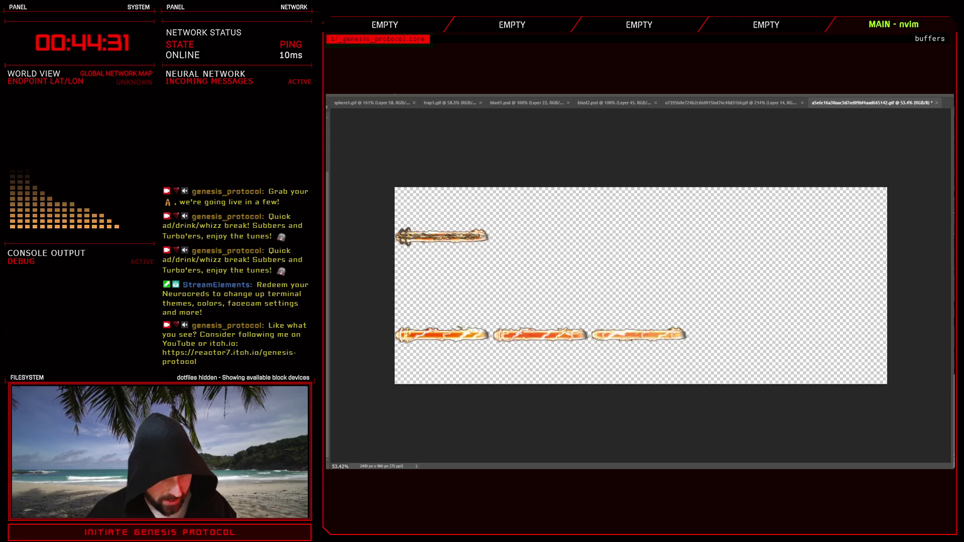
{"action": "left_click_drag", "start_coordinate": [442, 236], "coordinate": [540, 236]}
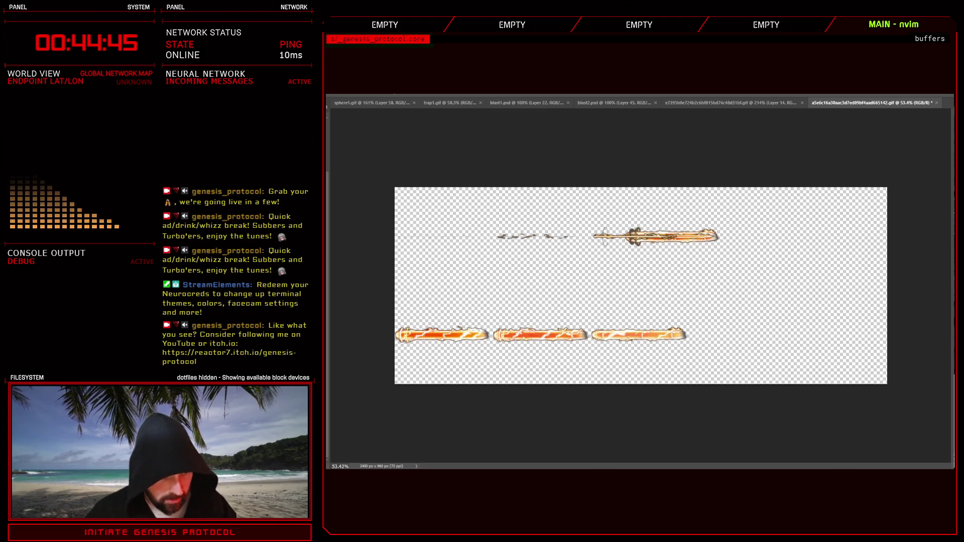
Duplicate the fourth top-row sprite into the empty bottom-row slot.
{"action": "key", "text": "alt+bracketright"}
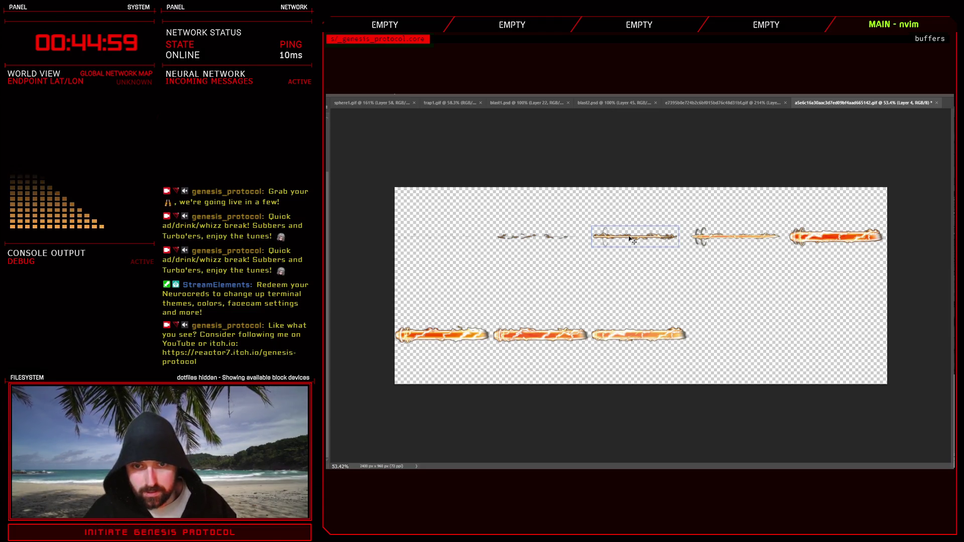
{"action": "left_click", "coordinate": [743, 240]}
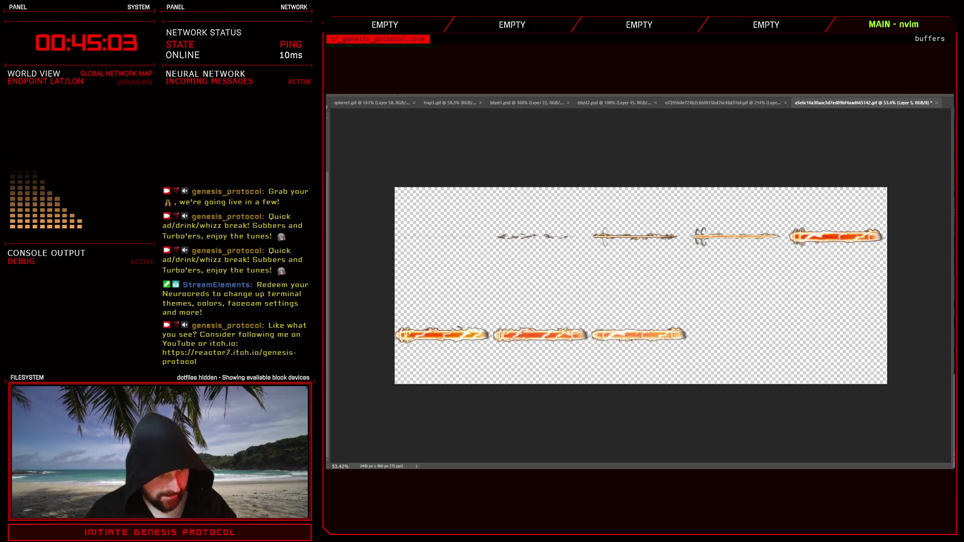
{"action": "mouse_move", "coordinate": [735, 236]}
{"action": "left_mouse_down"}
{"action": "mouse_move", "coordinate": [735, 334]}
{"action": "mouse_move", "coordinate": [735, 236]}
{"action": "left_mouse_up"}
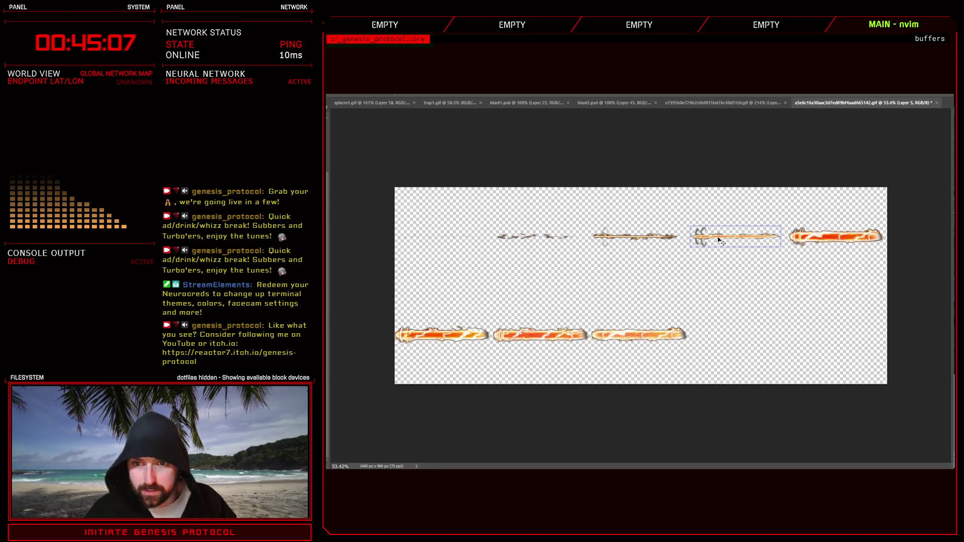
{"action": "key", "text": "ctrl+j"}
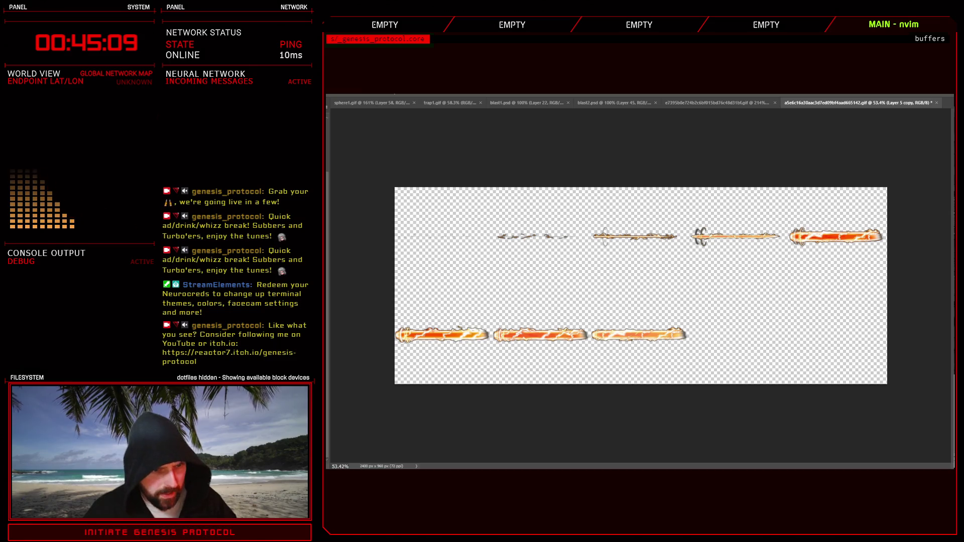
{"action": "left_click_drag", "start_coordinate": [735, 236], "coordinate": [735, 334]}
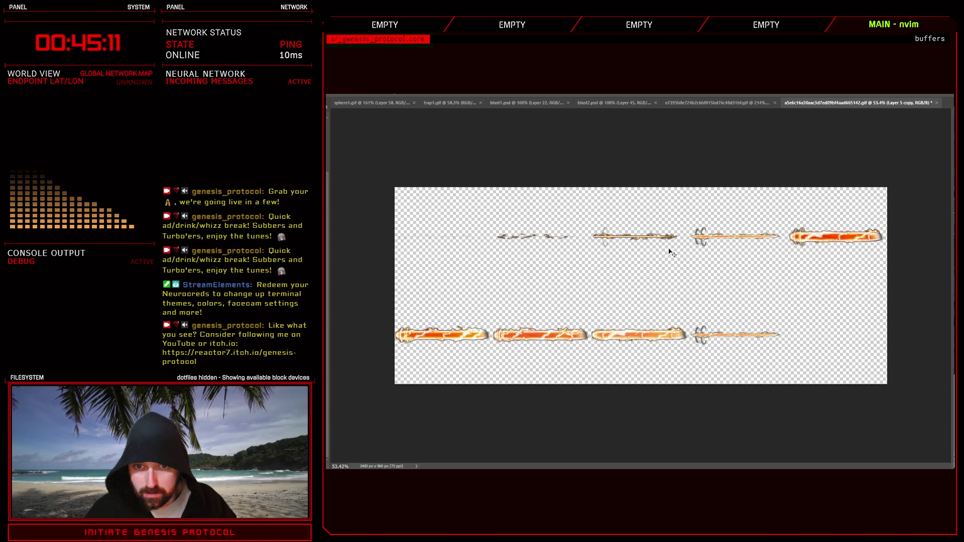
Slide a copy of the first top-row sprite rightward and place the smoke sprite in the last bottom slot.
{"action": "left_click", "coordinate": [551, 239]}
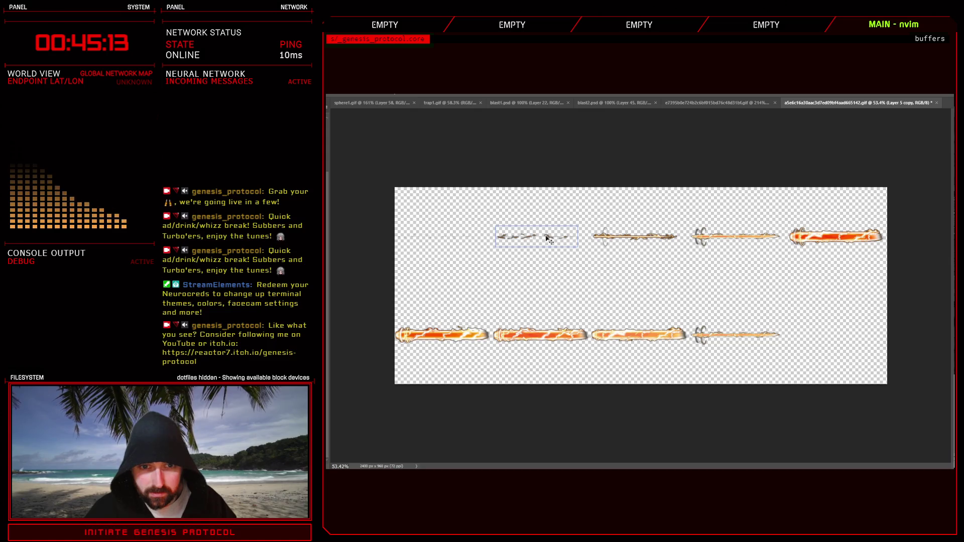
{"action": "key", "text": "ctrl+j"}
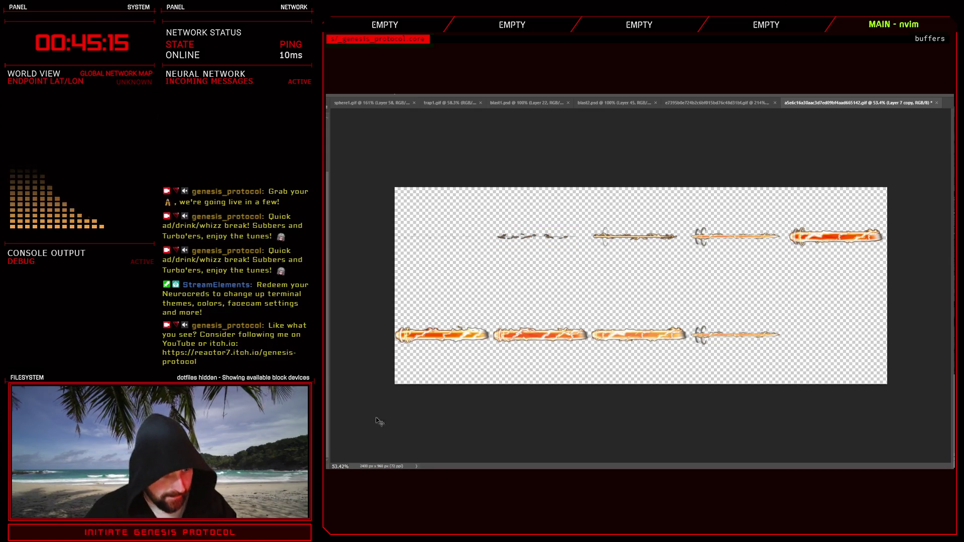
{"action": "left_click_drag", "start_coordinate": [534, 236], "coordinate": [600, 236]}
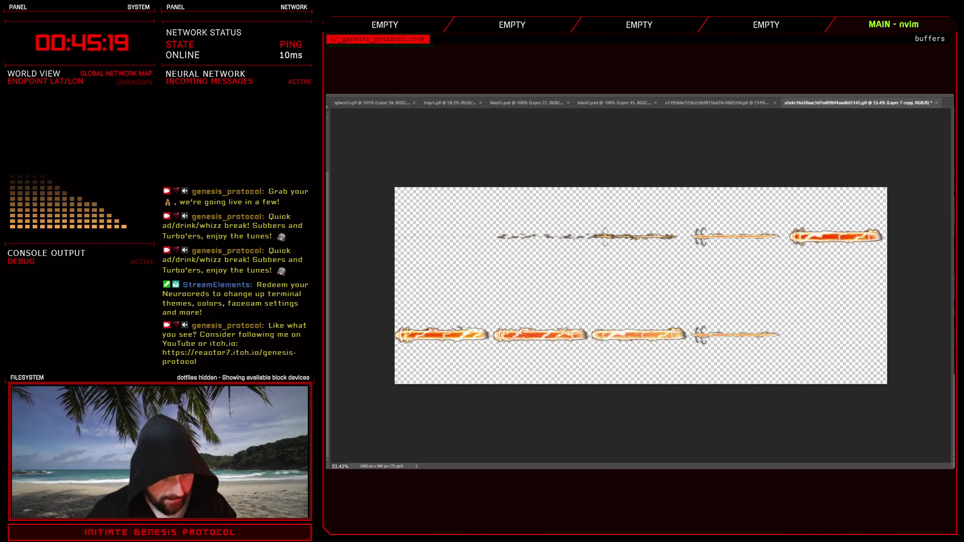
{"action": "key", "text": "shift+Right"}
{"action": "key", "text": "shift+Right"}
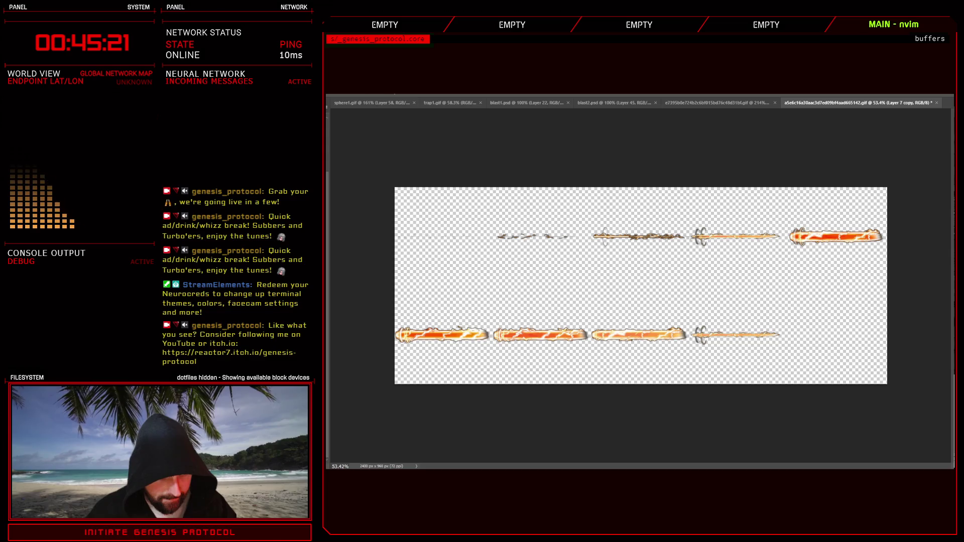
{"action": "left_click_drag", "start_coordinate": [638, 236], "coordinate": [740, 236]}
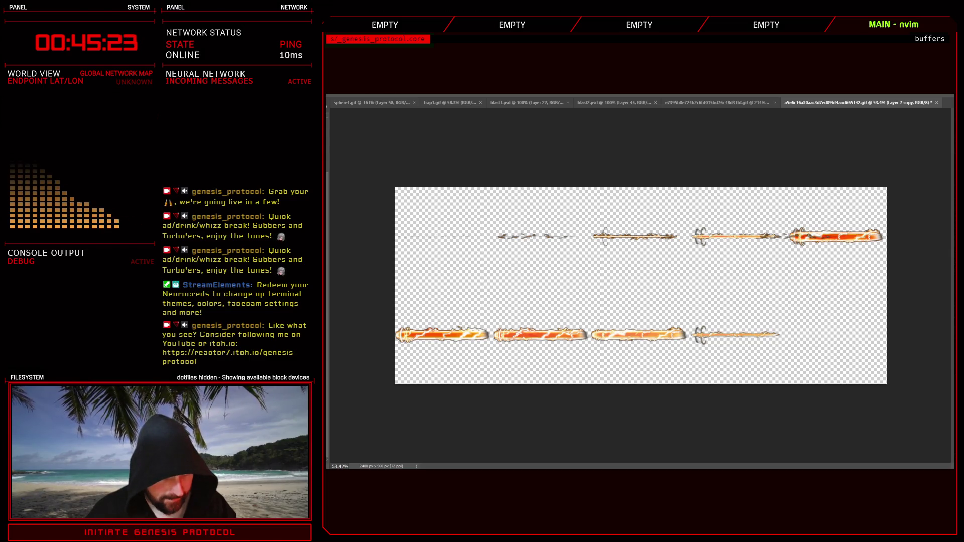
{"action": "key", "text": "shift+Right"}
{"action": "left_click_drag", "start_coordinate": [814, 236], "coordinate": [822, 336]}
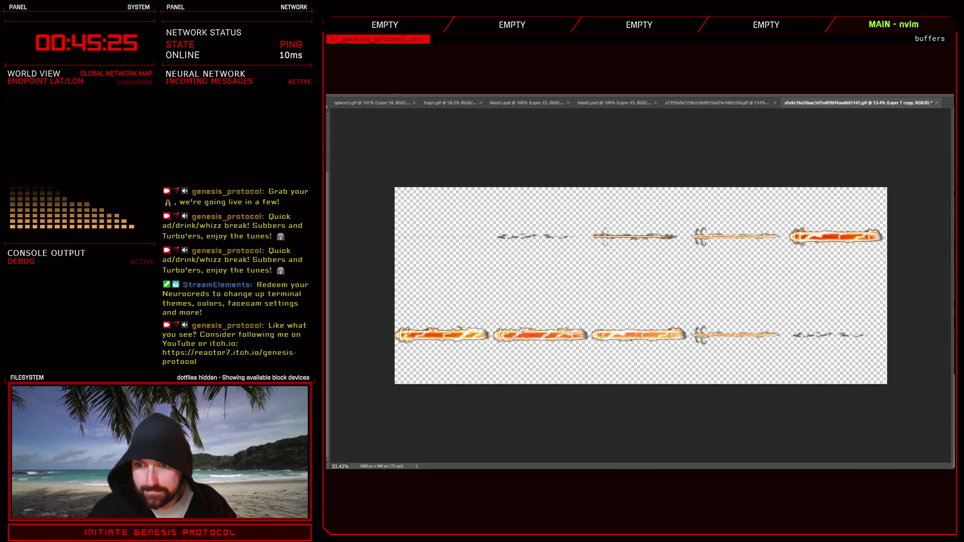
{"action": "scroll", "coordinate": [822, 351], "scroll_direction": "down", "scroll_amount": 1}
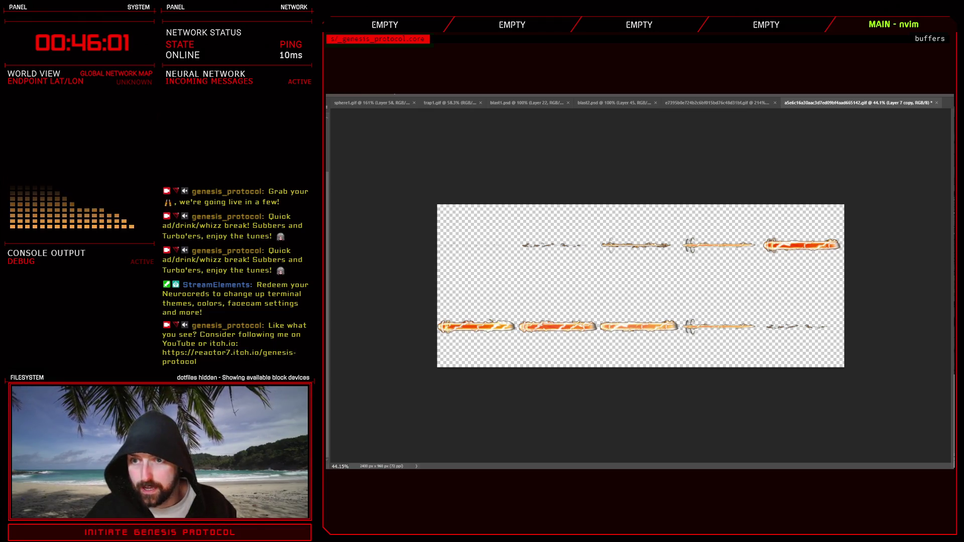
Open the Database with F9 and start a Troops battle test against Beamer.
{"action": "key", "text": "alt+Tab"}
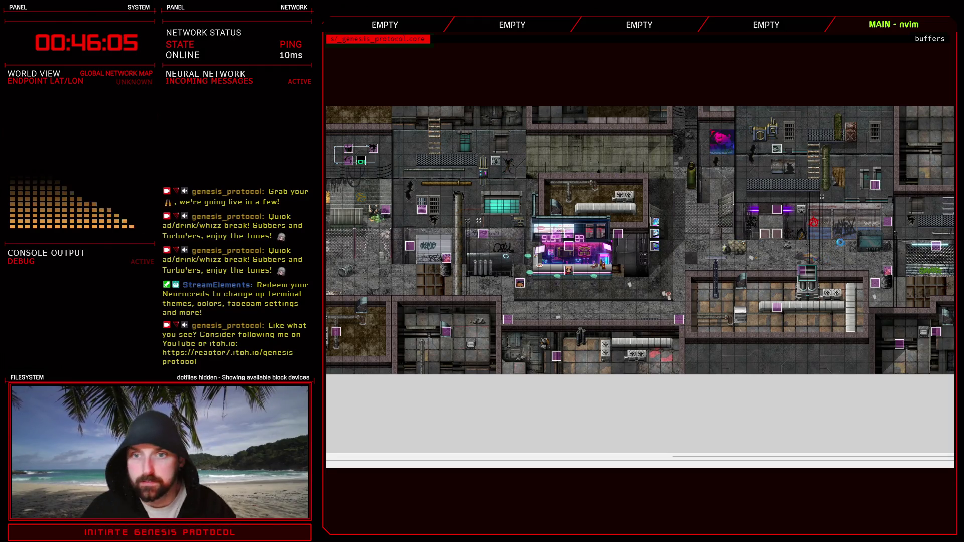
{"action": "key", "text": "F9"}
{"action": "left_click", "coordinate": [780, 139]}
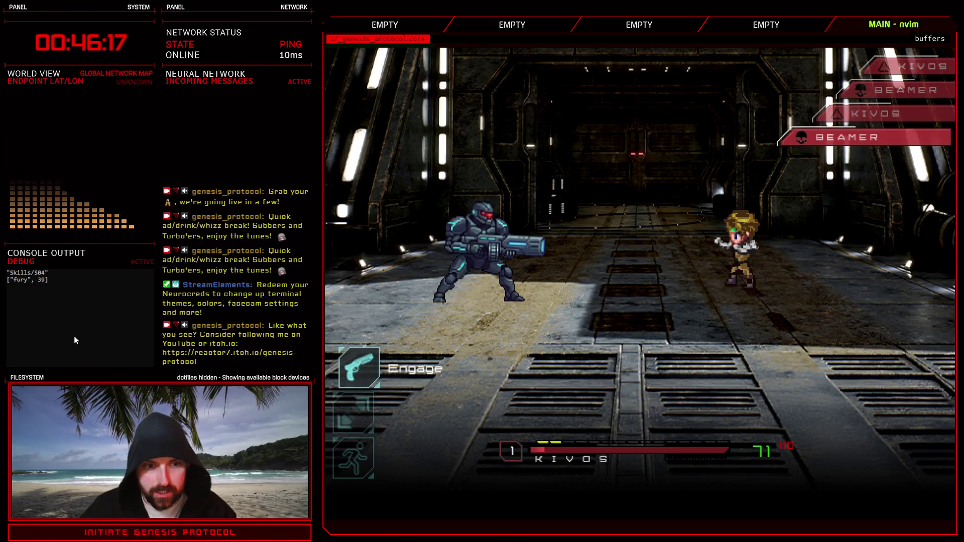
Engage and have Kivos defend twice while Beamer attacks with Beamer Beam.
{"action": "key", "text": "Return"}
{"action": "key", "text": "Down"}
{"action": "key", "text": "Down"}
{"action": "key", "text": "Return"}
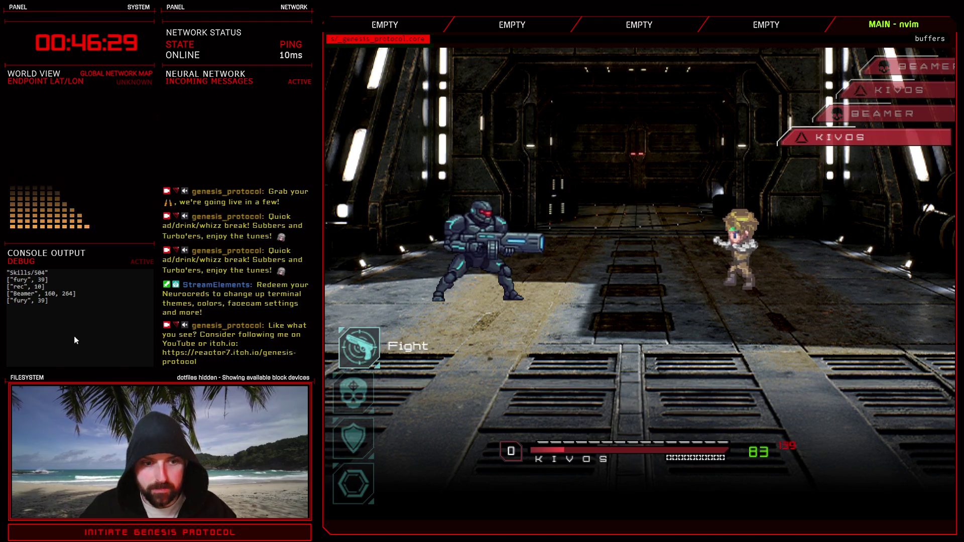
{"action": "key", "text": "Down"}
{"action": "key", "text": "Down"}
{"action": "key", "text": "Return"}
{"action": "key", "text": "Down"}
{"action": "key", "text": "Down"}
{"action": "key", "text": "Up"}
{"action": "key", "text": "Up"}
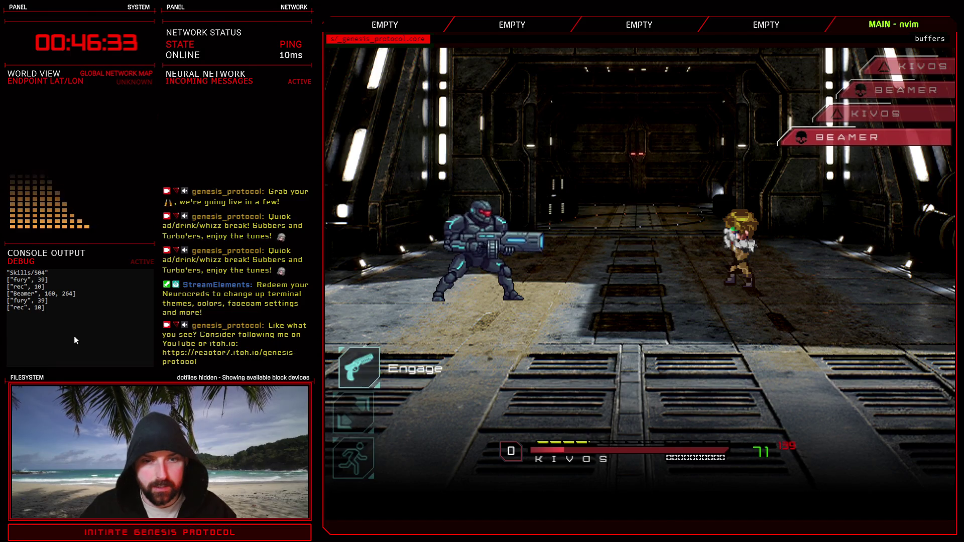
{"action": "key", "text": "Return"}
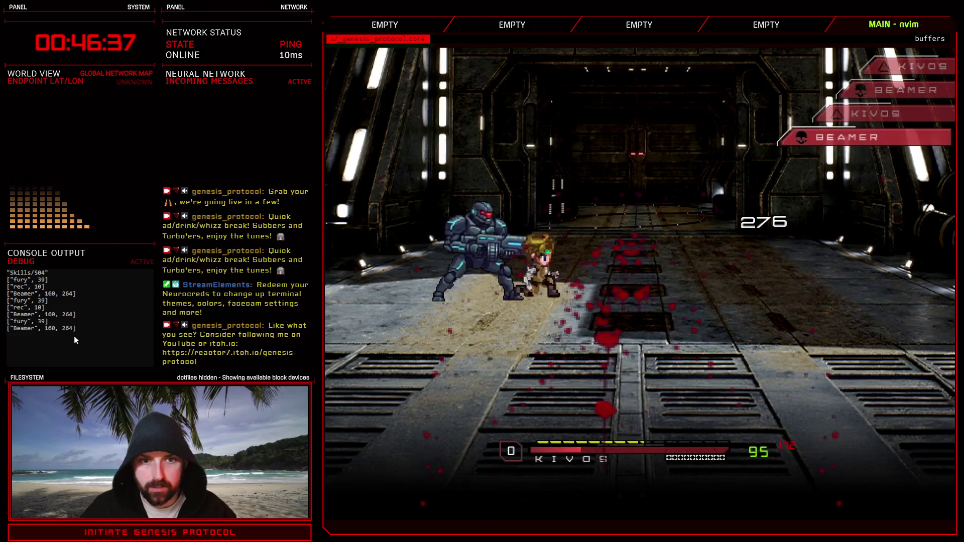
{"action": "key", "text": "Down"}
{"action": "key", "text": "Down"}
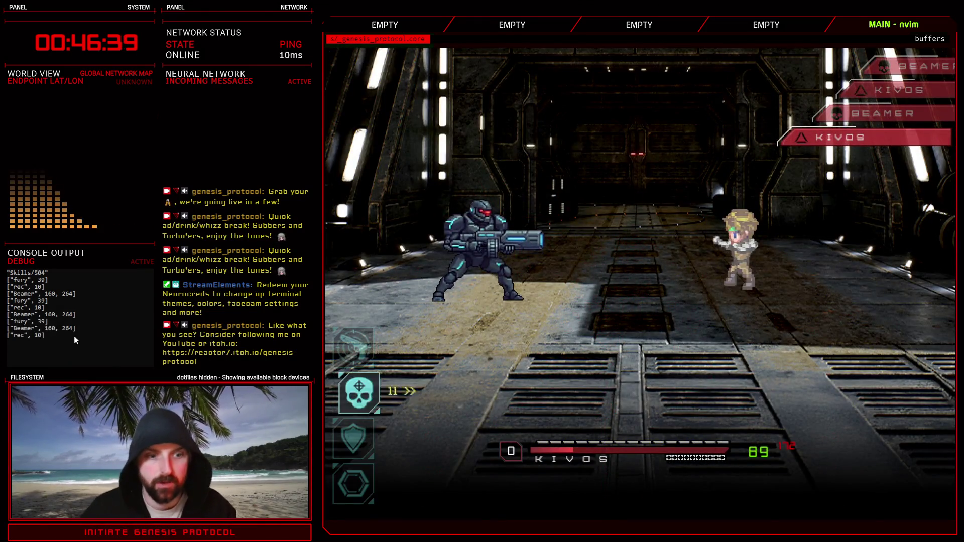
{"action": "key", "text": "Return"}
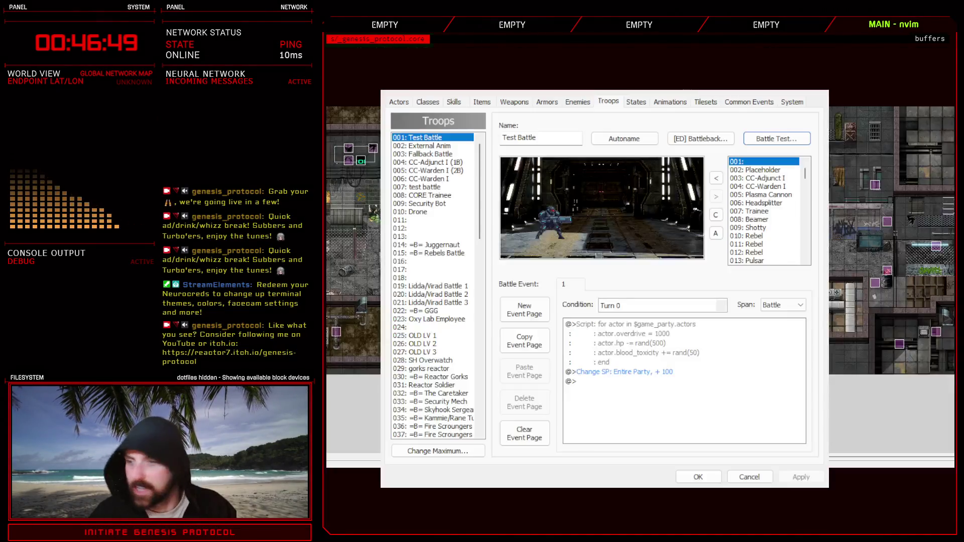
Close the Database and uncomment Beamer Beam's bullet_xy [-520, 48] line in the script editor.
{"action": "left_click", "coordinate": [698, 478]}
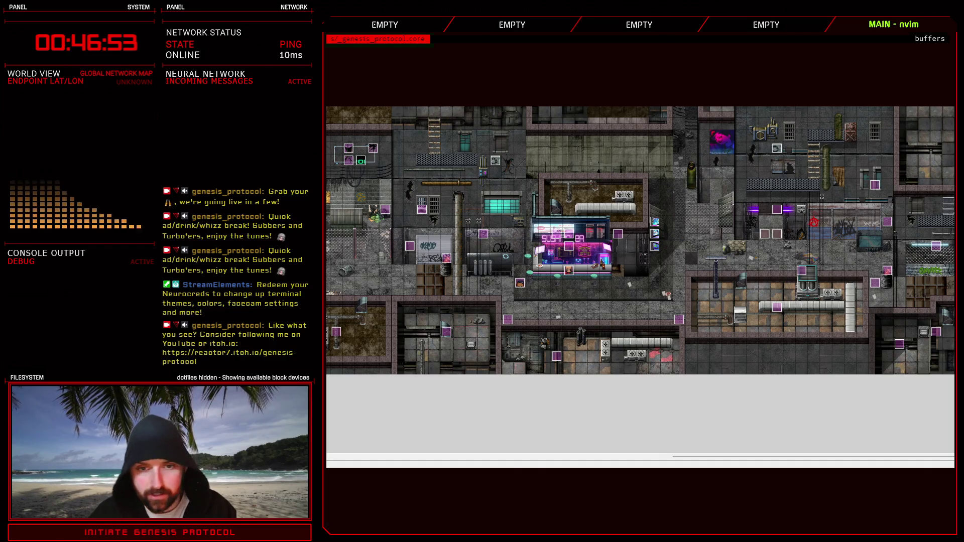
{"action": "key", "text": "F11"}
{"action": "key", "text": "BackSpace"}
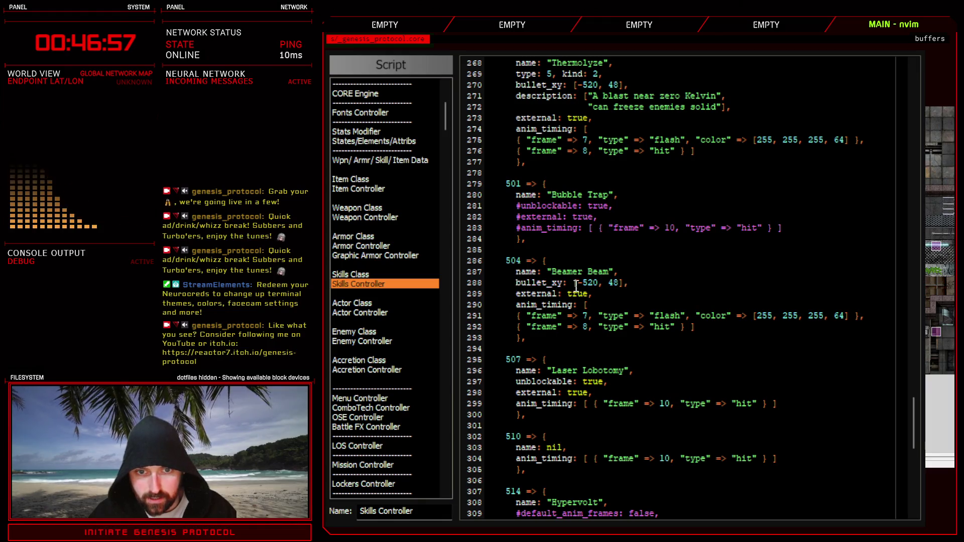
Search backward through Skills Controller for other bullet_xy occurrences.
{"action": "double_click", "coordinate": [560, 283]}
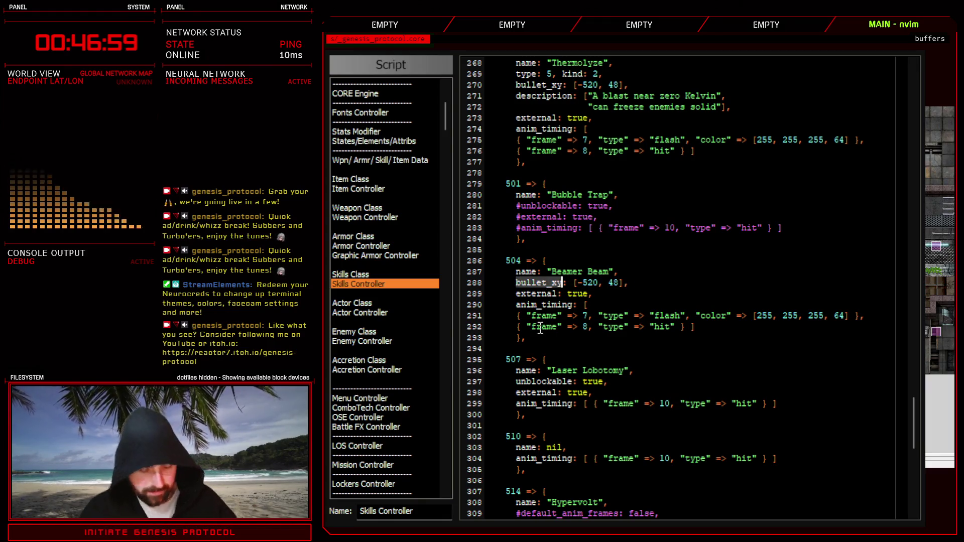
{"action": "key", "text": "ctrl+f"}
{"action": "left_click", "coordinate": [603, 72]}
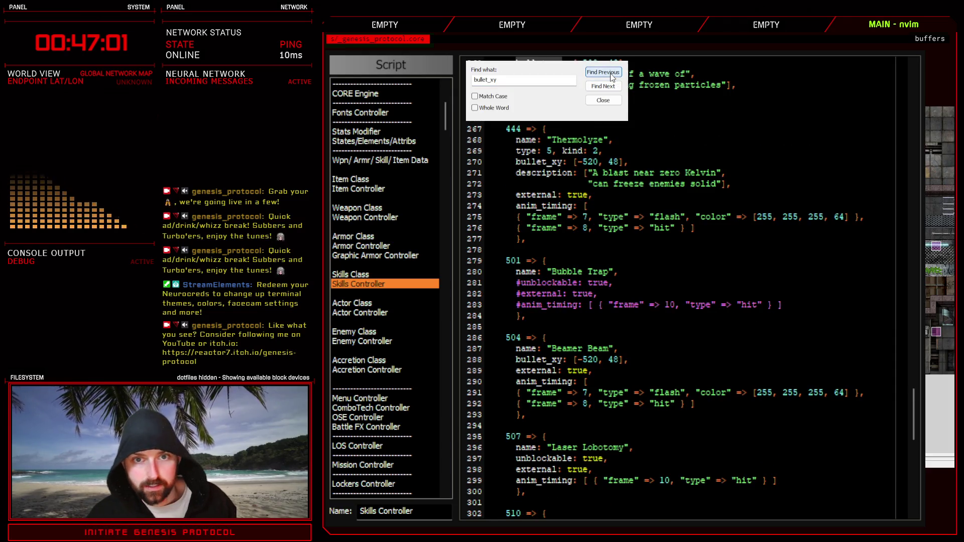
{"action": "left_click", "coordinate": [603, 72]}
{"action": "left_click", "coordinate": [603, 72]}
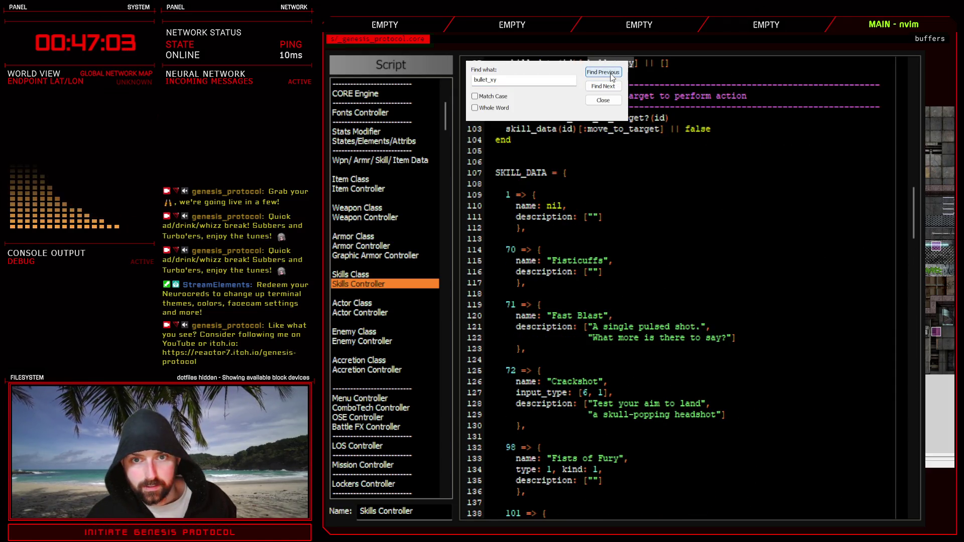
{"action": "scroll", "coordinate": [637, 305], "scroll_direction": "up", "scroll_amount": 4}
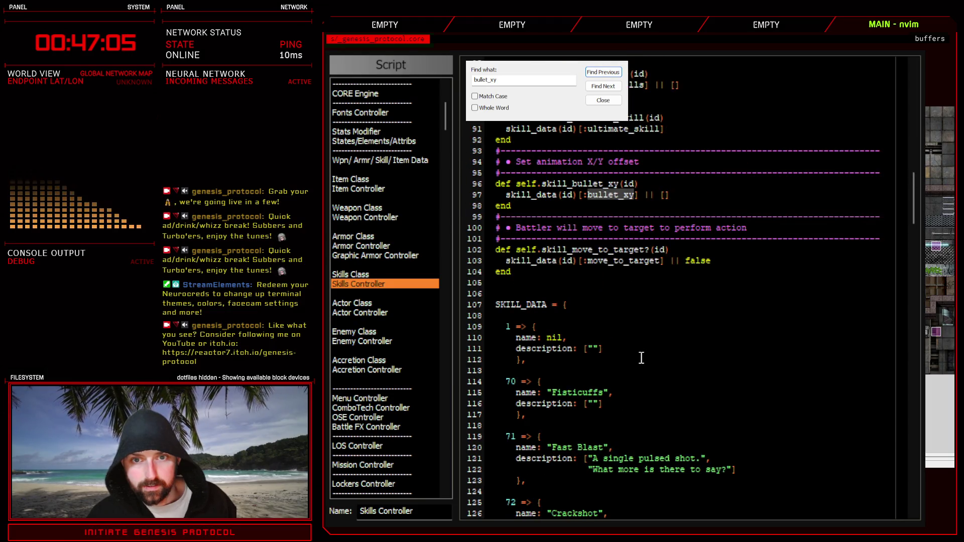
{"action": "left_click", "coordinate": [671, 196]}
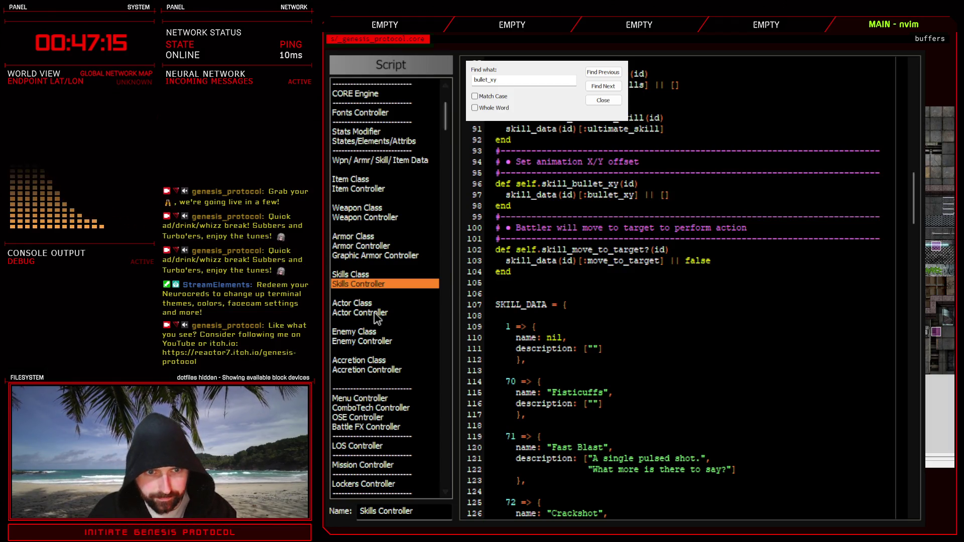
Look up the enemy's bullet_xy [44, 80] in Enemy Controller, then return to Skills Controller.
{"action": "left_click", "coordinate": [382, 341]}
{"action": "left_click", "coordinate": [603, 86]}
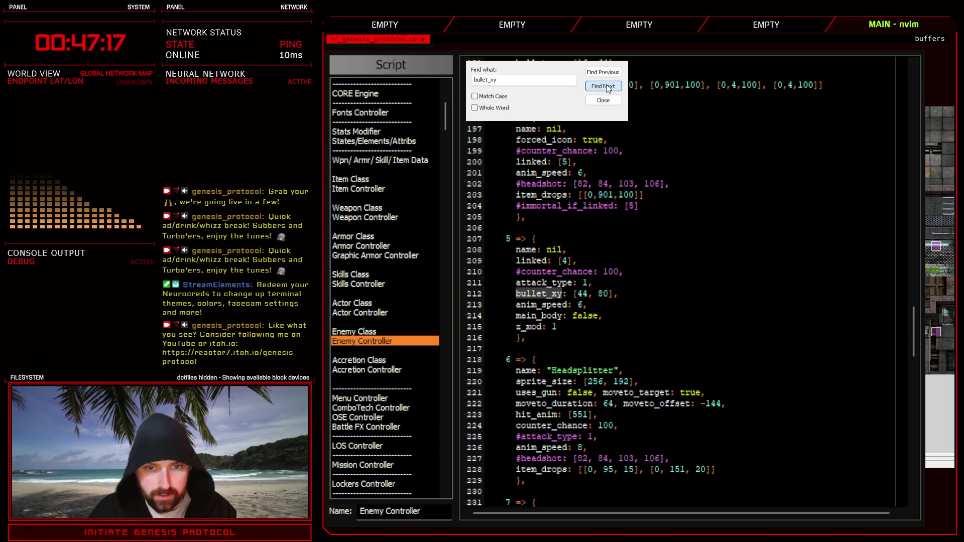
{"action": "left_click", "coordinate": [622, 294]}
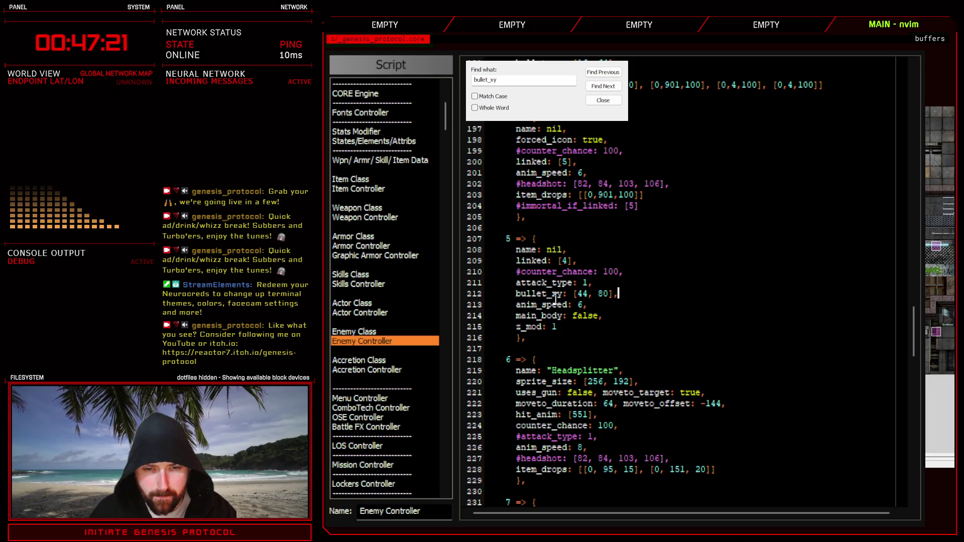
{"action": "double_click", "coordinate": [581, 296]}
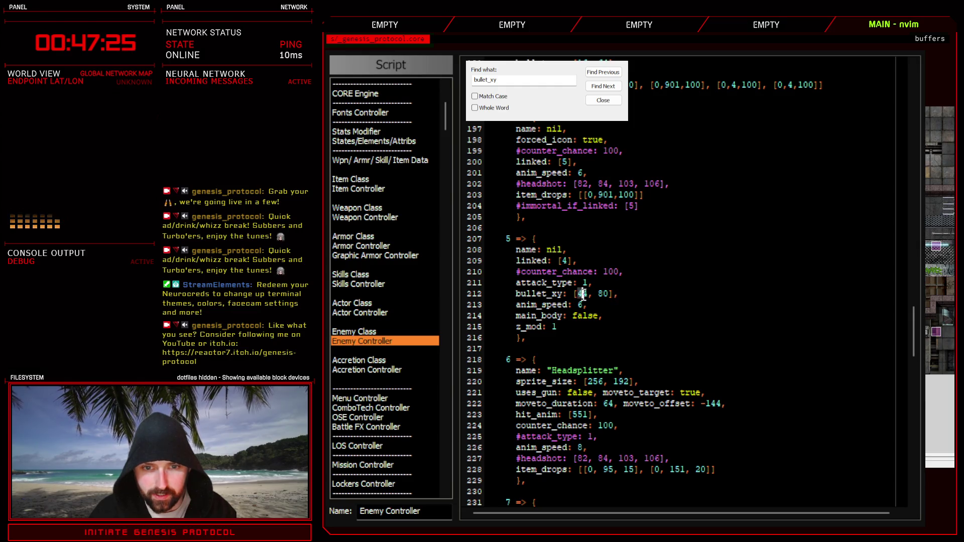
{"action": "left_click_drag", "start_coordinate": [576, 296], "coordinate": [605, 300]}
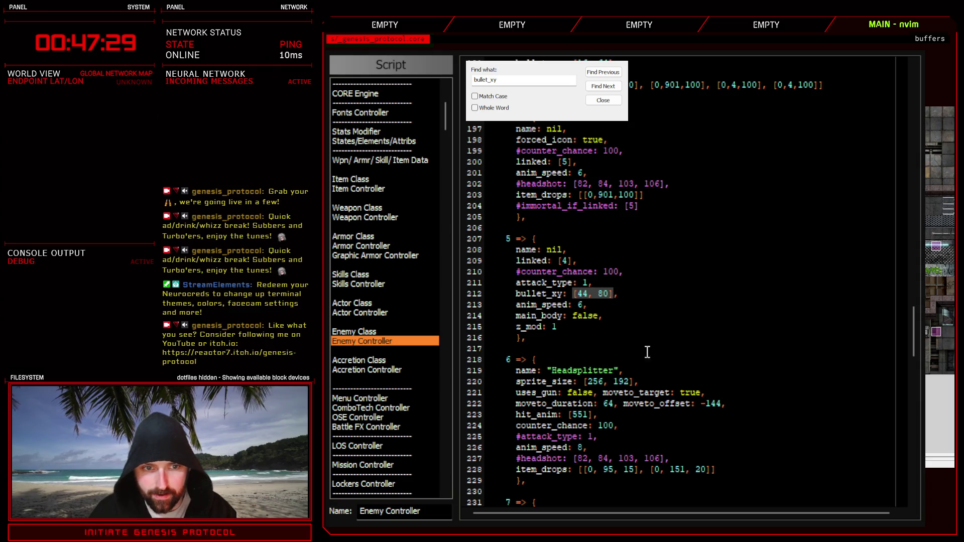
{"action": "left_click", "coordinate": [373, 287]}
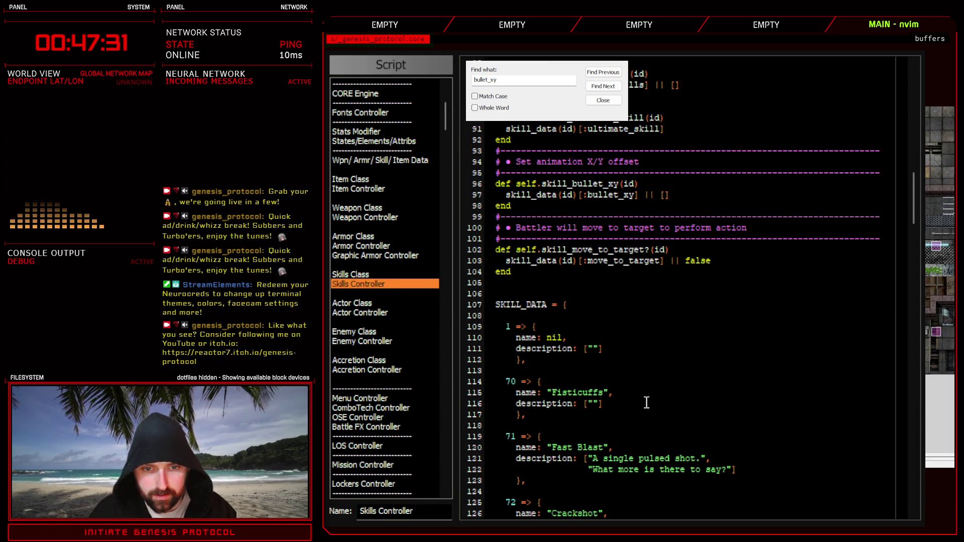
Change Beamer Beam's bullet_xy from [-520, 48] to [52, 80] and close the Script Editor.
{"action": "scroll", "coordinate": [646, 403], "scroll_direction": "down", "scroll_amount": 20}
{"action": "scroll", "coordinate": [649, 414], "scroll_direction": "down", "scroll_amount": 10}
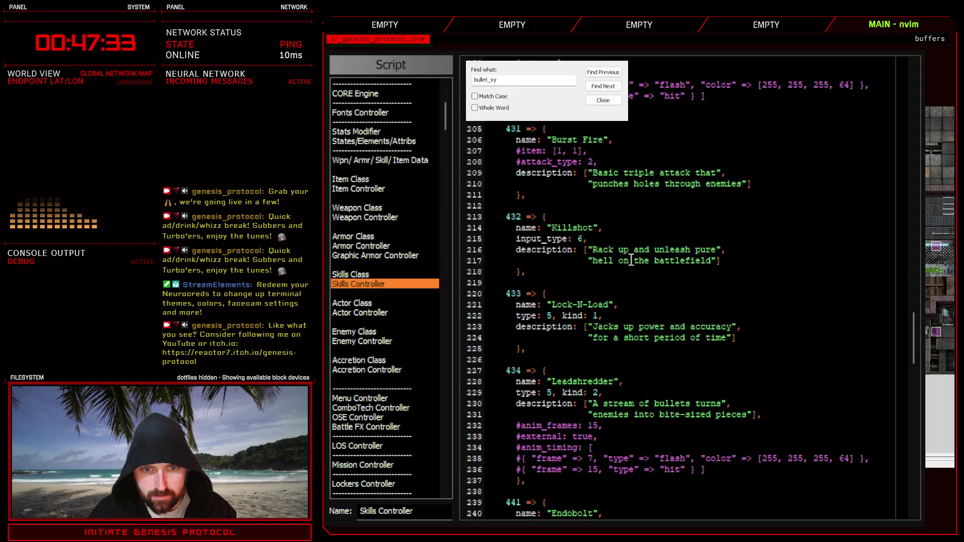
{"action": "scroll", "coordinate": [630, 326], "scroll_direction": "down", "scroll_amount": 14}
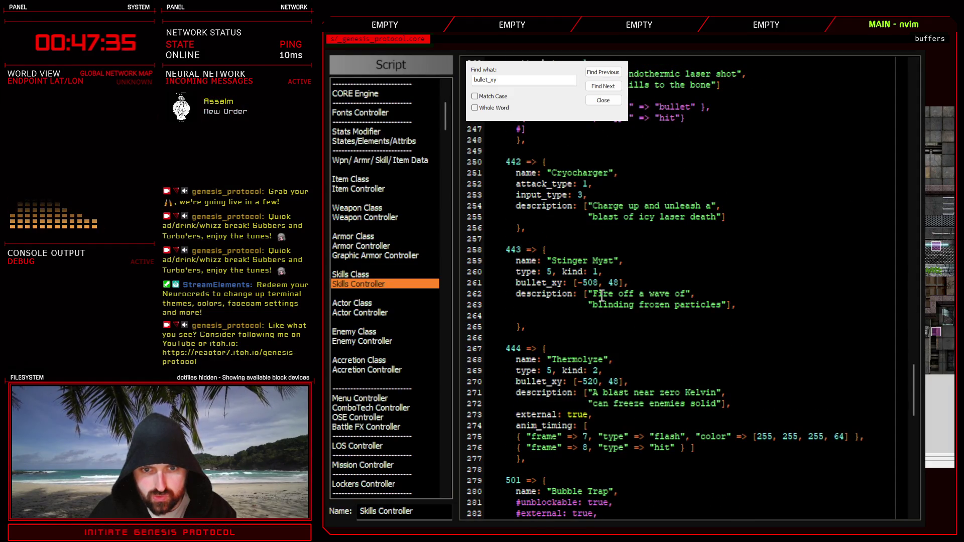
{"action": "scroll", "coordinate": [604, 298], "scroll_direction": "down", "scroll_amount": 6}
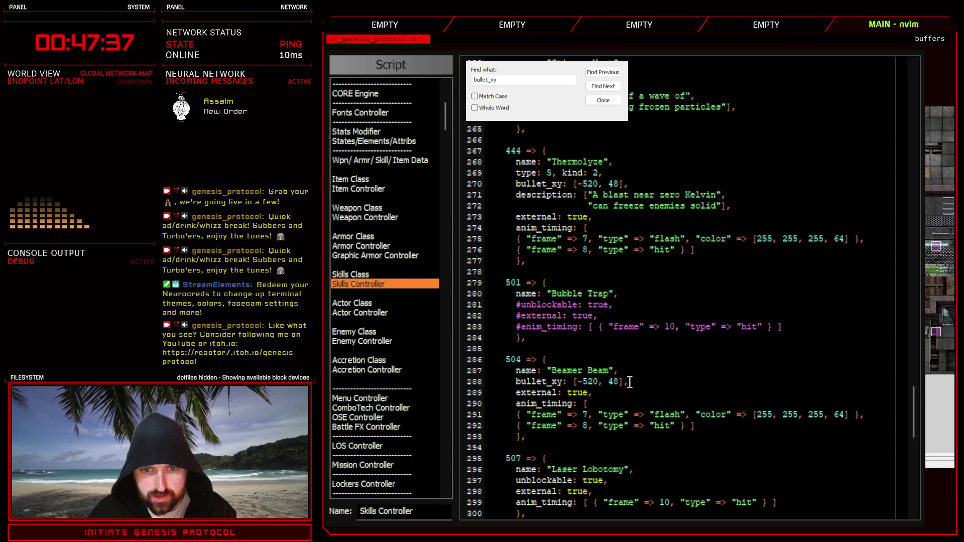
{"action": "left_click_drag", "start_coordinate": [623, 382], "coordinate": [574, 382]}
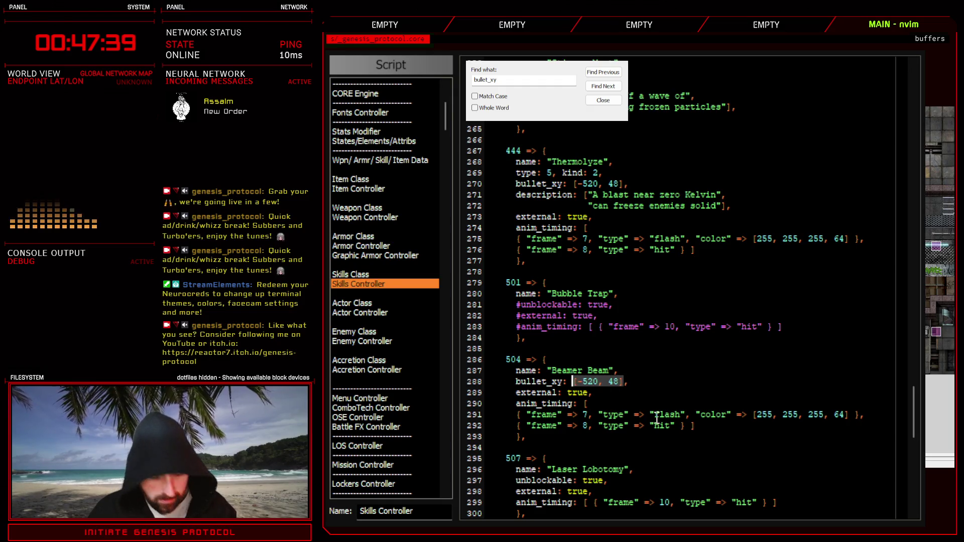
{"action": "type", "text": "[44, 80]"}
{"action": "double_click", "coordinate": [583, 382]}
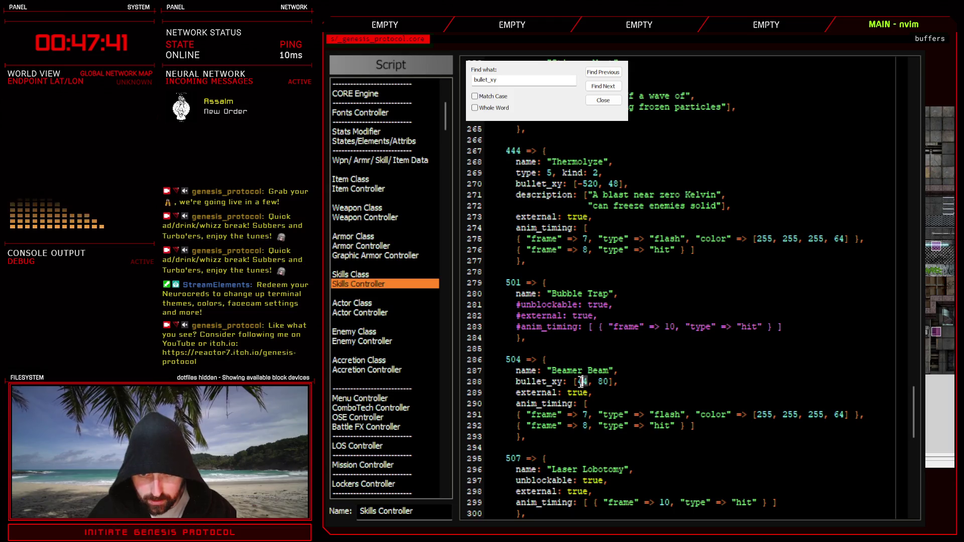
{"action": "type", "text": "52"}
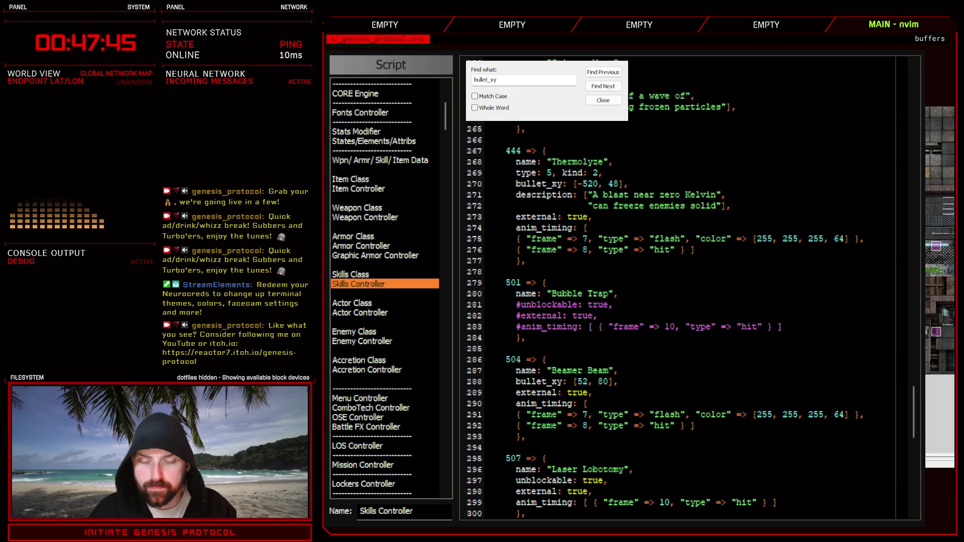
{"action": "key", "text": "Escape"}
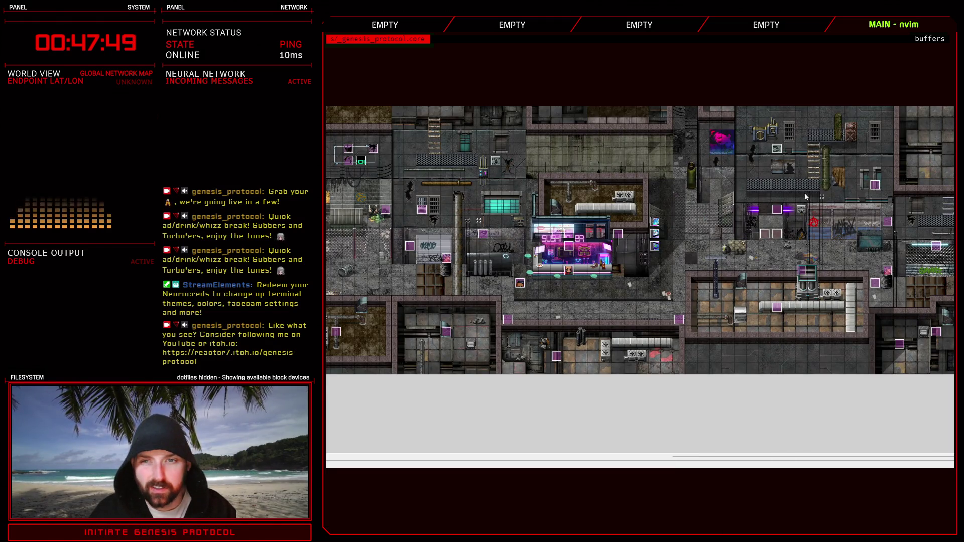
{"action": "key", "text": "F9"}
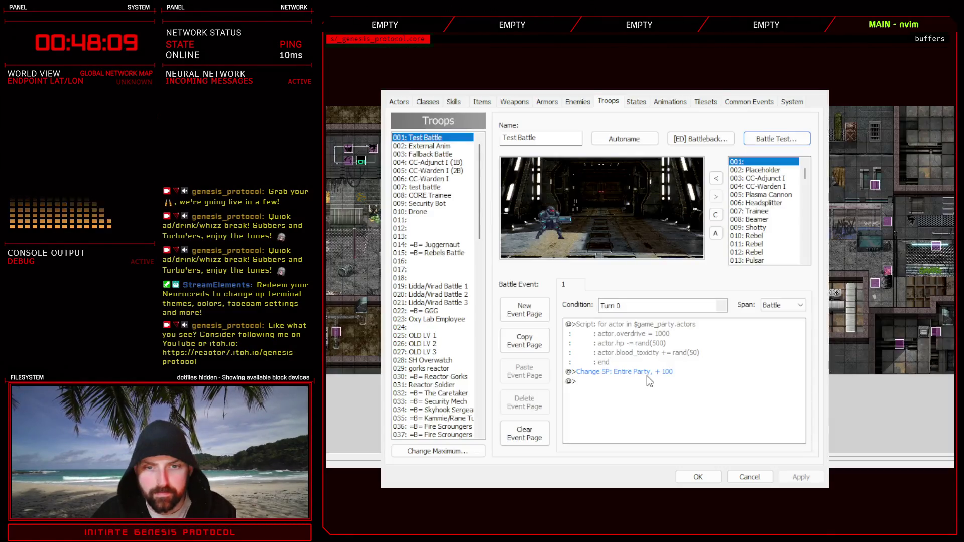
{"action": "left_click", "coordinate": [698, 477]}
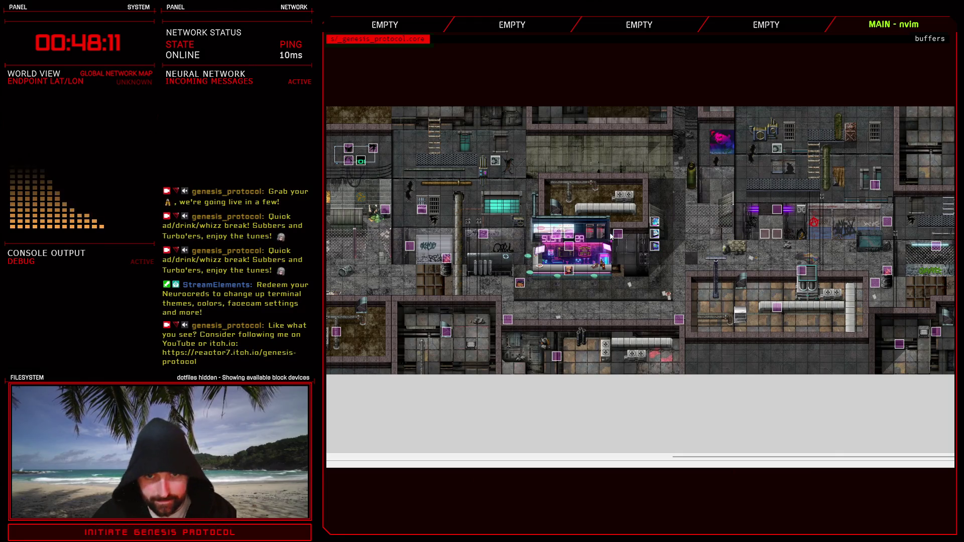
{"action": "key", "text": "F11"}
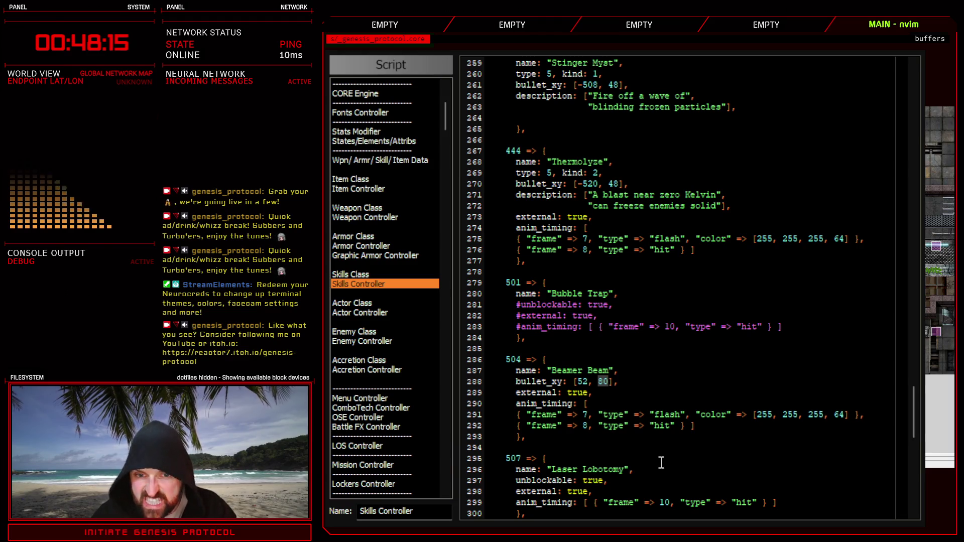
Edit Beamer Beam's bullet_xy to [48, 74] and close the script editor.
{"action": "type", "text": "74"}
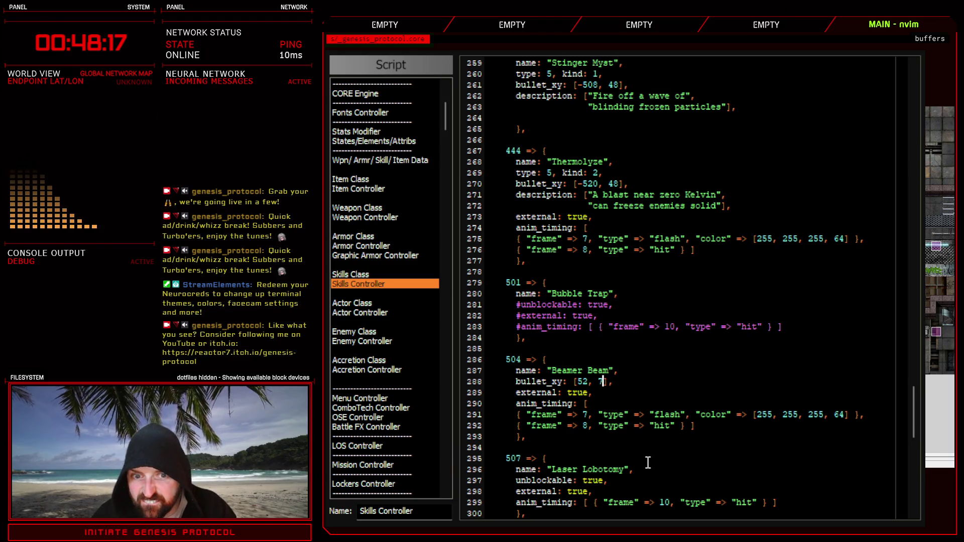
{"action": "double_click", "coordinate": [581, 381]}
{"action": "type", "text": "48"}
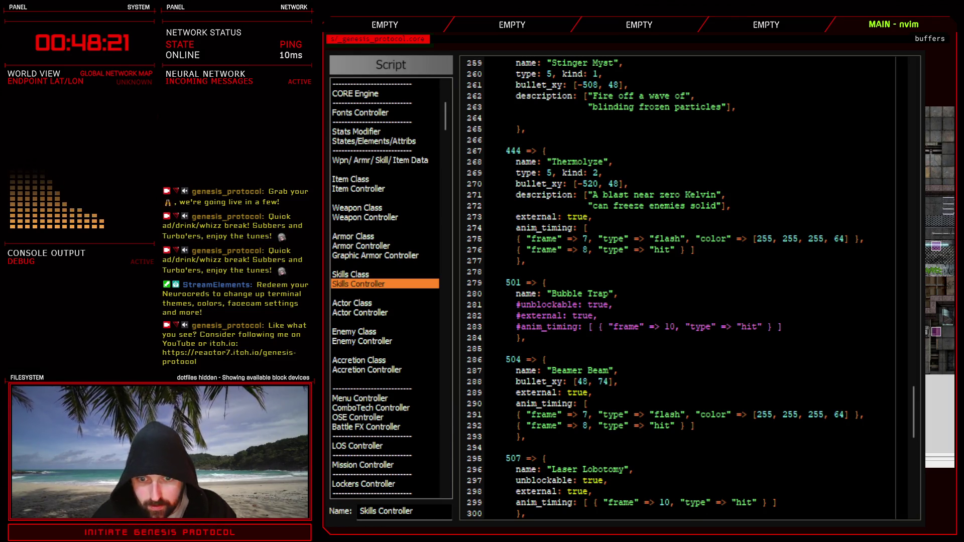
{"action": "key", "text": "F12"}
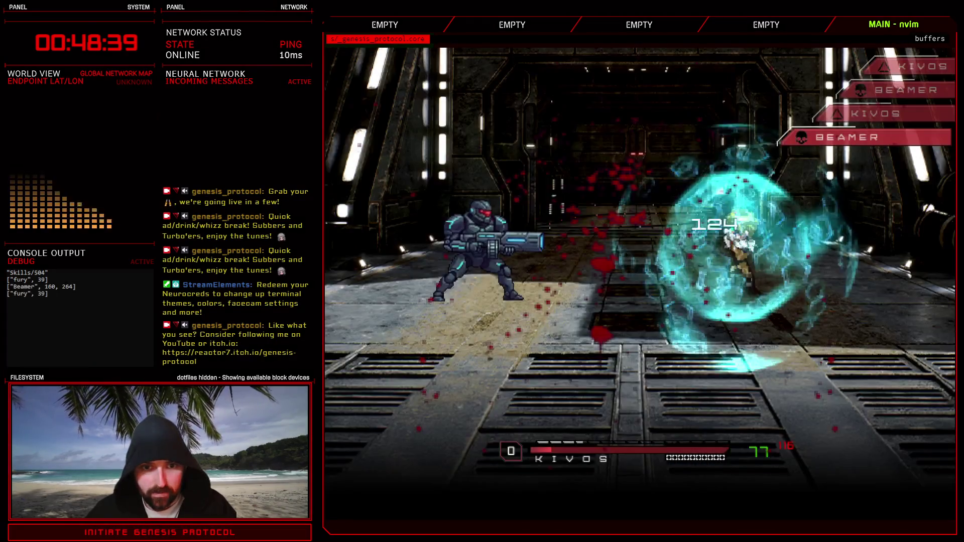
Have Kivos defend each turn to watch Beamer's Beamer Beam hit him.
{"action": "key", "text": "Down"}
{"action": "key", "text": "Down"}
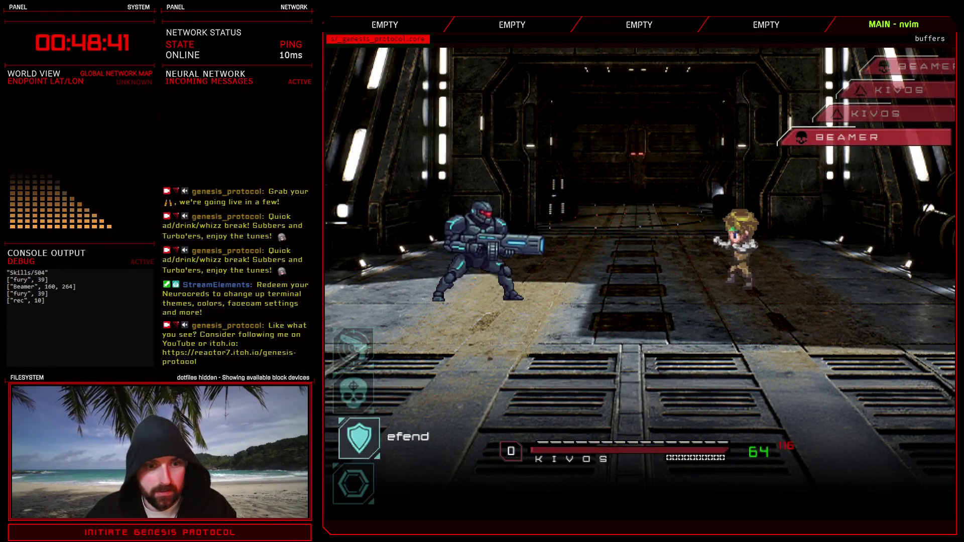
{"action": "key", "text": "Return"}
{"action": "key", "text": "Down"}
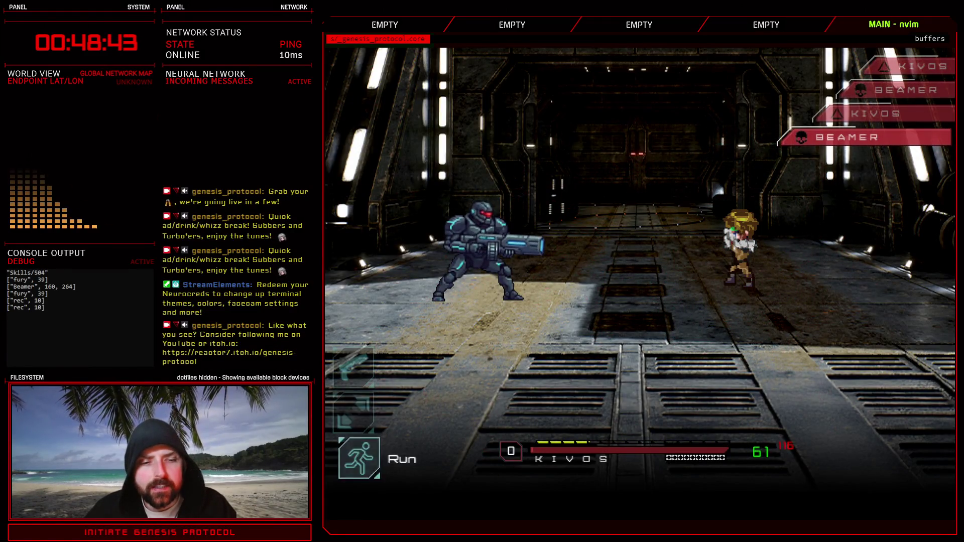
{"action": "key", "text": "Return"}
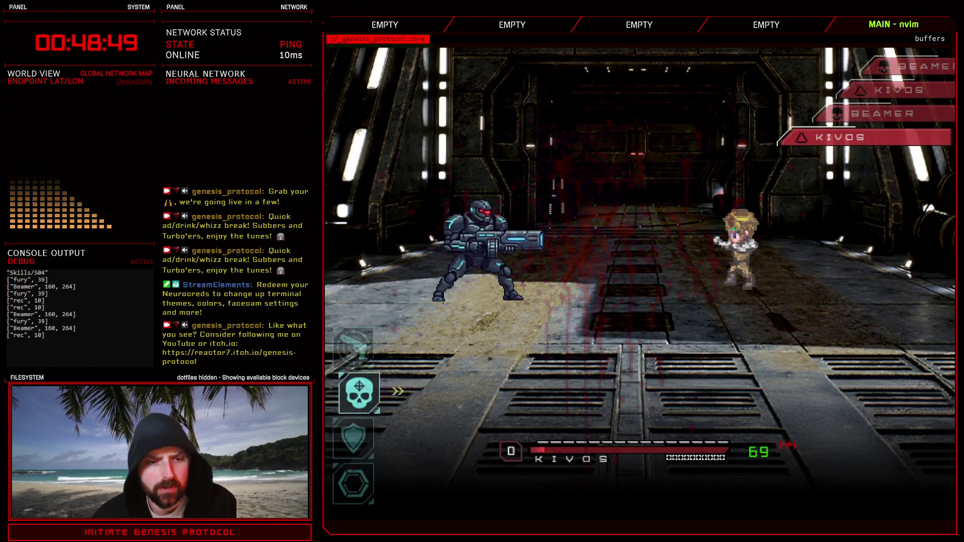
{"action": "key", "text": "Down"}
{"action": "key", "text": "Return"}
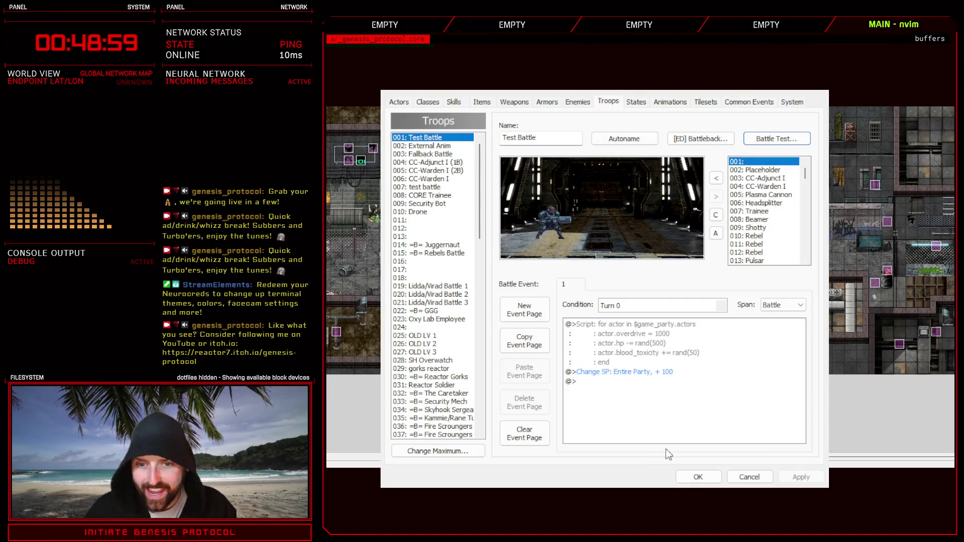
Close the Database and change Beamer Beam's bullet_xy on line 288 from [48, 74] to [48, 72].
{"action": "left_click", "coordinate": [698, 477]}
{"action": "key", "text": "F11"}
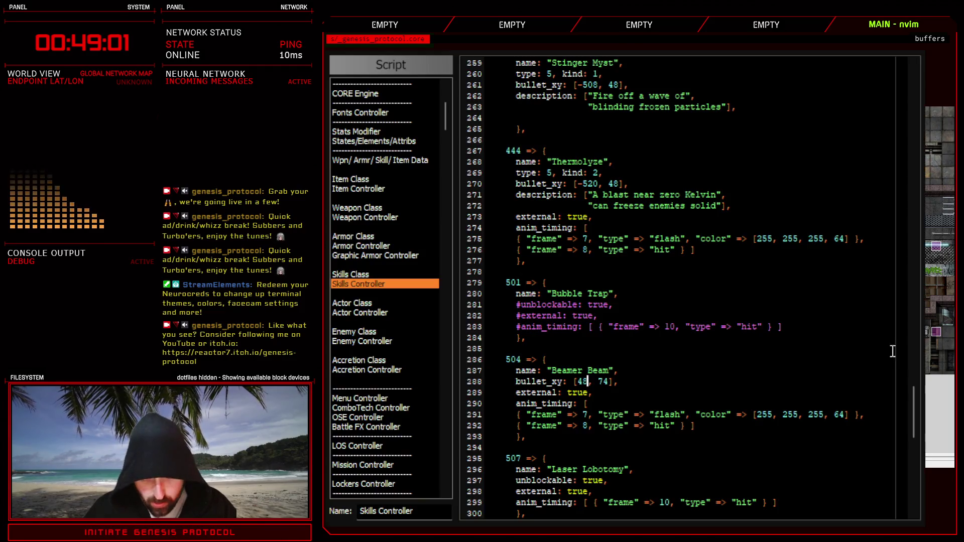
{"action": "key", "text": "BackSpace"}
{"action": "type", "text": "2"}
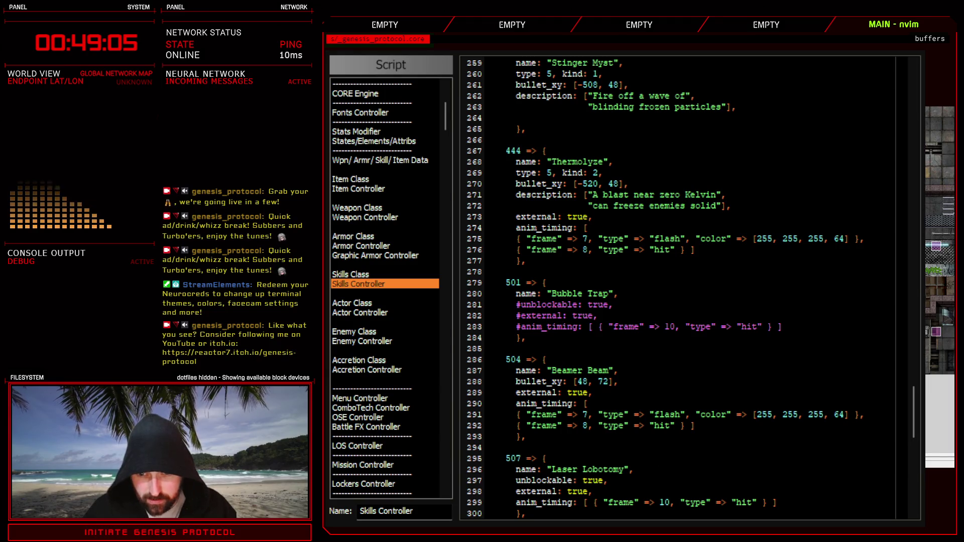
{"action": "key", "text": "Escape"}
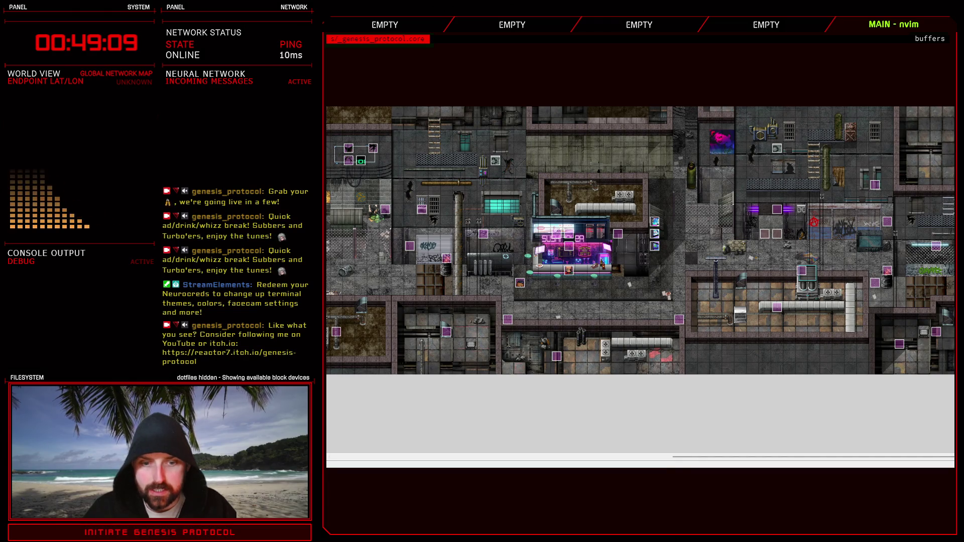
{"action": "key", "text": "alt+Tab"}
{"action": "left_click", "coordinate": [472, 245]}
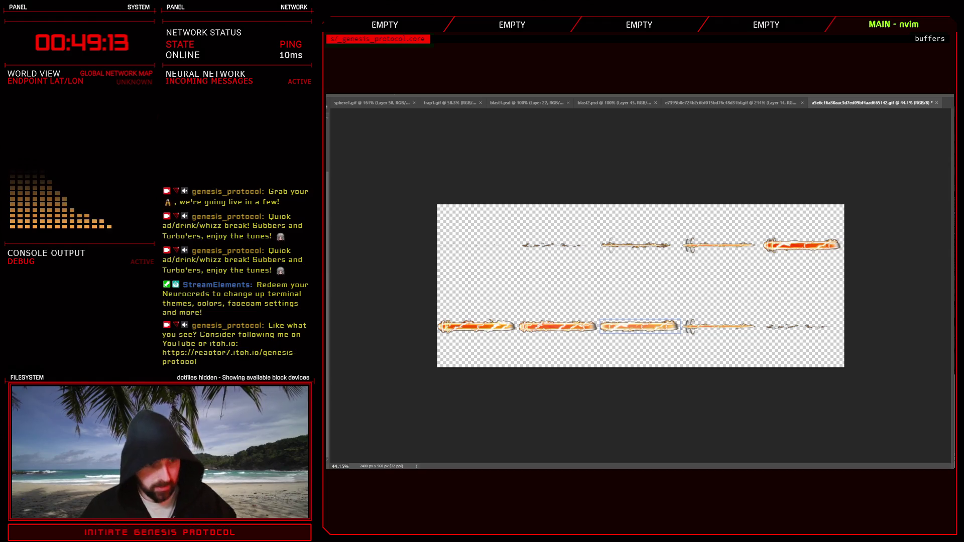
{"action": "key", "text": "ctrl+g"}
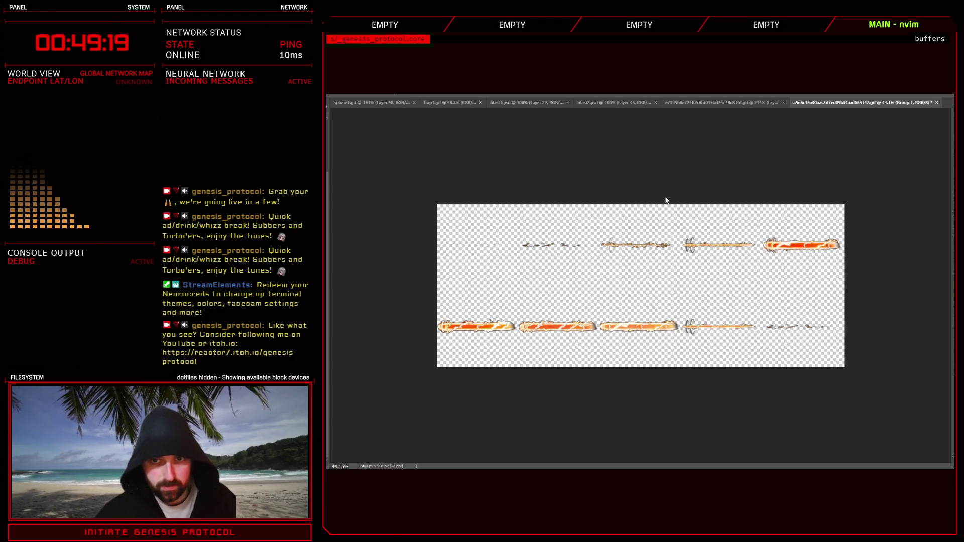
{"action": "key", "text": "ctrl+t"}
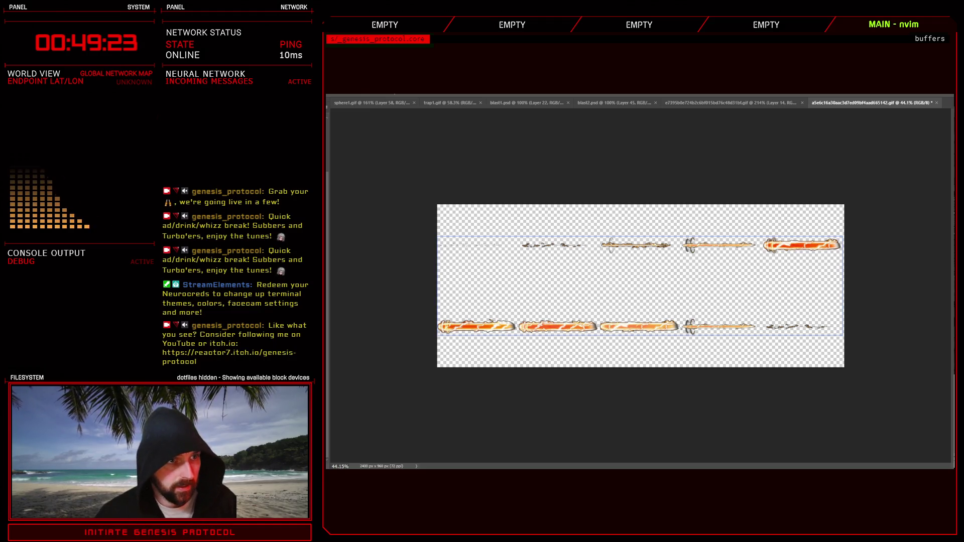
{"action": "key", "text": "ctrl+j"}
{"action": "left_click", "coordinate": [639, 326]}
{"action": "key", "text": "ctrl+alt+a"}
{"action": "key", "text": "ctrl+e"}
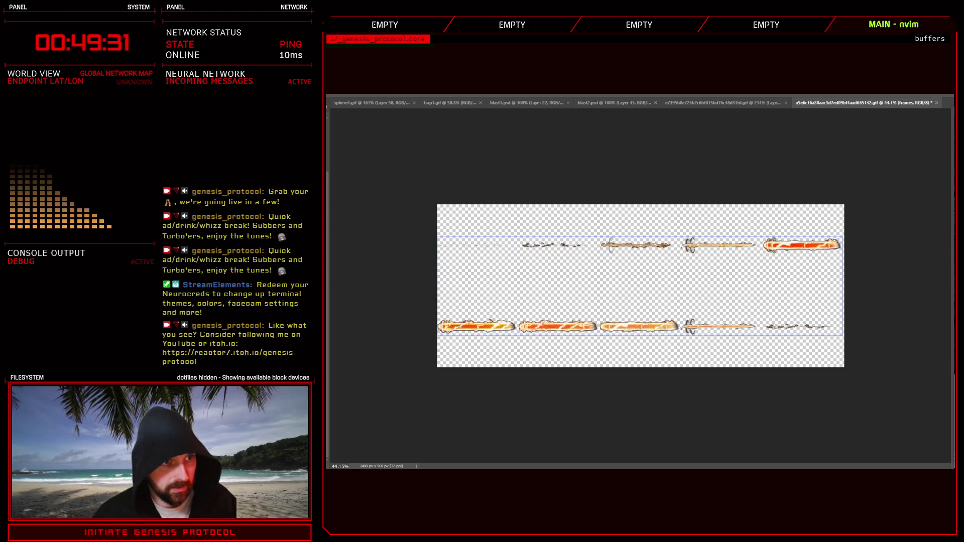
{"action": "key", "text": "ctrl+z"}
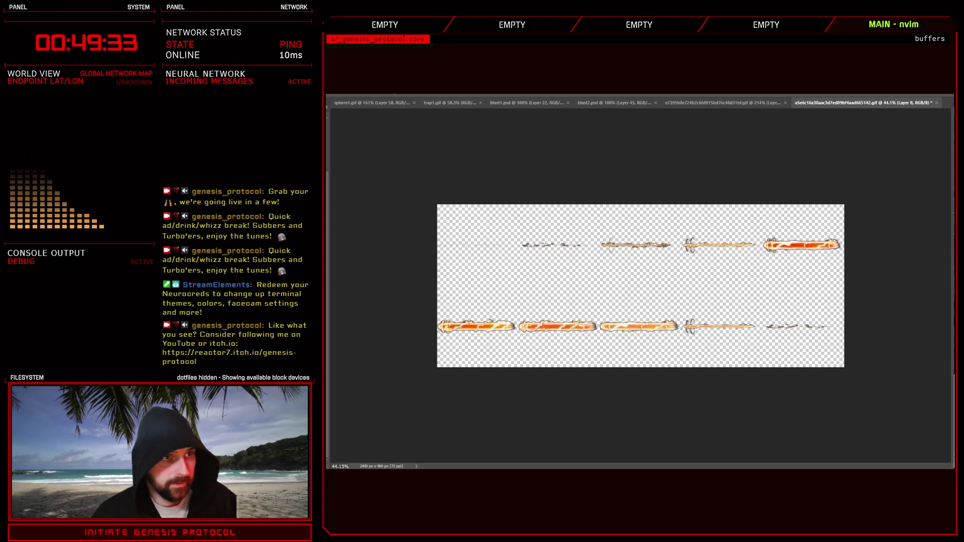
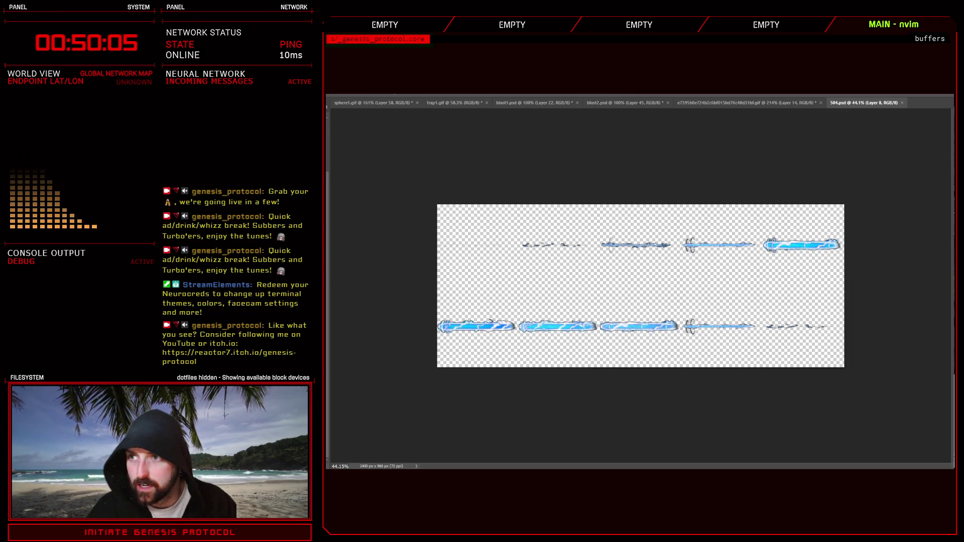
Switch from Photoshop to the RPG Maker XP map editor.
{"action": "key", "text": "alt+Tab"}
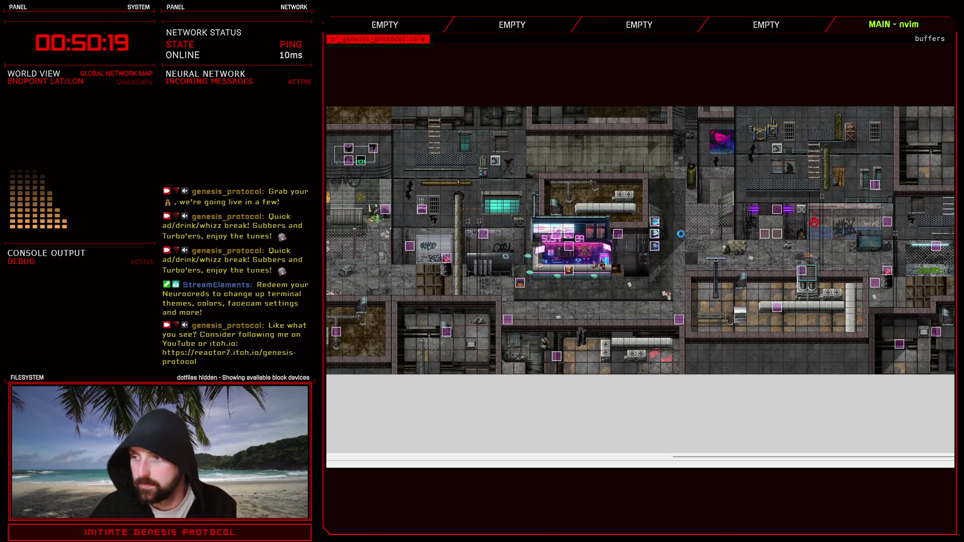
Battle-test Beamer from the Troops database, with Kivos defending twice and then using Glitch Slap.
{"action": "key", "text": "F9"}
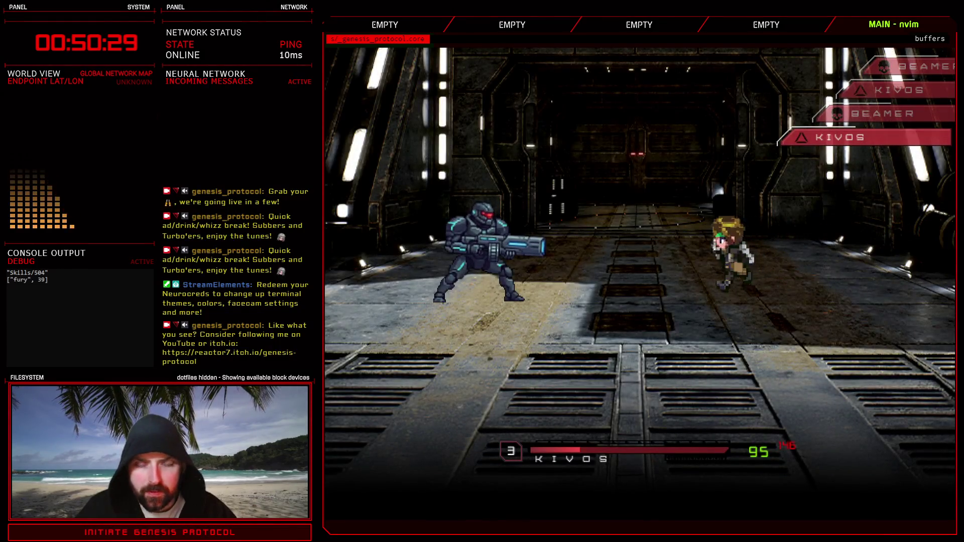
{"action": "key", "text": "Down"}
{"action": "key", "text": "Down"}
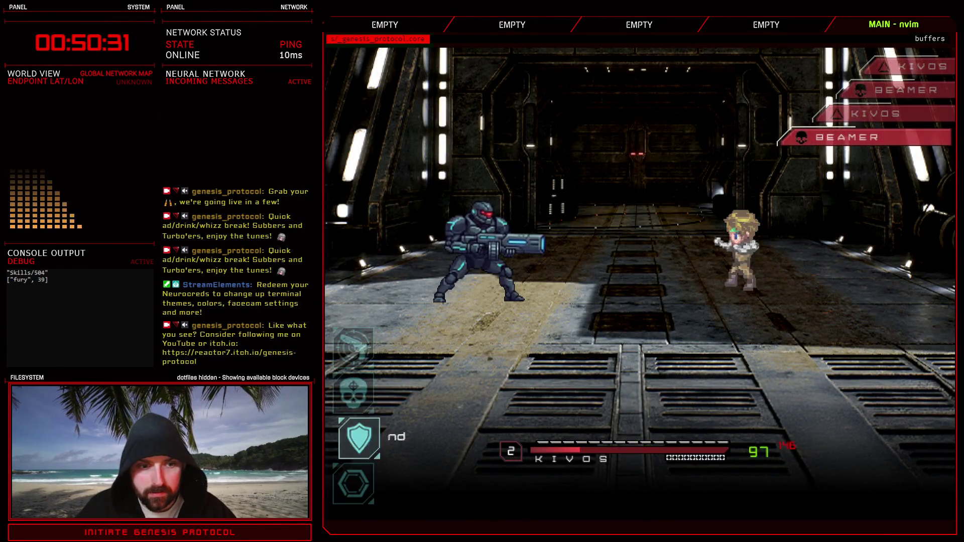
{"action": "key", "text": "Return"}
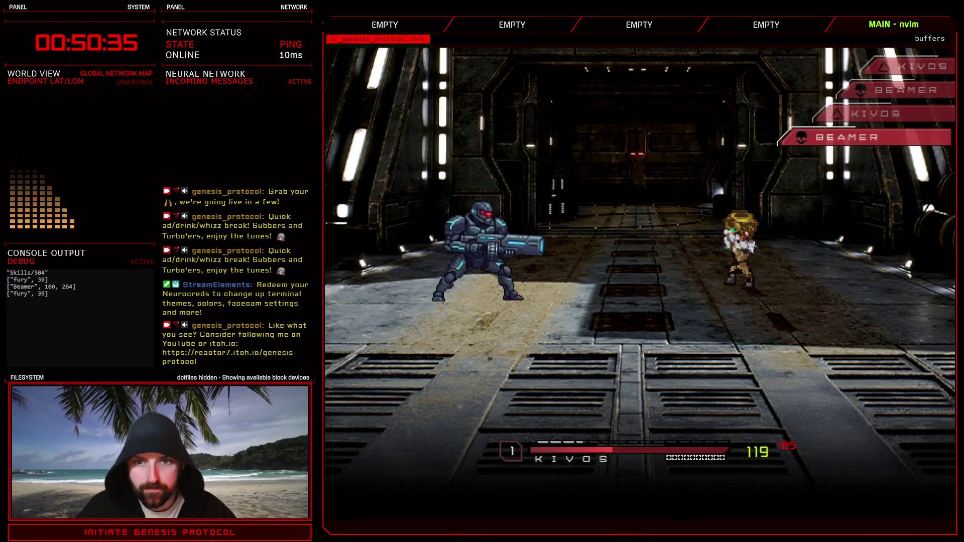
{"action": "key", "text": "Down"}
{"action": "key", "text": "Down"}
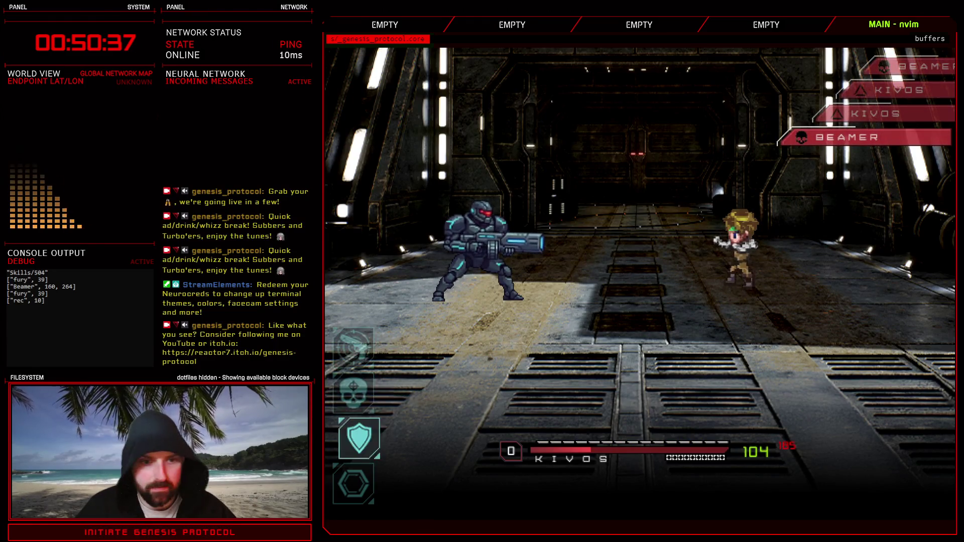
{"action": "key", "text": "Return"}
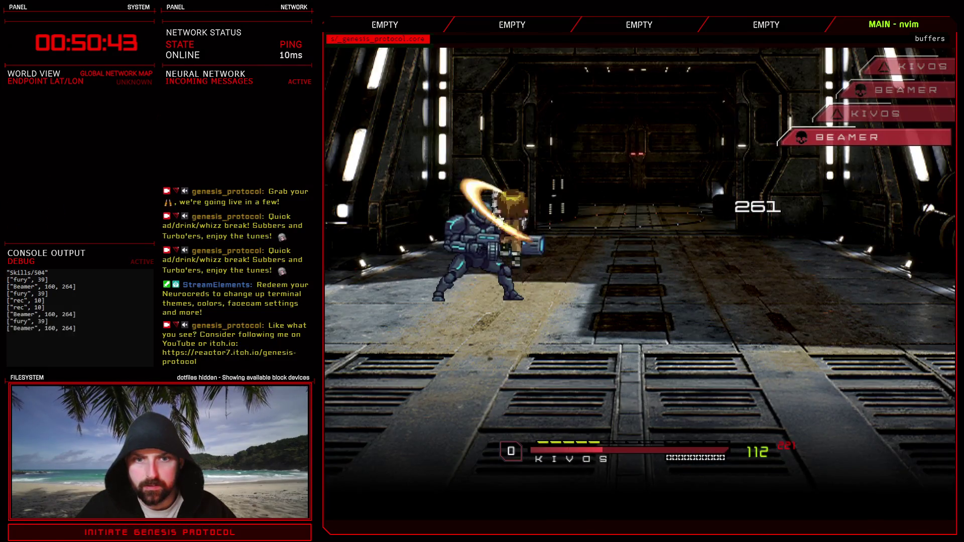
{"action": "key", "text": "Return"}
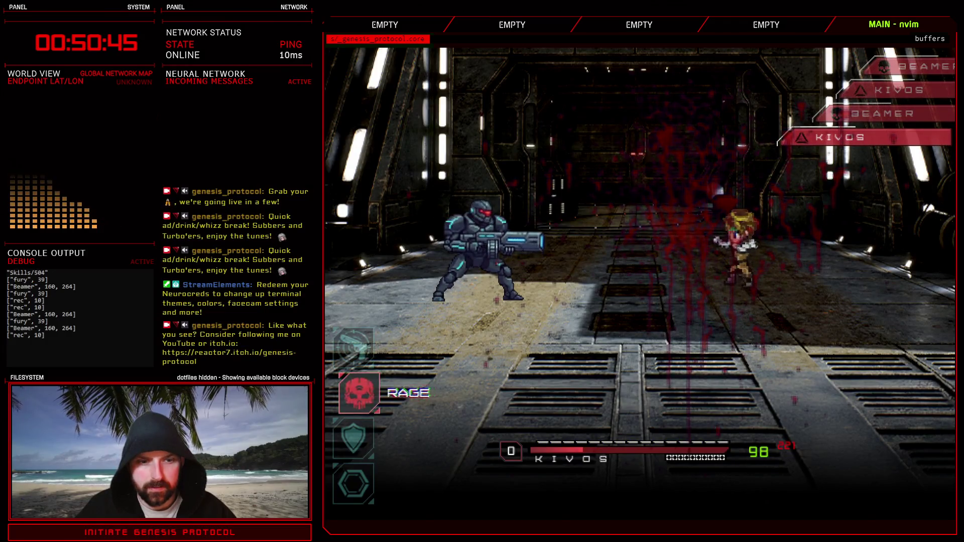
{"action": "key", "text": "Return"}
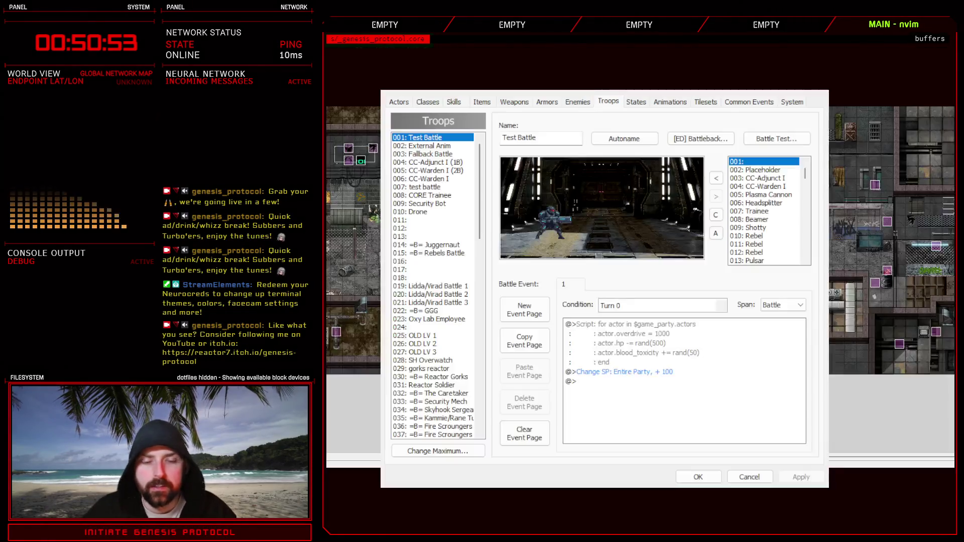
Close the database, review Beamer Beam's flash and hit timing in the scripts, and start a playtest.
{"action": "left_click", "coordinate": [694, 472]}
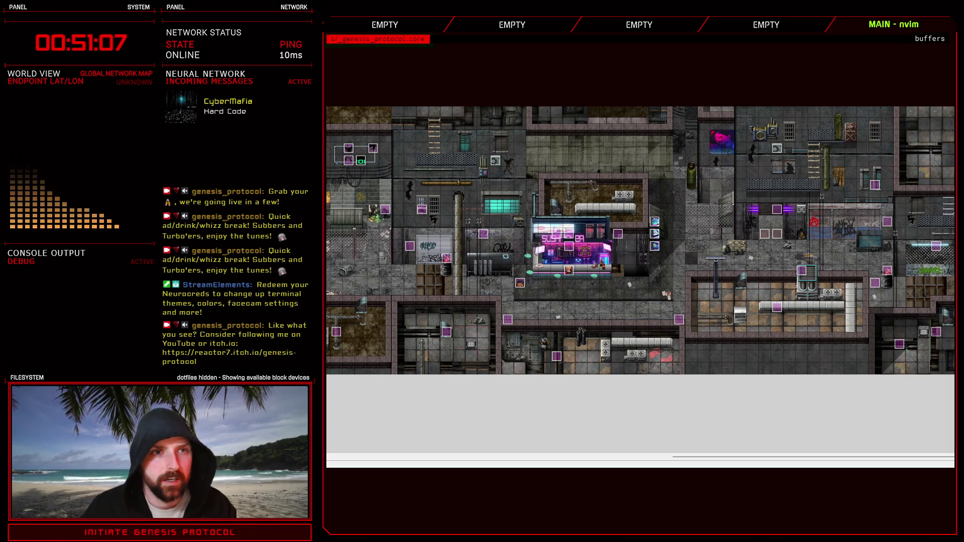
{"action": "key", "text": "F11"}
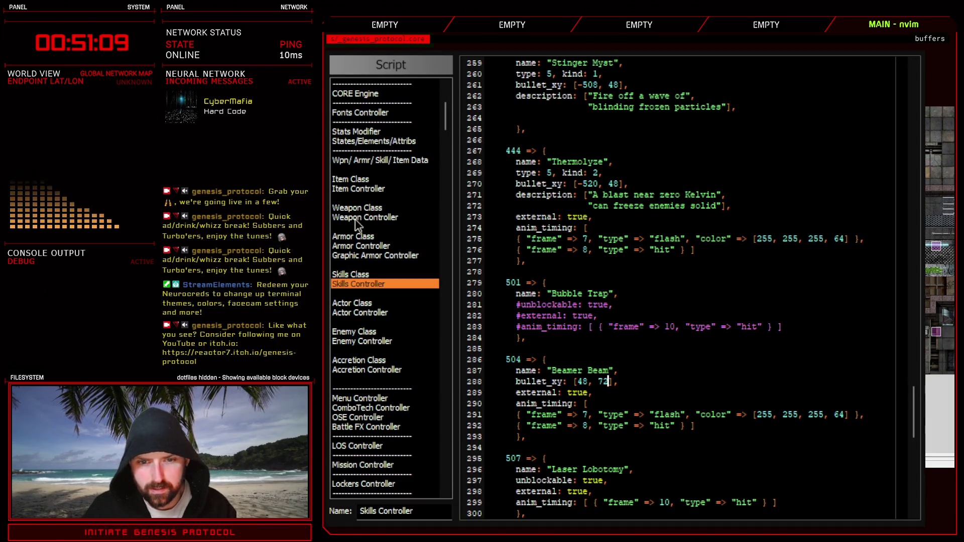
{"action": "left_click", "coordinate": [854, 415]}
{"action": "left_click", "coordinate": [670, 427]}
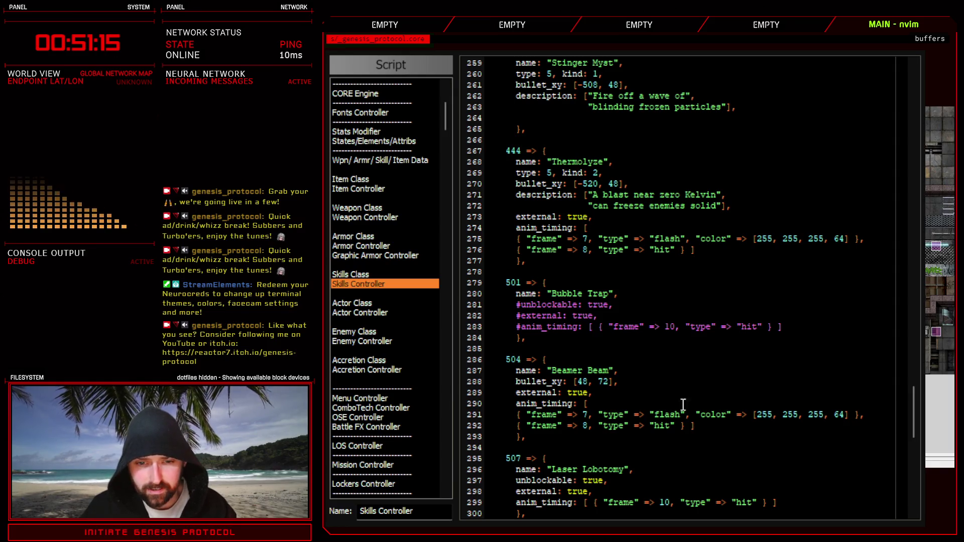
{"action": "key", "text": "F12"}
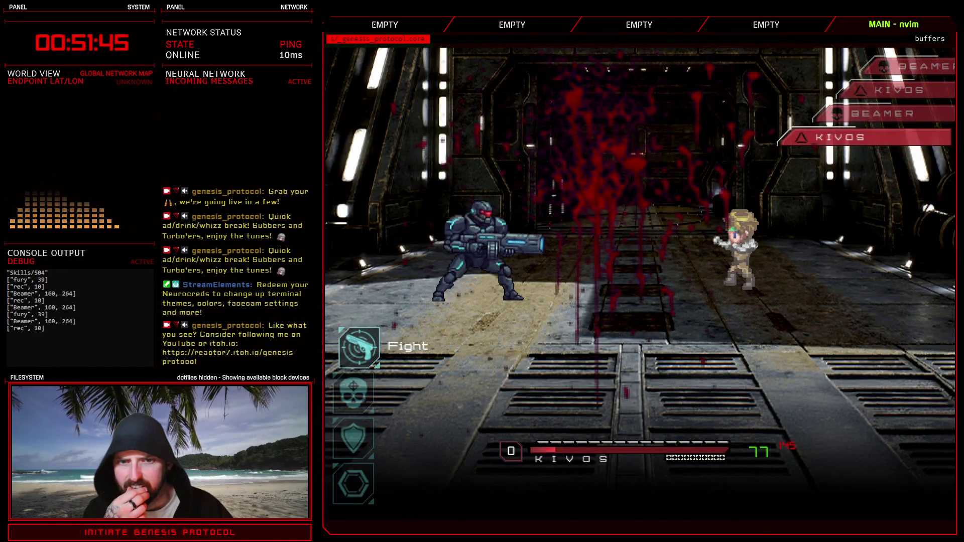
Have Kivos defend twice, then set the round to Auto and let Beamer Beam play out.
{"action": "key", "text": "Down"}
{"action": "key", "text": "Down"}
{"action": "key", "text": "Return"}
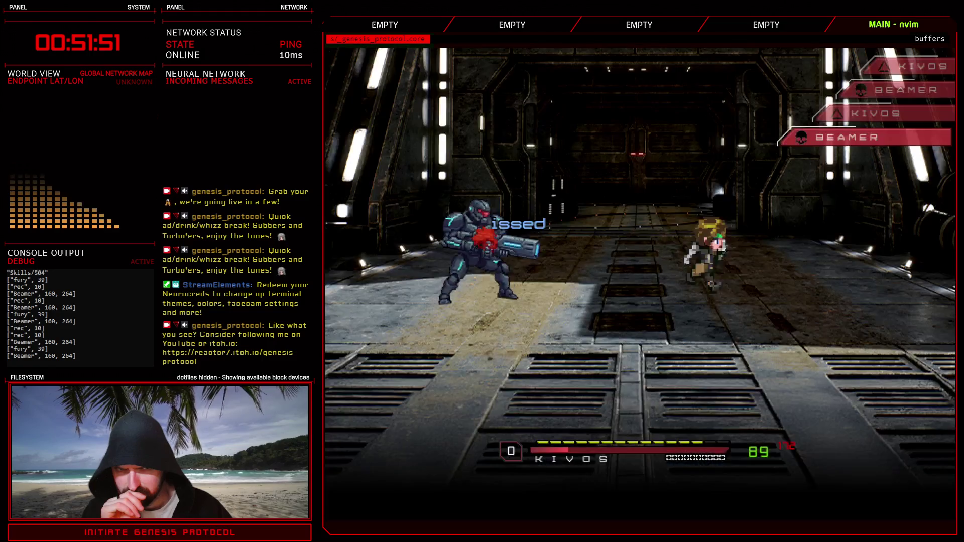
{"action": "key", "text": "Down"}
{"action": "key", "text": "Down"}
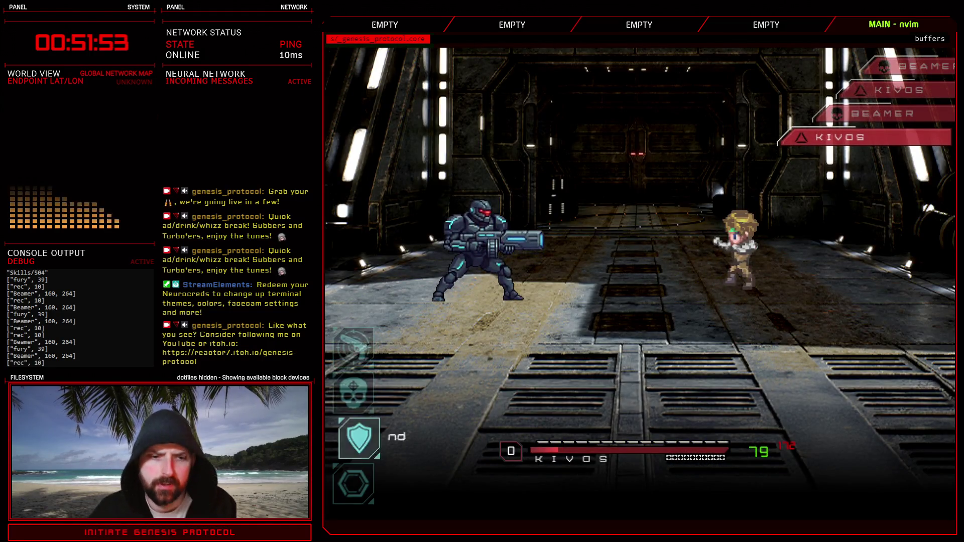
{"action": "key", "text": "Return"}
{"action": "key", "text": "Down"}
{"action": "key", "text": "Return"}
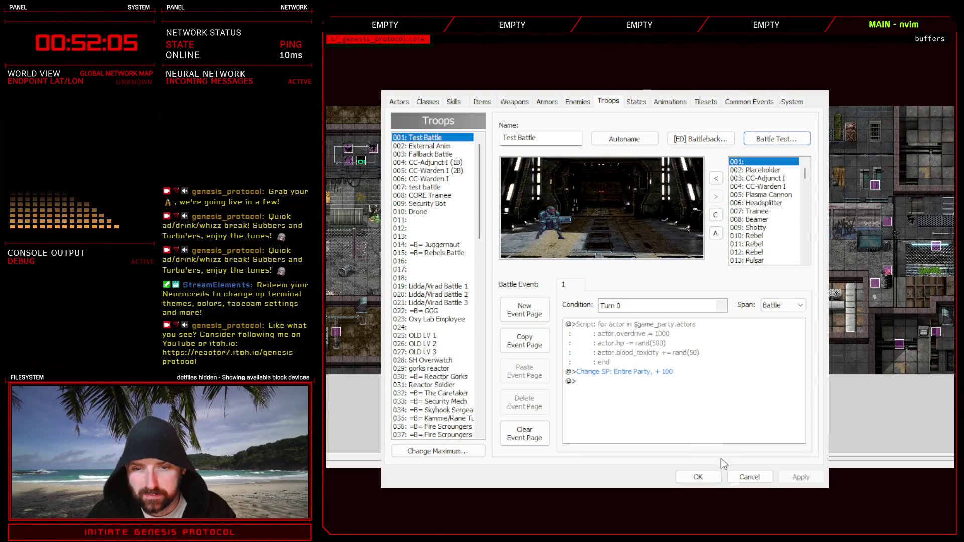
Close the database, open the Script Editor and search for 'overkill_', checking its calls in Game_Battler 3.
{"action": "left_click", "coordinate": [700, 477]}
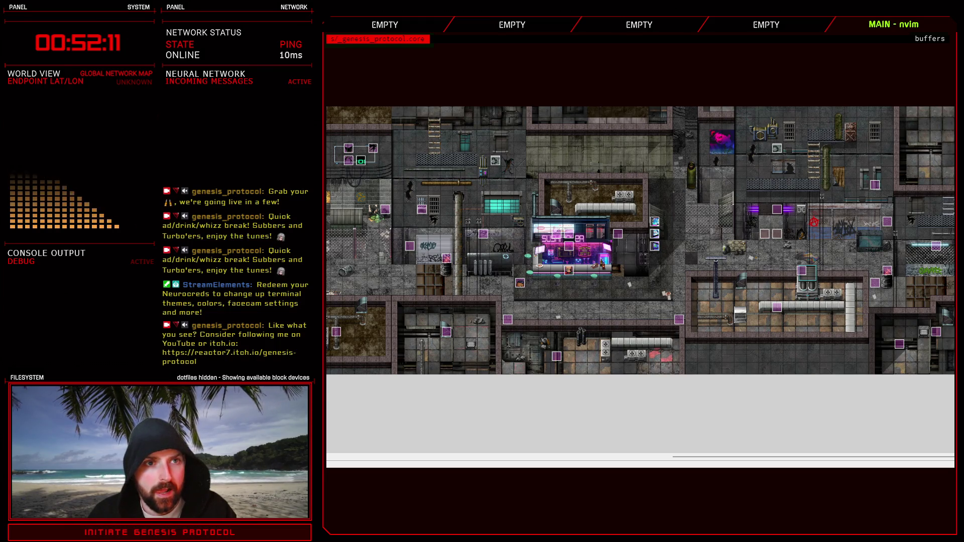
{"action": "key", "text": "F11"}
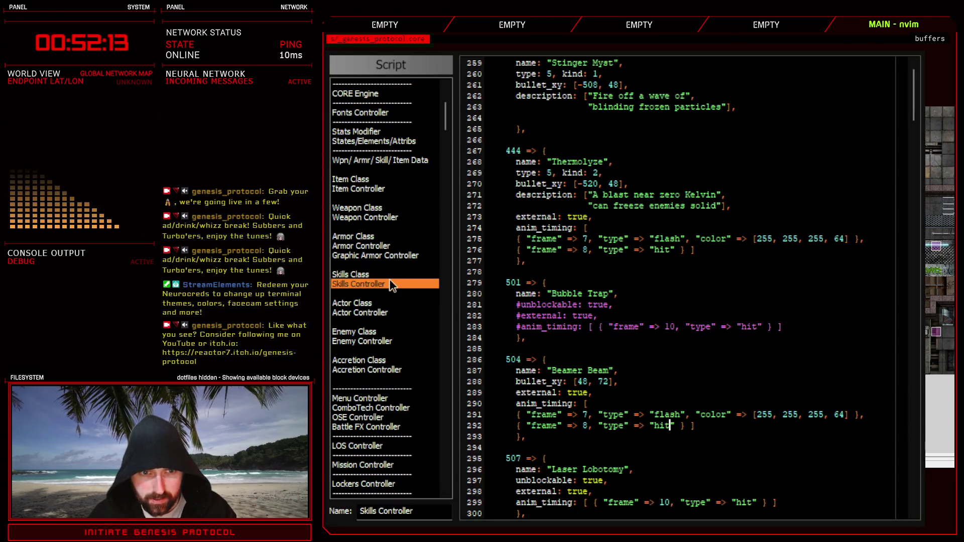
{"action": "key", "text": "ctrl+f"}
{"action": "type", "text": "overkill_check"}
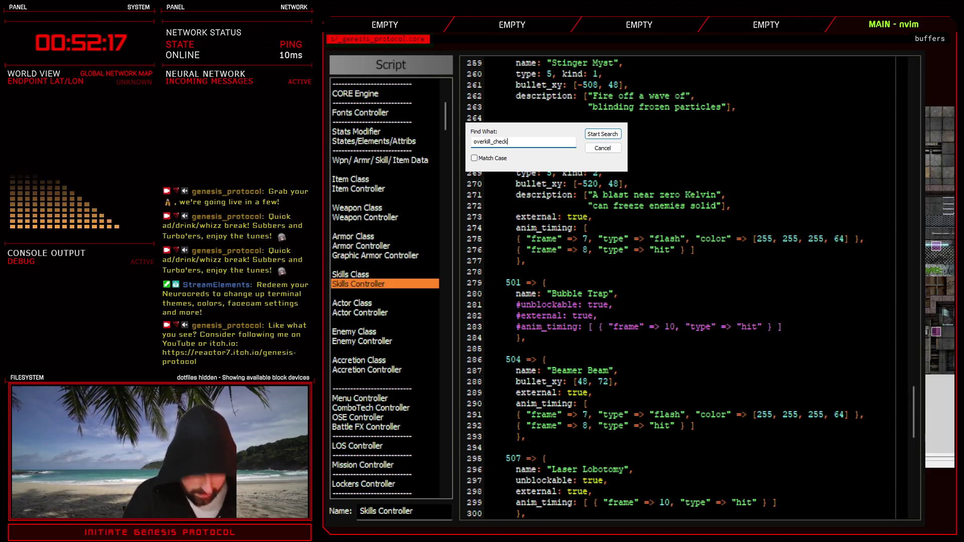
{"action": "key", "text": "Return"}
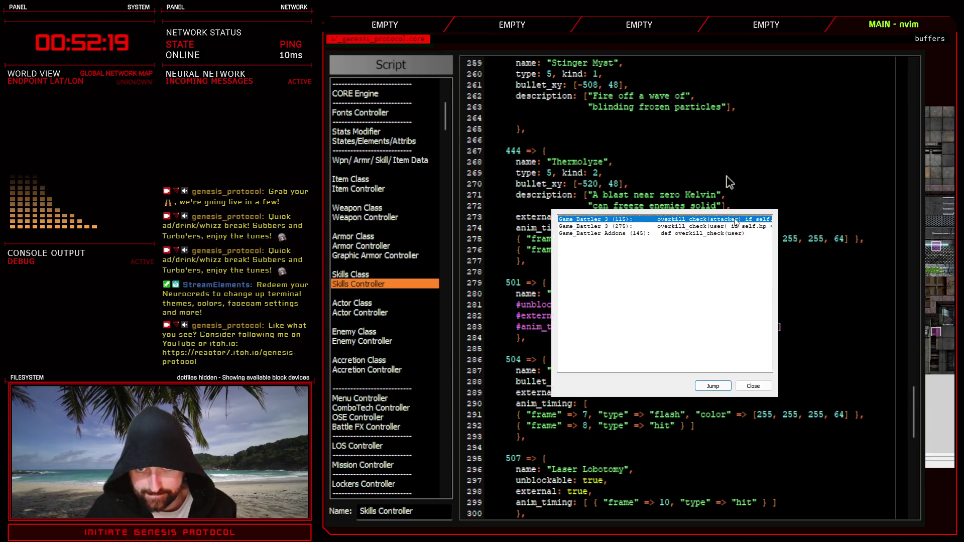
{"action": "double_click", "coordinate": [735, 221]}
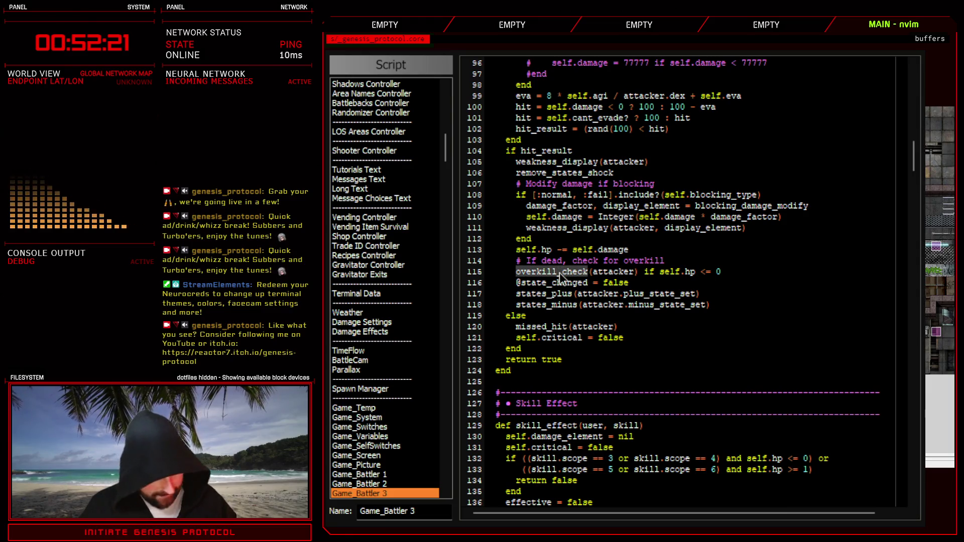
{"action": "key", "text": "ctrl+f"}
{"action": "left_click", "coordinate": [608, 87]}
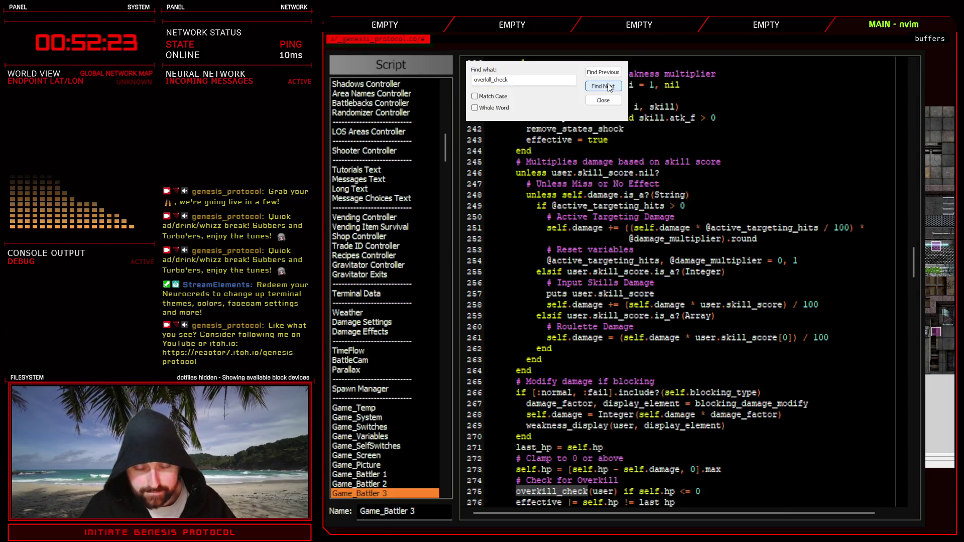
{"action": "left_click", "coordinate": [607, 87]}
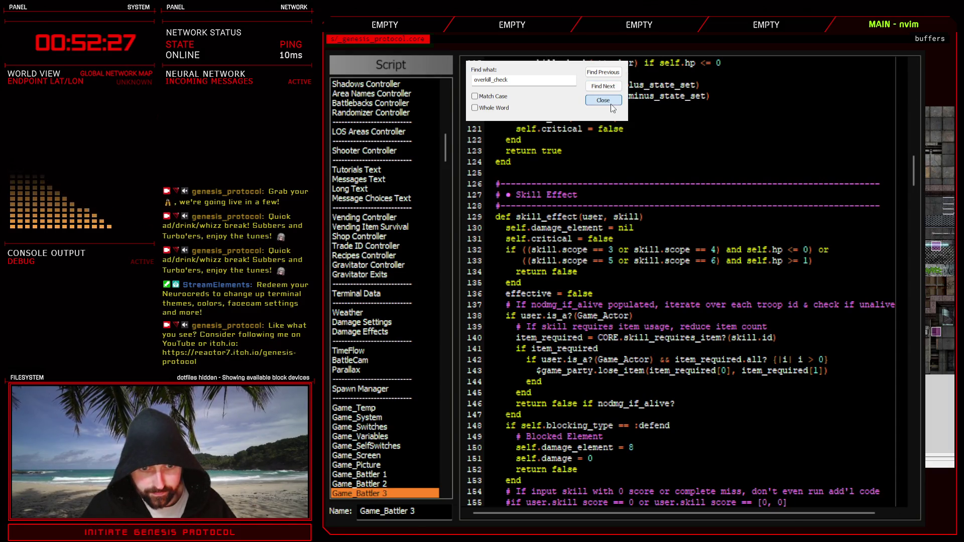
Search all scripts for 'overkill_check' and open its definition in Game_Battler Addons.
{"action": "key", "text": "ctrl+shift+f"}
{"action": "type", "text": "overkill_check"}
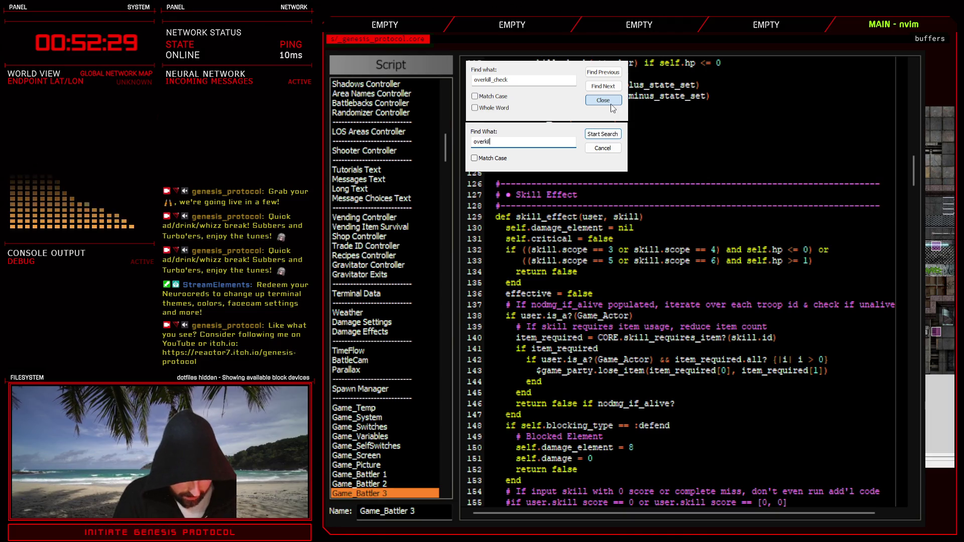
{"action": "key", "text": "Return"}
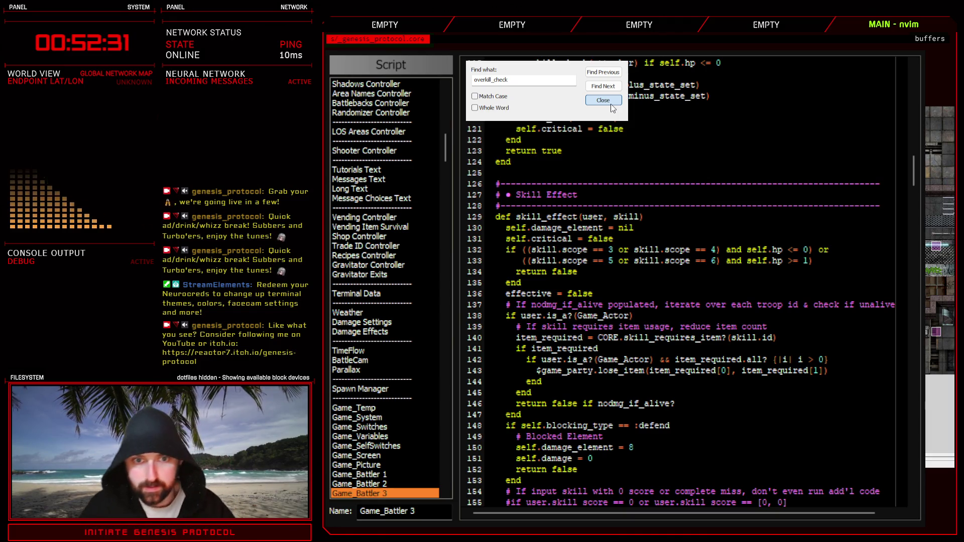
{"action": "double_click", "coordinate": [703, 234]}
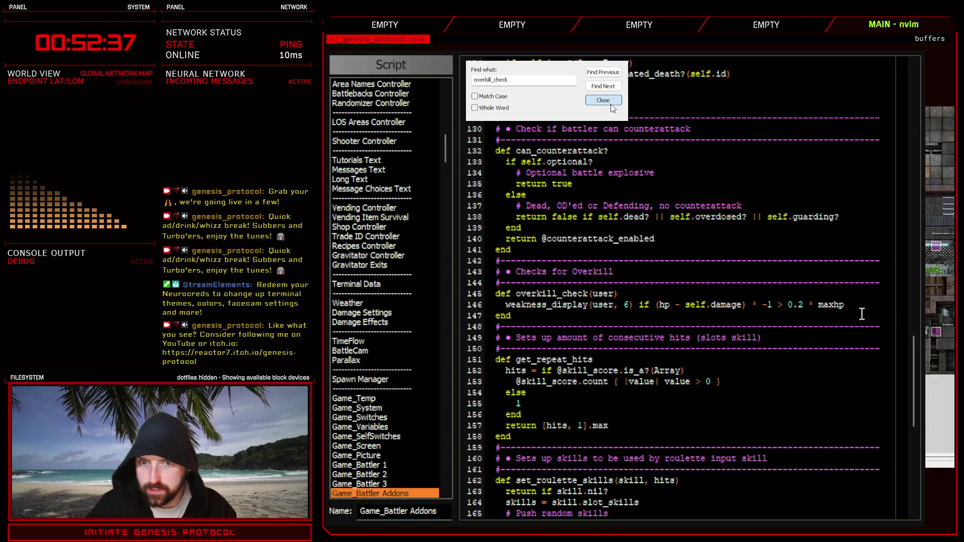
Change the overkill_check threshold from 0.2 to 0.3 × maxhp and leave the script editor.
{"action": "left_click", "coordinate": [800, 304]}
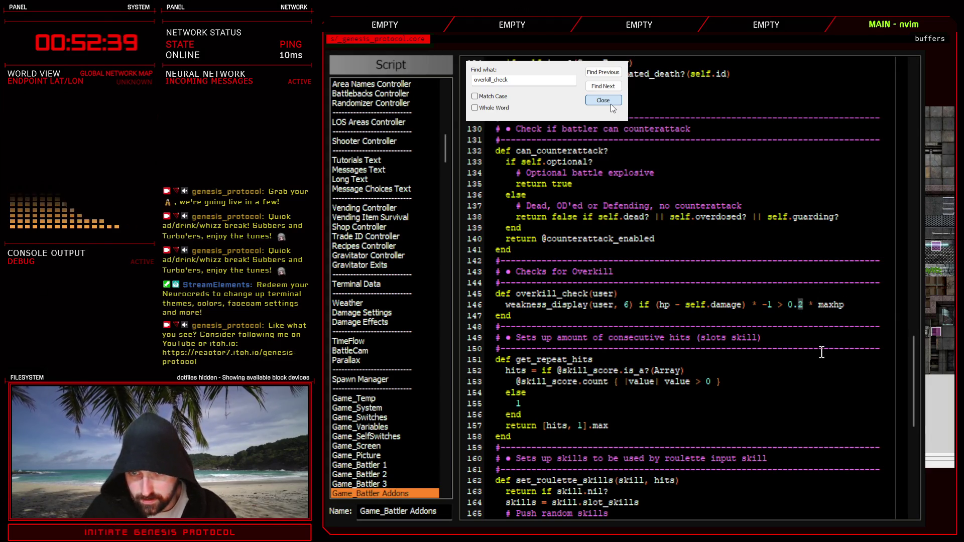
{"action": "type", "text": "5"}
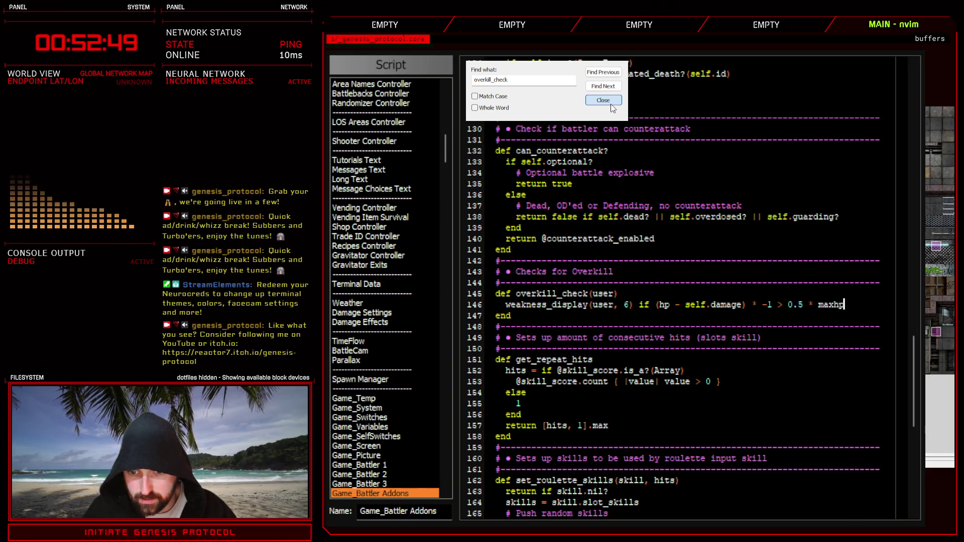
{"action": "left_click", "coordinate": [804, 308]}
{"action": "key", "text": "BackSpace"}
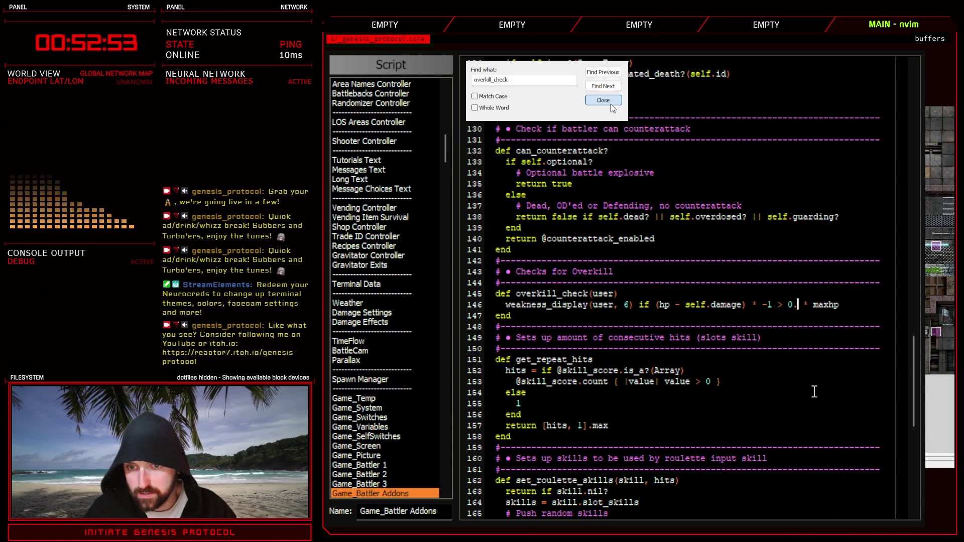
{"action": "type", "text": "3"}
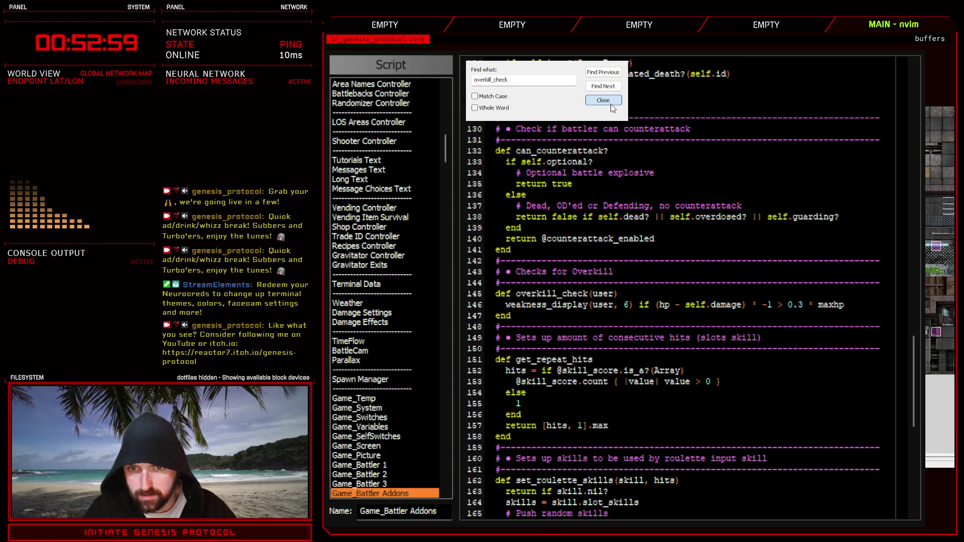
{"action": "left_click", "coordinate": [611, 104]}
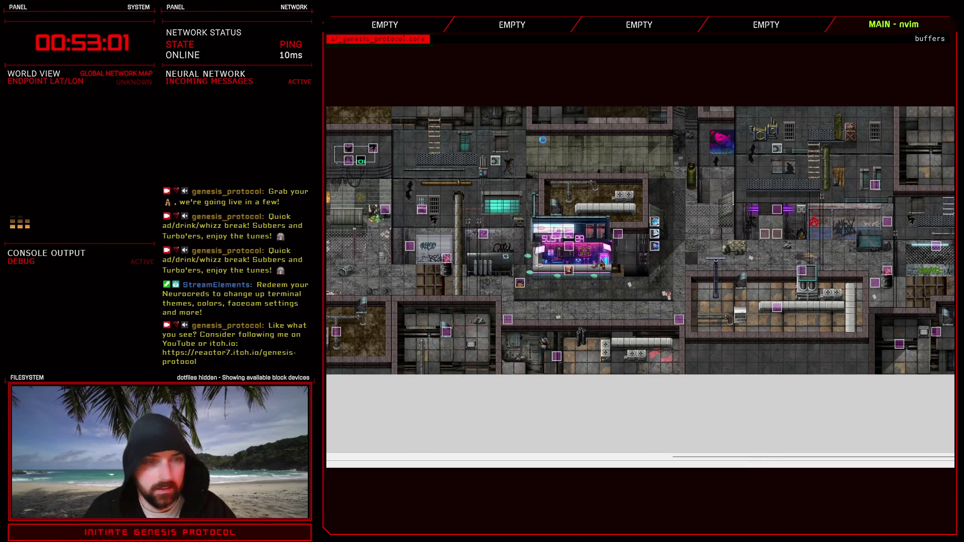
Bring up the database and view enemy 008: Beamer on the Enemies page.
{"action": "key", "text": "alt+Tab"}
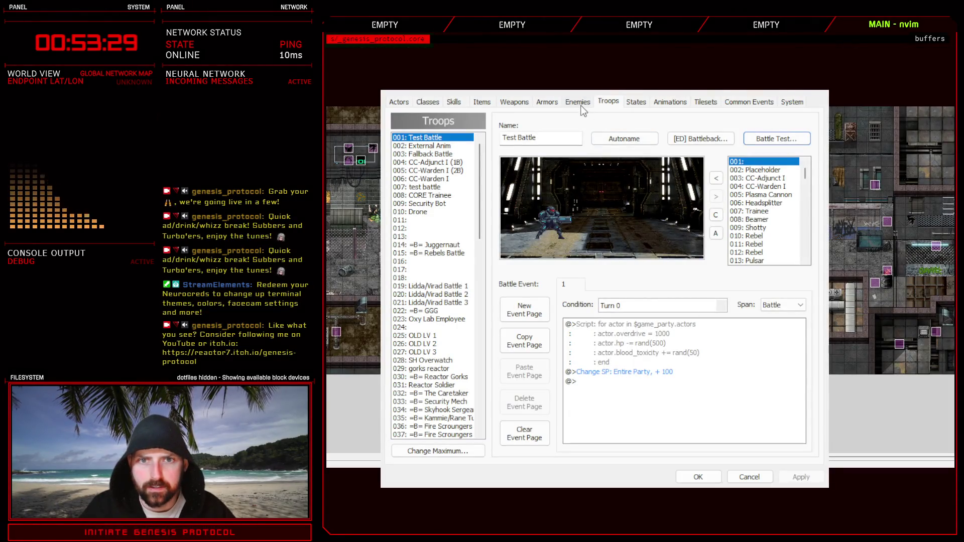
{"action": "left_click", "coordinate": [578, 102]}
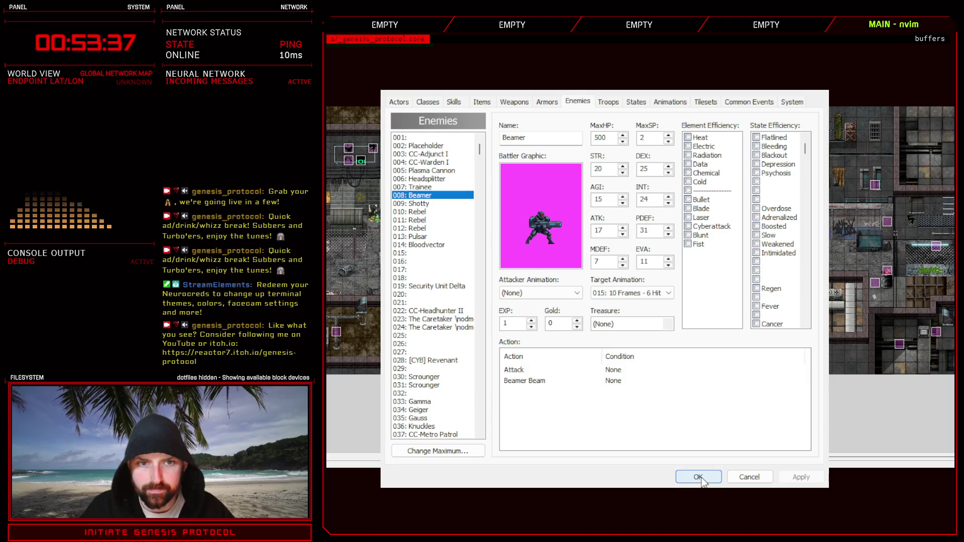
Close and reopen the database, moving to enemy 009: Shotty.
{"action": "left_click", "coordinate": [698, 477]}
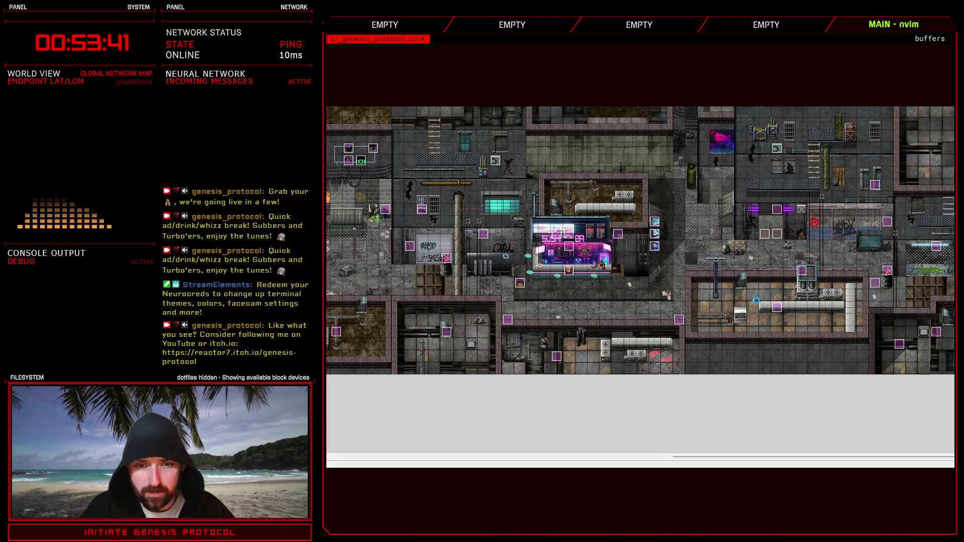
{"action": "key", "text": "F9"}
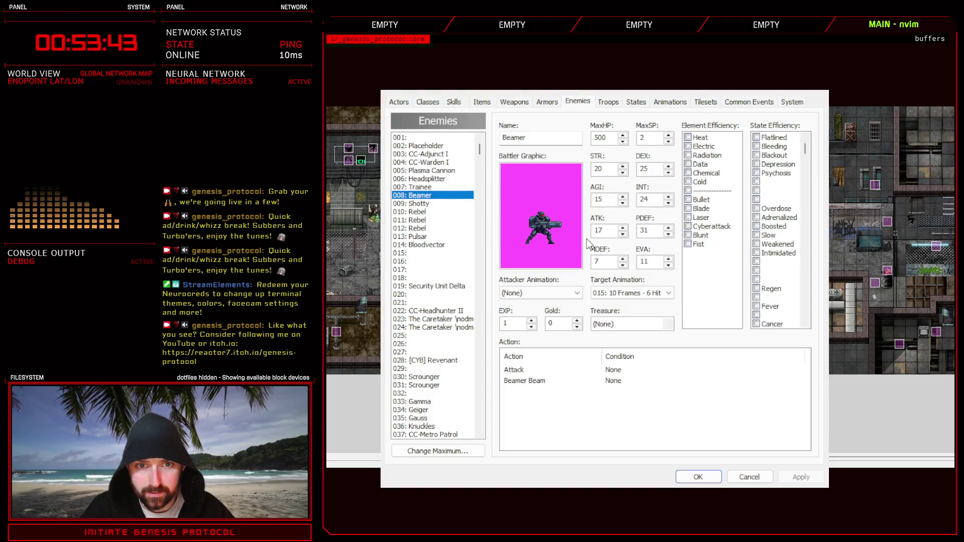
{"action": "key", "text": "Down"}
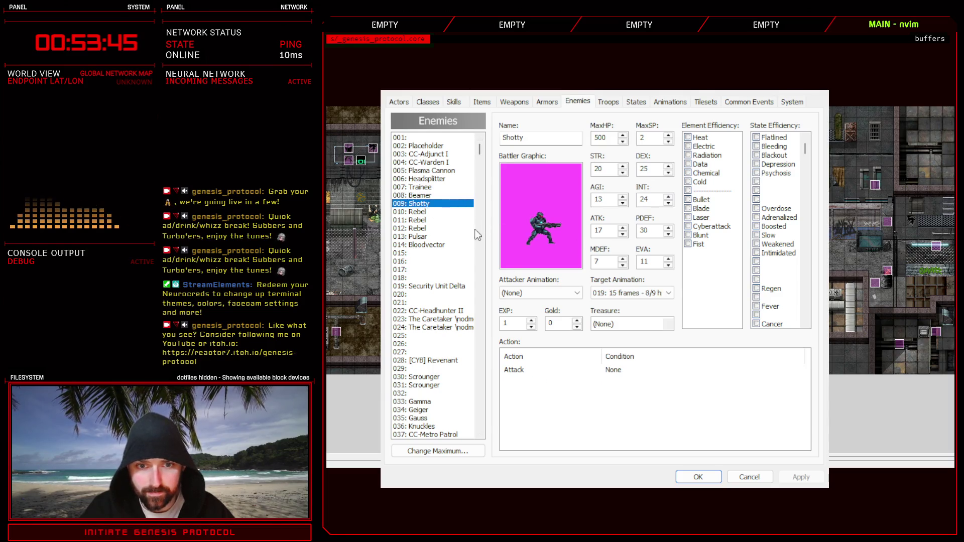
Replace Beamer with Shotty in the Test Battle troop, place it on the left, and apply.
{"action": "left_click", "coordinate": [608, 102]}
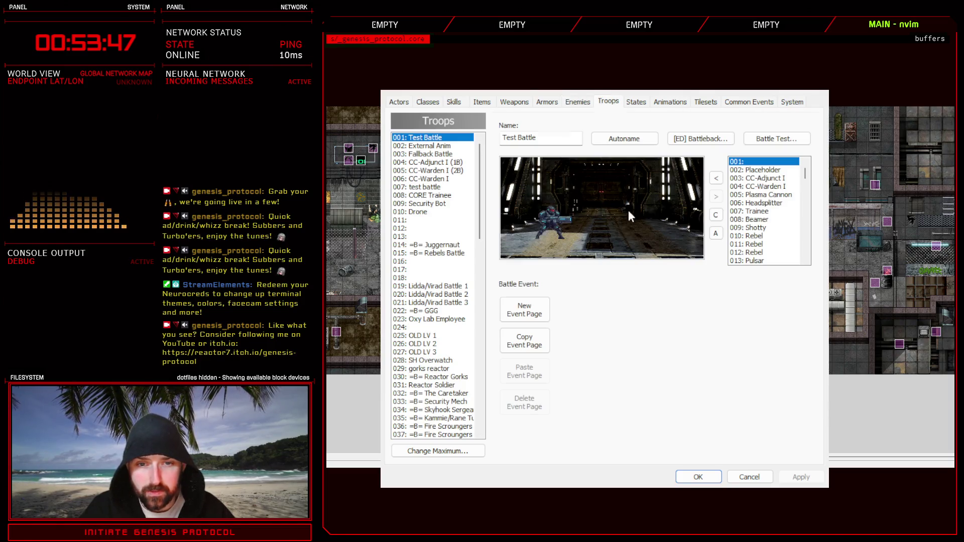
{"action": "left_click", "coordinate": [552, 215]}
{"action": "left_click", "coordinate": [716, 196]}
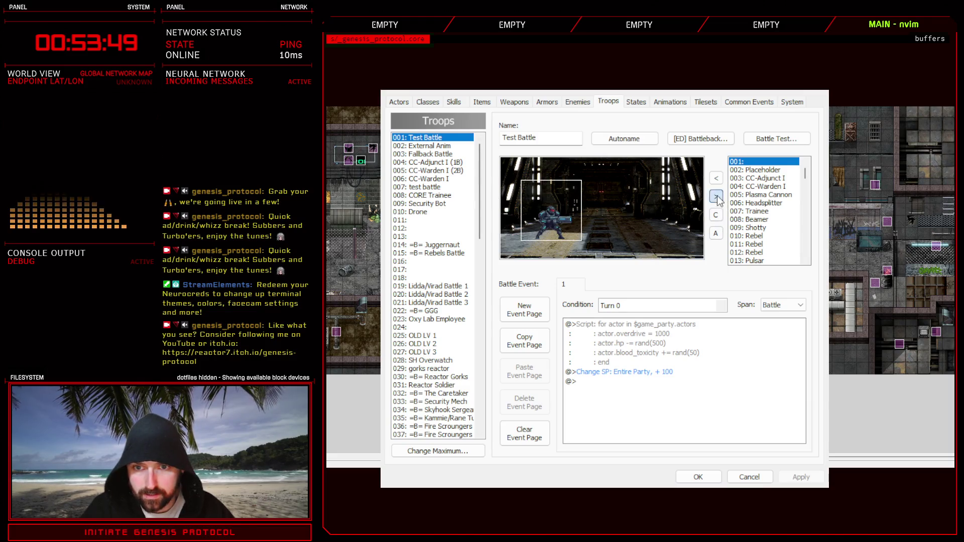
{"action": "left_click", "coordinate": [753, 228]}
{"action": "left_click", "coordinate": [716, 178]}
{"action": "left_click_drag", "start_coordinate": [612, 233], "coordinate": [553, 224]}
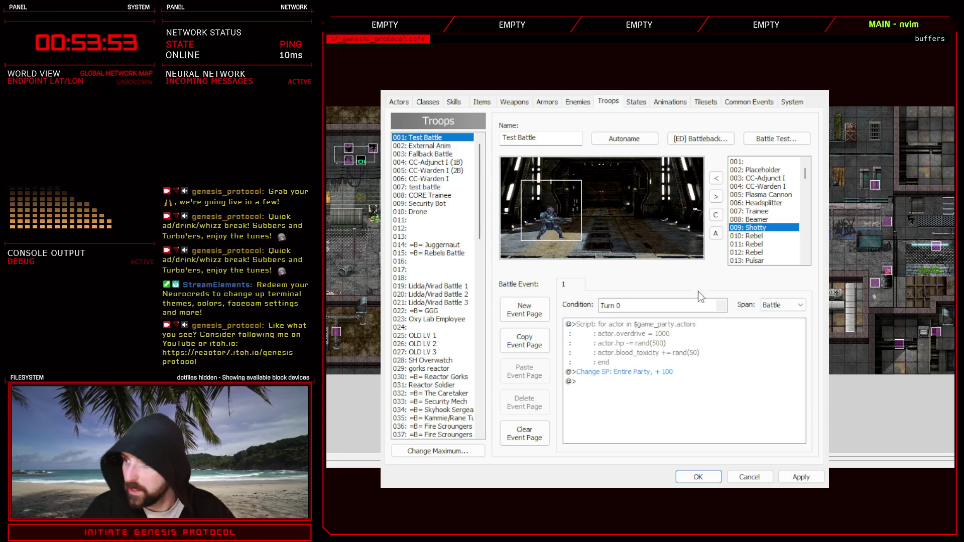
{"action": "left_click", "coordinate": [801, 476]}
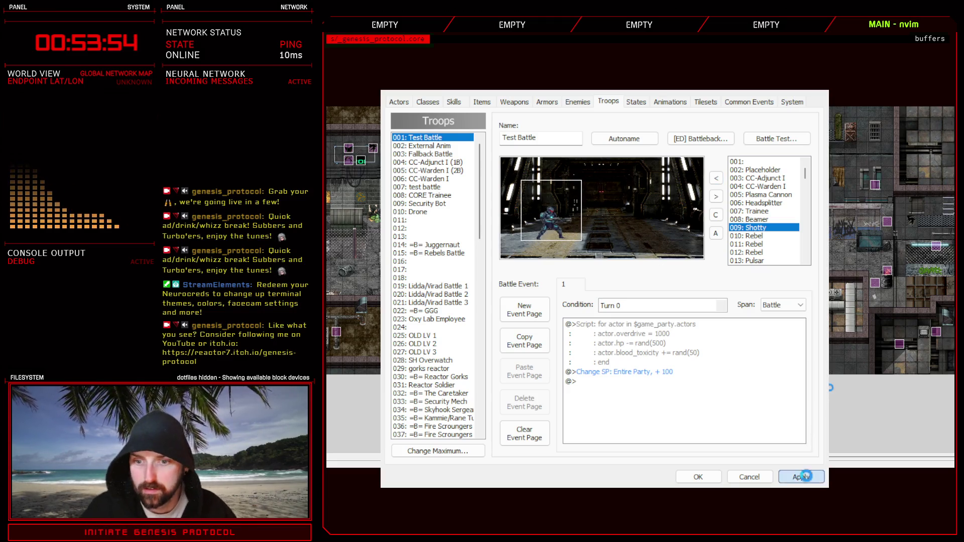
Battle-test Shotty with Kivos defending and then attacking, and close the test window.
{"action": "left_click", "coordinate": [773, 140]}
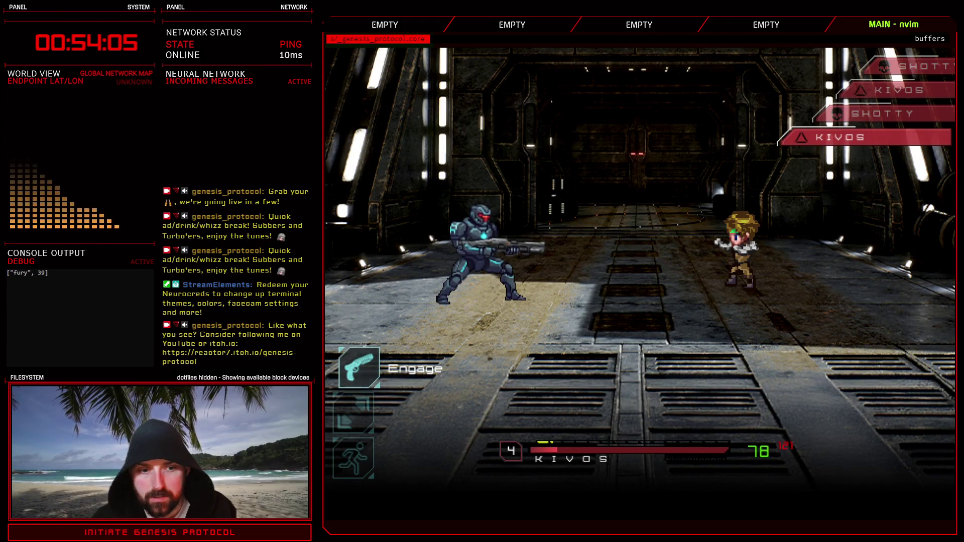
{"action": "key", "text": "Return"}
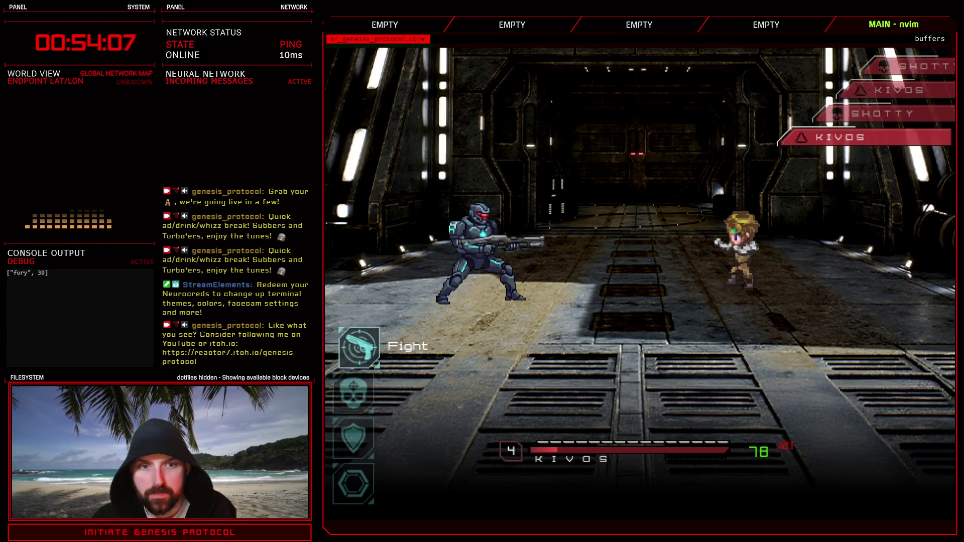
{"action": "key", "text": "Down"}
{"action": "key", "text": "Down"}
{"action": "key", "text": "Return"}
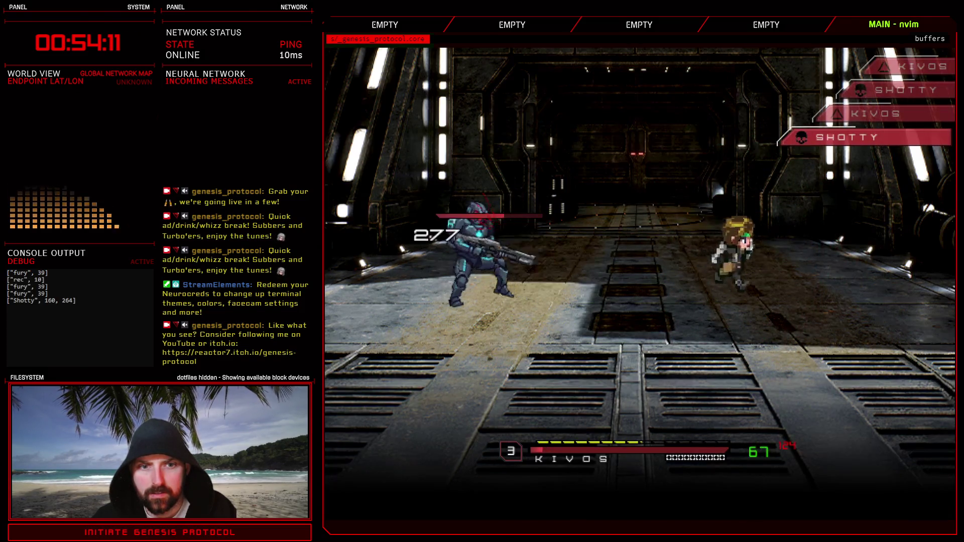
{"action": "key", "text": "Return"}
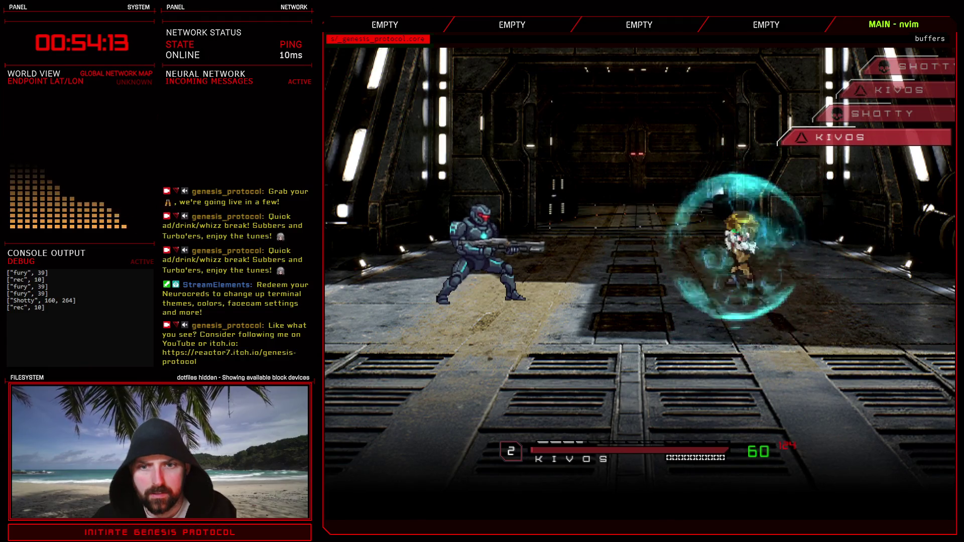
{"action": "key", "text": "Down"}
{"action": "key", "text": "Down"}
{"action": "key", "text": "Up"}
{"action": "key", "text": "Up"}
{"action": "key", "text": "Return"}
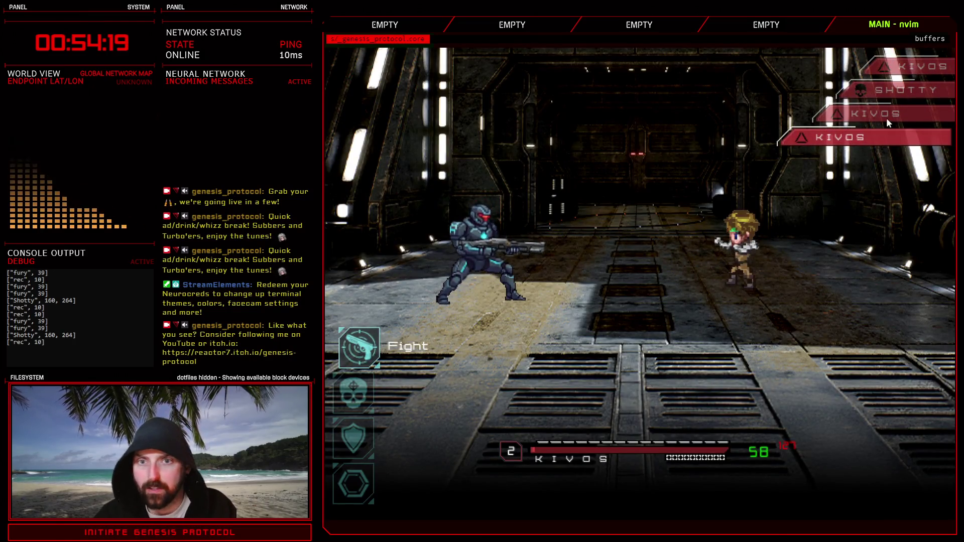
{"action": "left_click", "coordinate": [953, 49]}
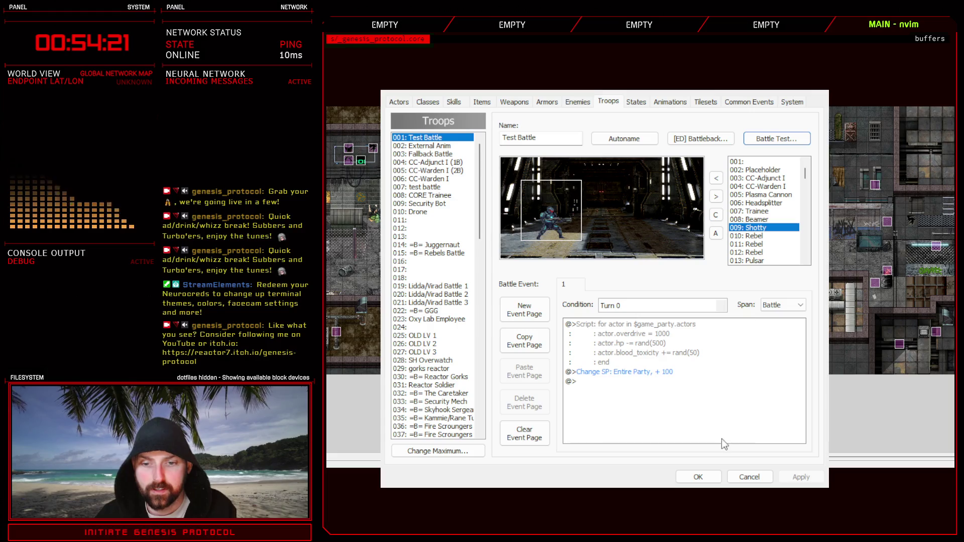
Close the database and open the Script Editor.
{"action": "left_click", "coordinate": [698, 477]}
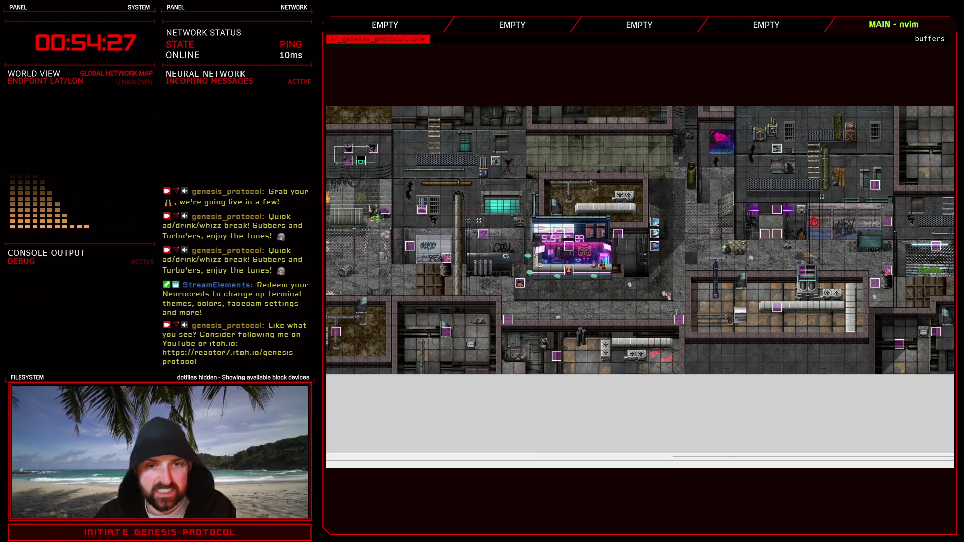
{"action": "key", "text": "F11"}
{"action": "scroll", "coordinate": [448, 142], "scroll_direction": "up", "scroll_amount": 5}
Copy Beamer's bullet_xy line in Enemy Controller to a new line under Shotty's spread_attack.
{"action": "left_click_drag", "start_coordinate": [448, 142], "coordinate": [444, 115]}
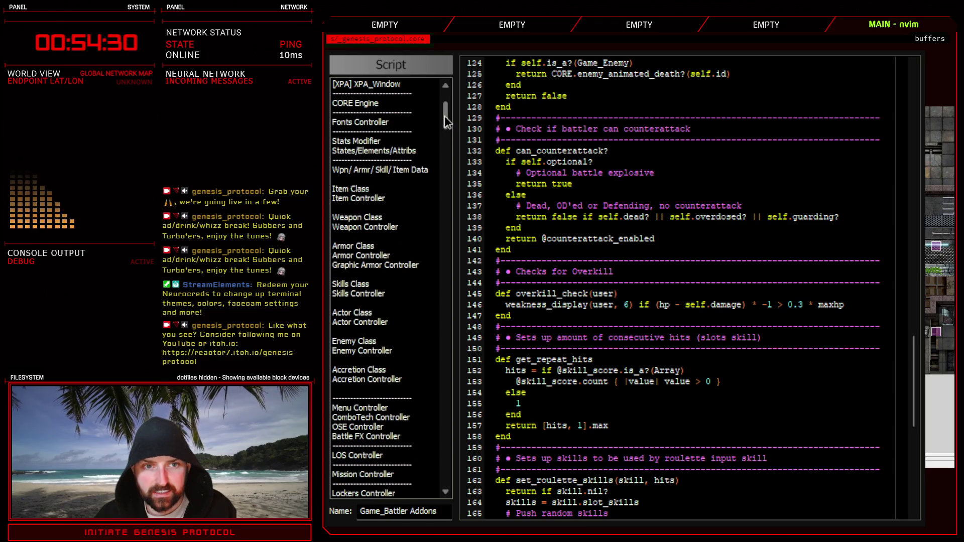
{"action": "left_click", "coordinate": [370, 351]}
{"action": "scroll", "coordinate": [630, 382], "scroll_direction": "down", "scroll_amount": 10}
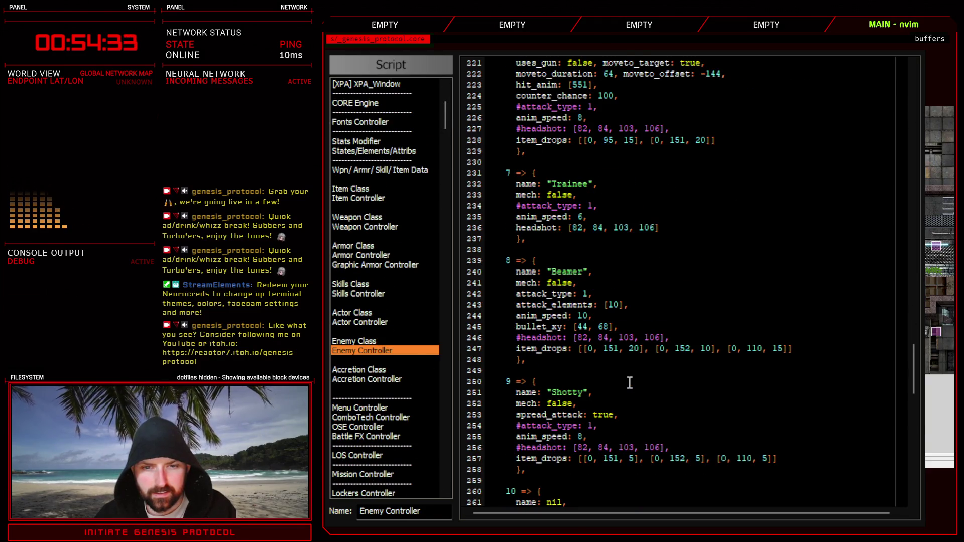
{"action": "left_click", "coordinate": [606, 433]}
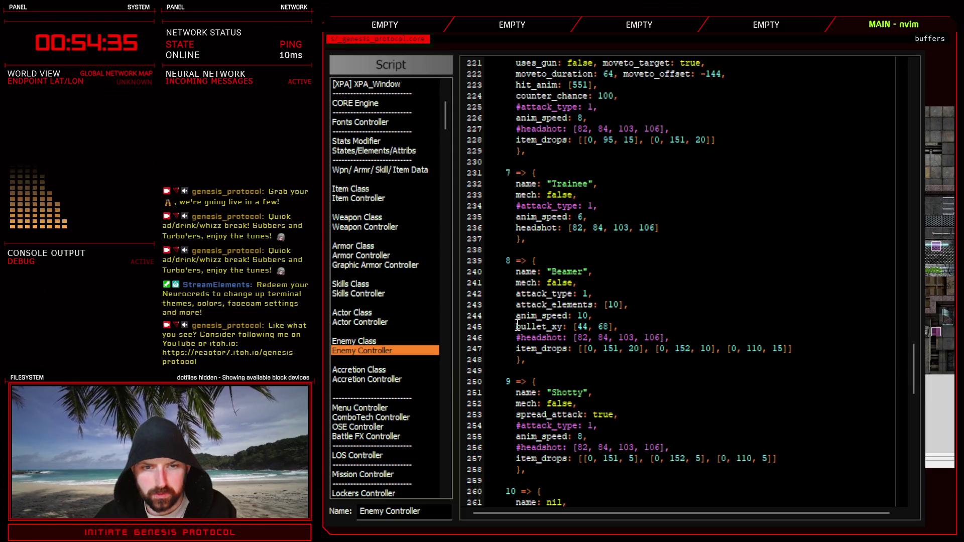
{"action": "left_click_drag", "start_coordinate": [517, 326], "coordinate": [619, 327]}
{"action": "key", "text": "ctrl+c"}
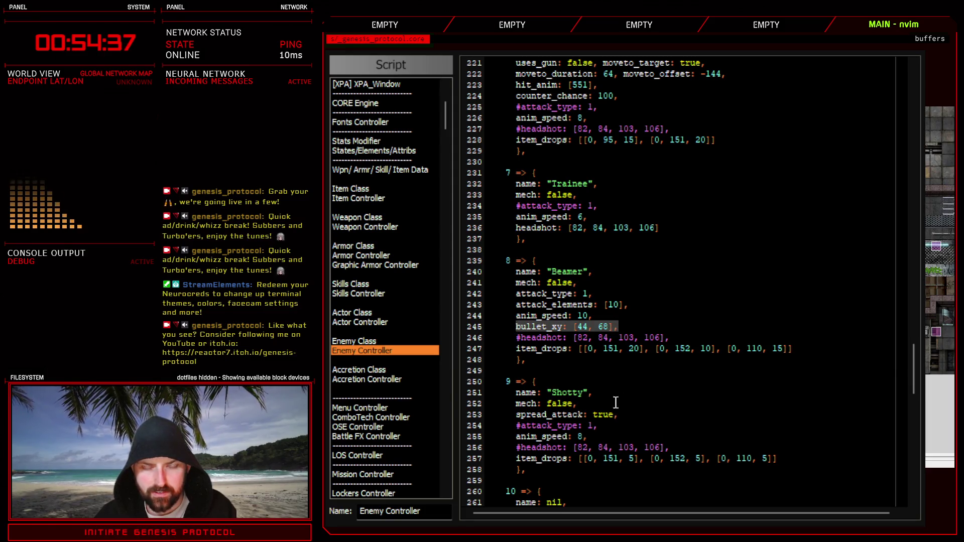
{"action": "left_click", "coordinate": [632, 416]}
{"action": "key", "text": "o"}
{"action": "key", "text": "ctrl+shift+v"}
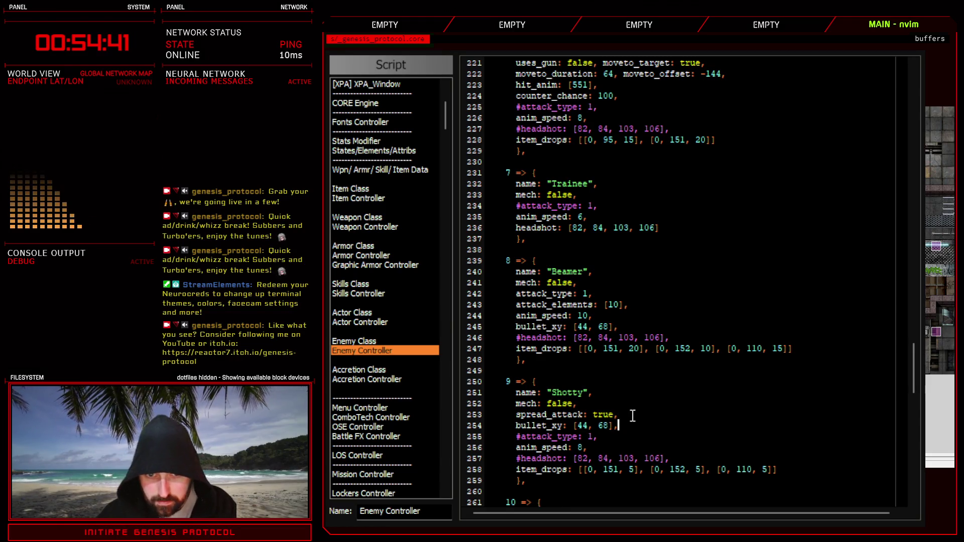
Change Shotty's bullet_xy first coordinate from 44 to 80 and close the script editor.
{"action": "scroll", "coordinate": [633, 415], "scroll_direction": "down", "scroll_amount": 2}
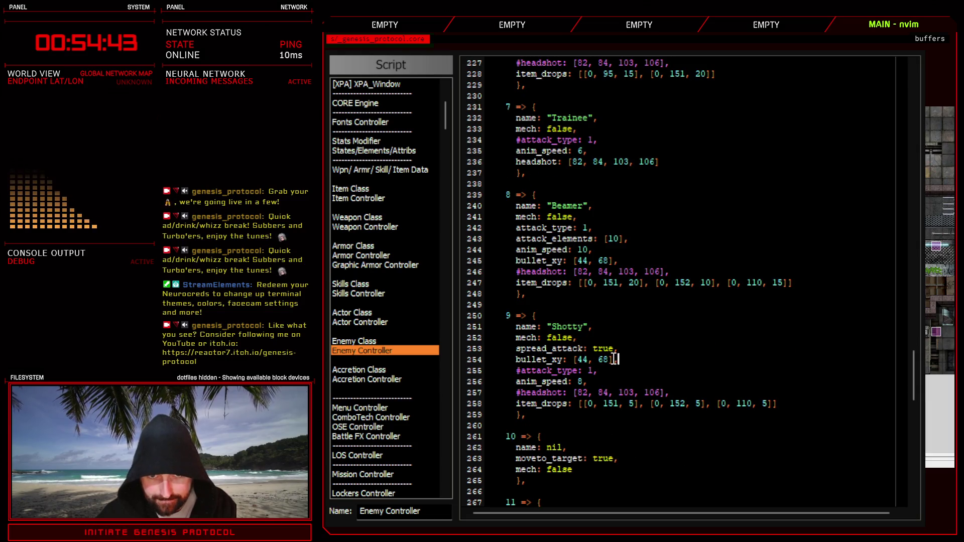
{"action": "left_click", "coordinate": [581, 359]}
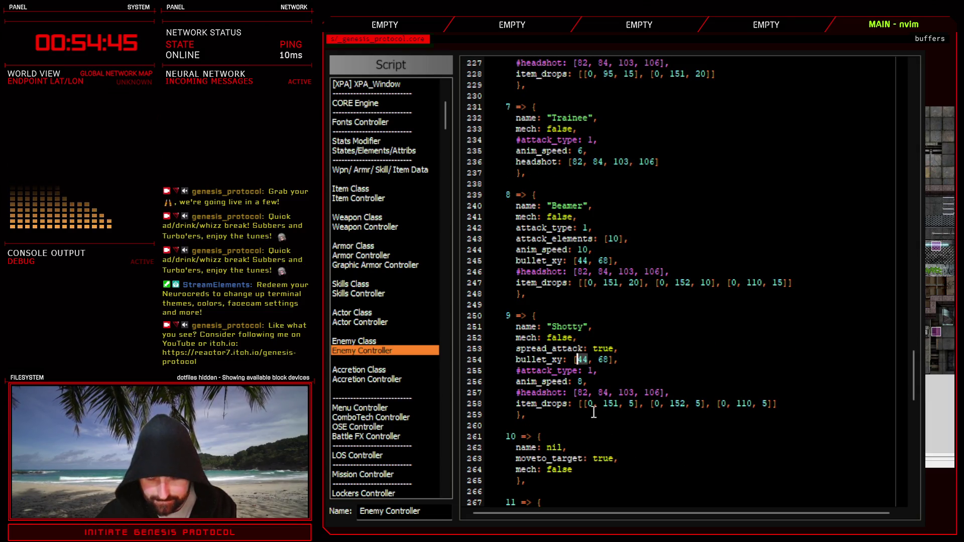
{"action": "type", "text": "cw80"}
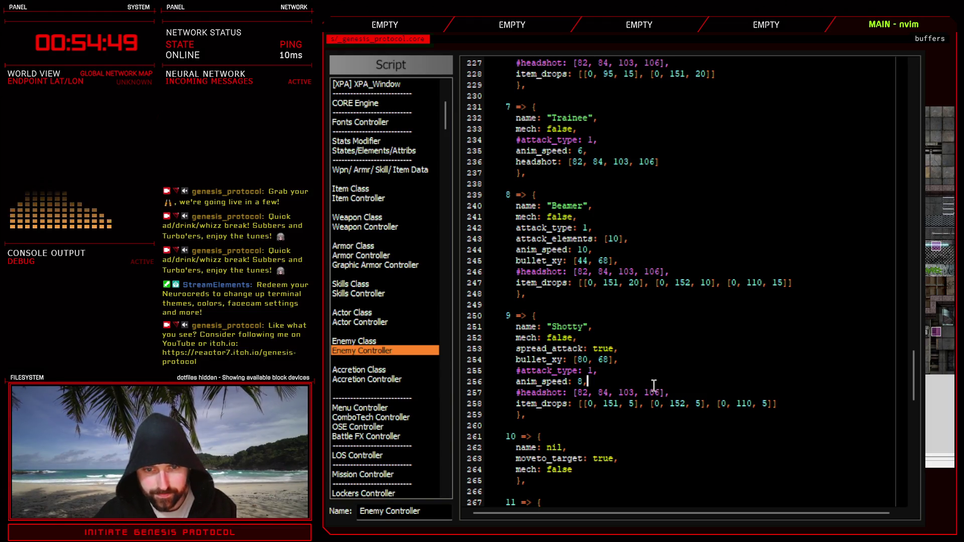
{"action": "left_click_drag", "start_coordinate": [669, 393], "coordinate": [551, 393]}
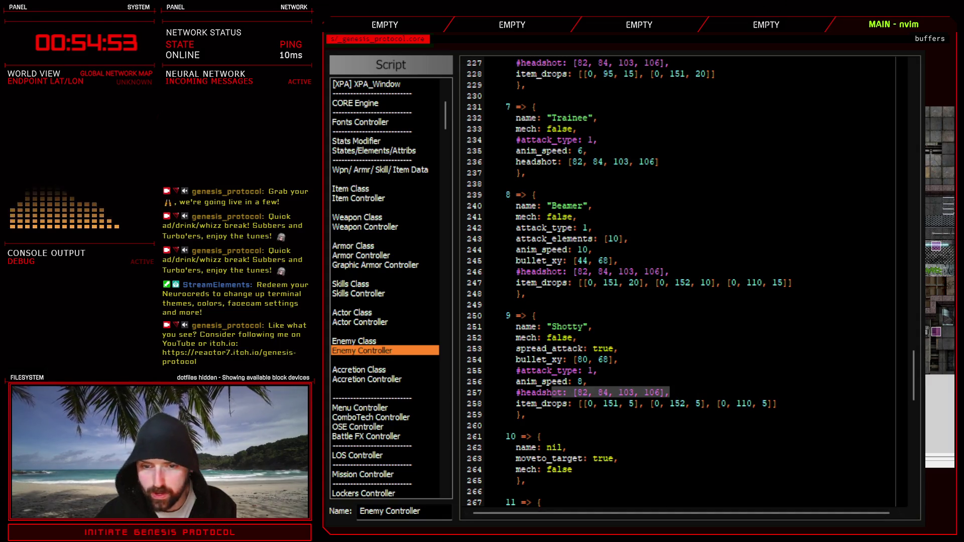
{"action": "key", "text": "Escape"}
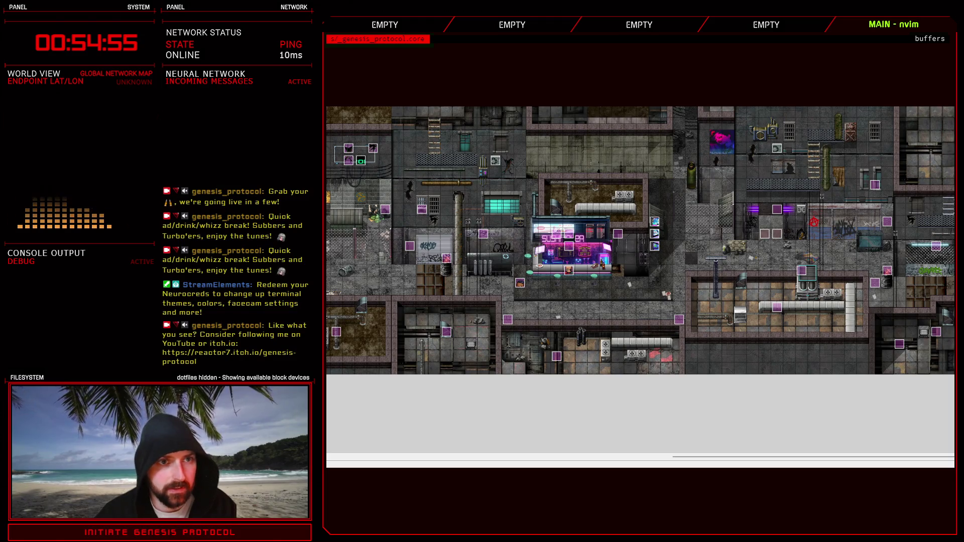
Reopen the database and battle-test Shotty, with Kivos defending and then switching to Auto.
{"action": "key", "text": "F9"}
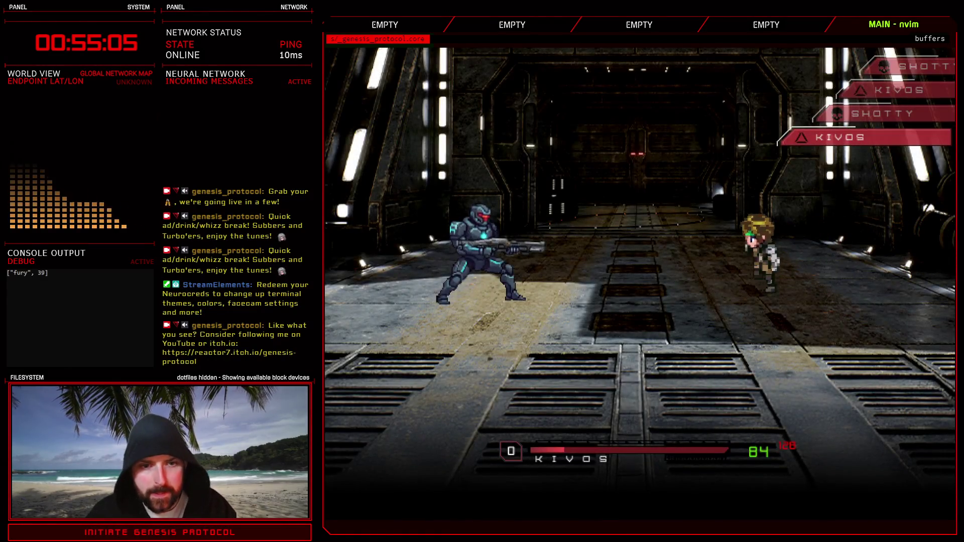
{"action": "key", "text": "Return"}
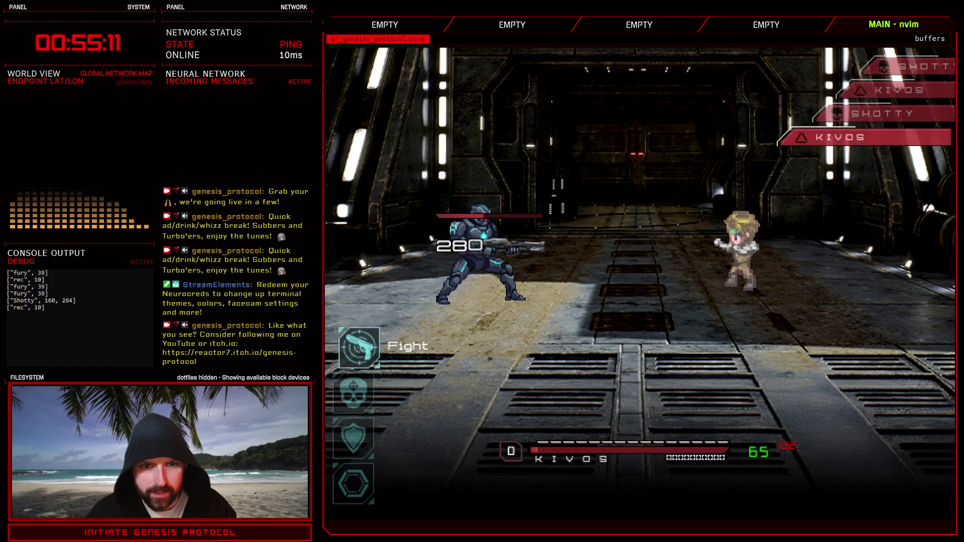
{"action": "key", "text": "Down"}
{"action": "key", "text": "Down"}
{"action": "key", "text": "Return"}
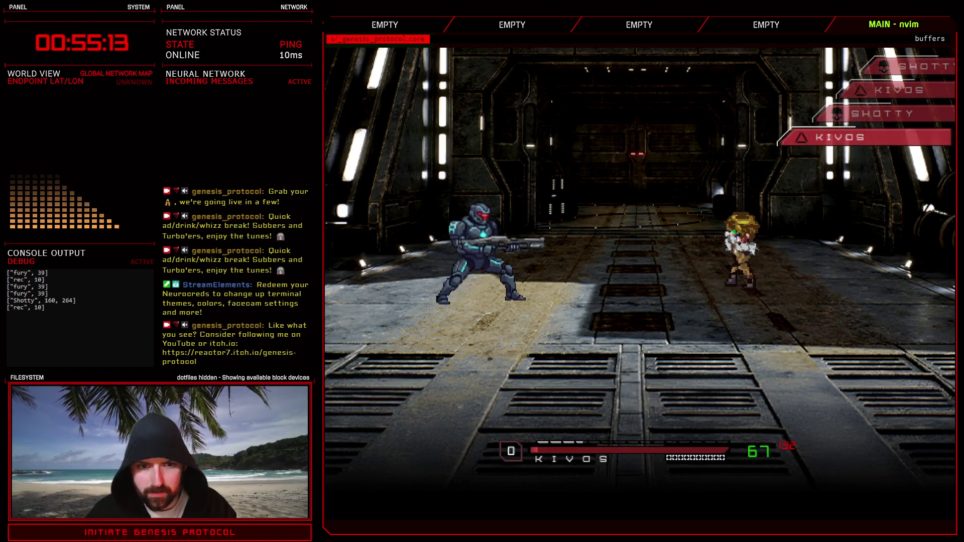
{"action": "key", "text": "Down"}
{"action": "key", "text": "Return"}
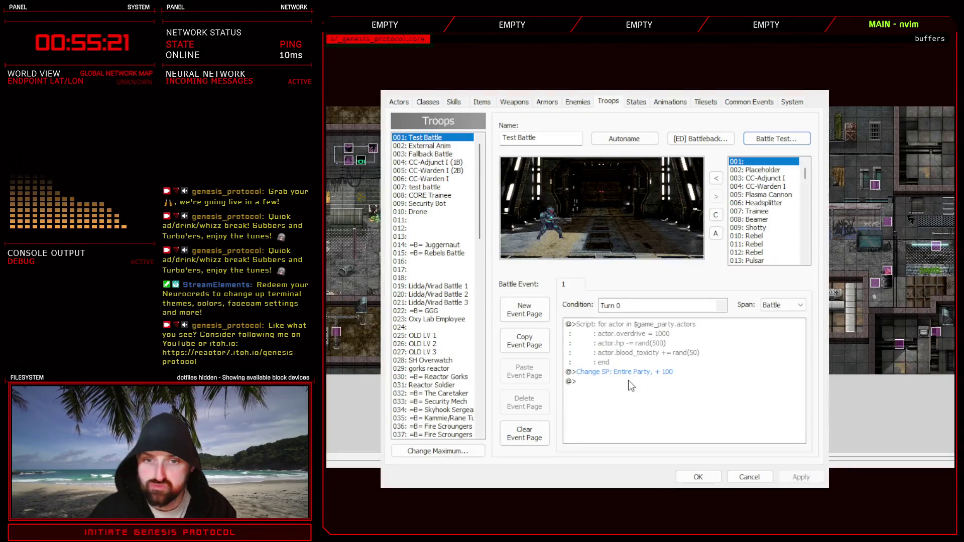
Close the database keeping changes, and briefly check the game's Script Editor.
{"action": "left_click", "coordinate": [698, 477]}
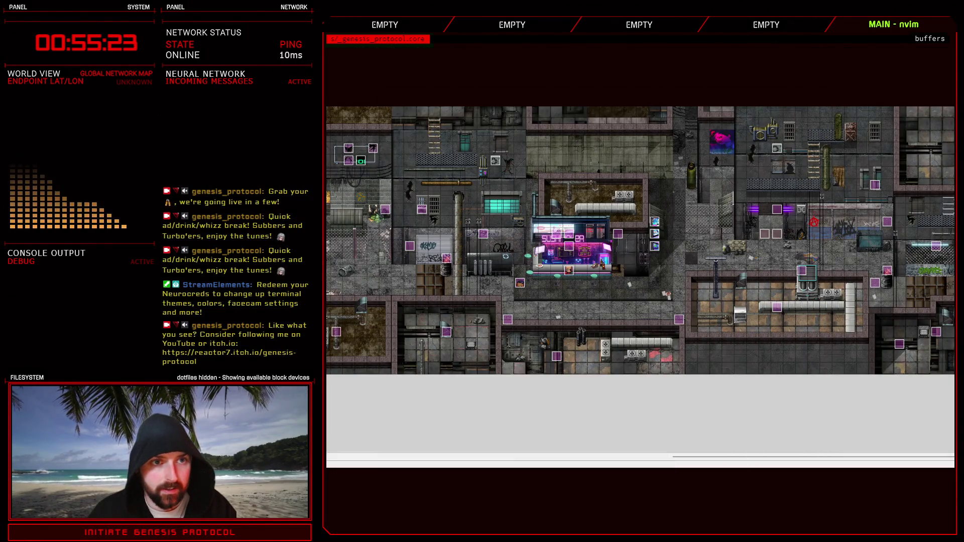
{"action": "key", "text": "F11"}
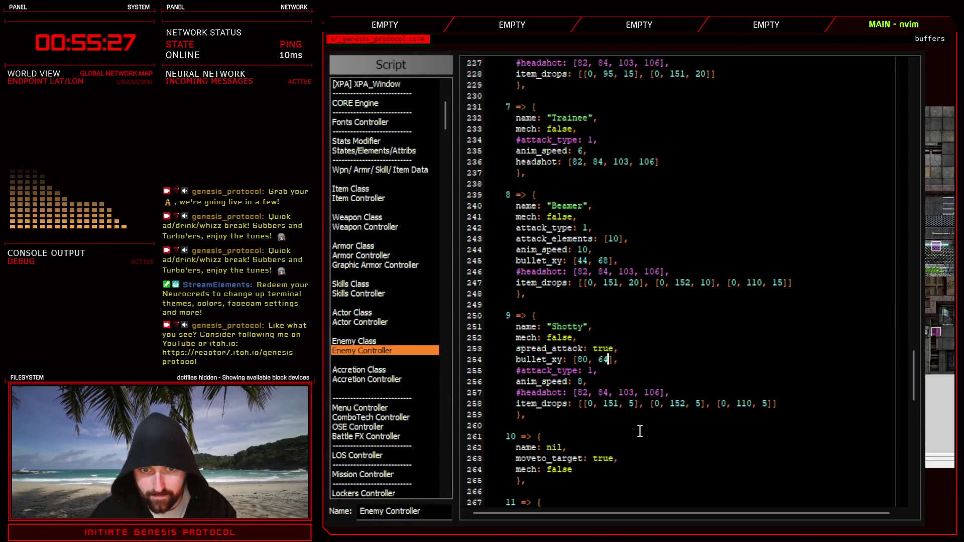
{"action": "key", "text": "Escape"}
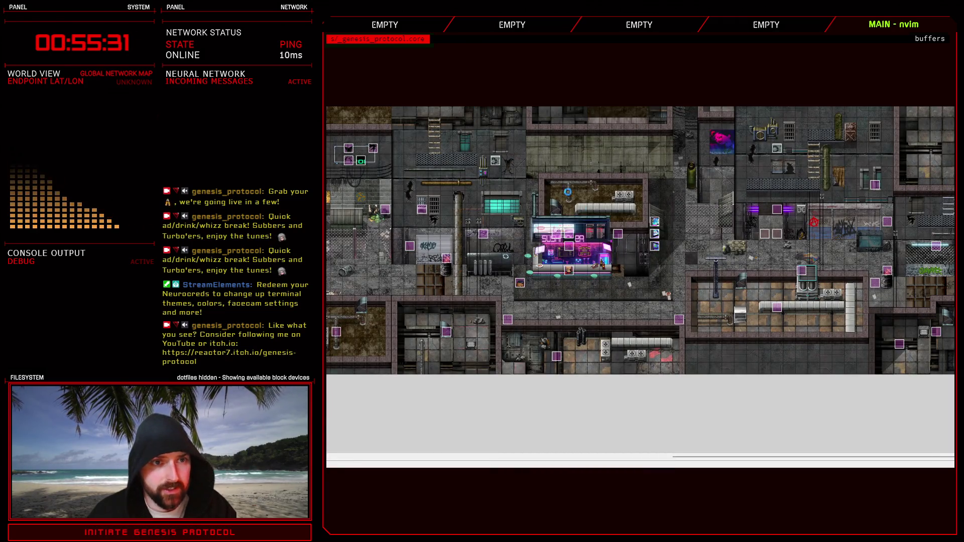
Reopen the database, look over the enemy definitions, and move on to the animations list.
{"action": "key", "text": "F9"}
{"action": "left_click", "coordinate": [571, 103]}
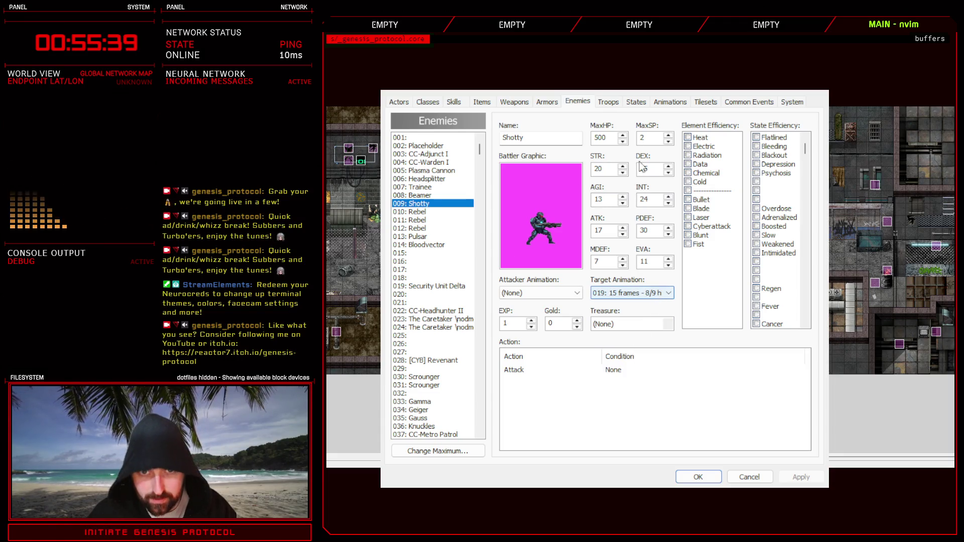
{"action": "left_click", "coordinate": [669, 102]}
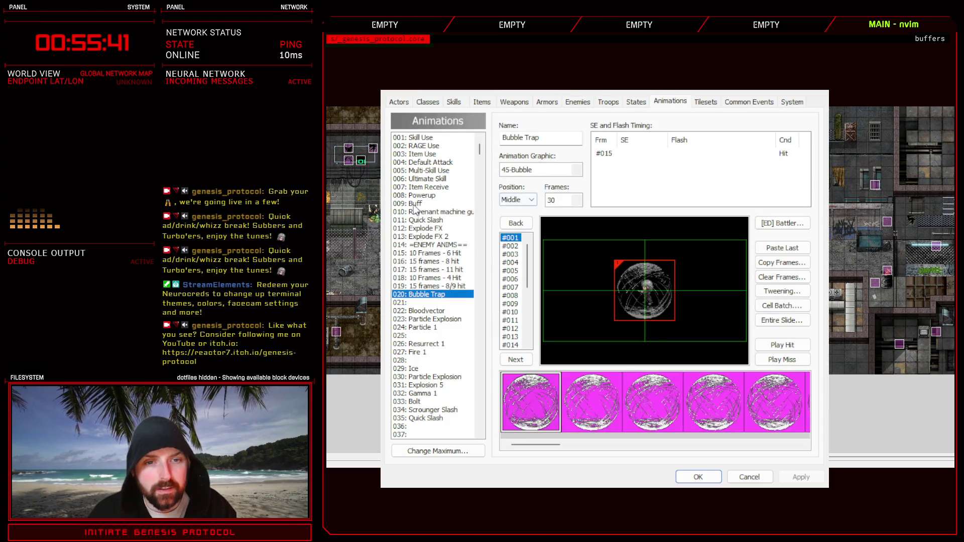
Copy animation 019 '15 frames - 8/9 hit' into slot 021 and rename it 'Shotty'.
{"action": "left_click", "coordinate": [425, 287]}
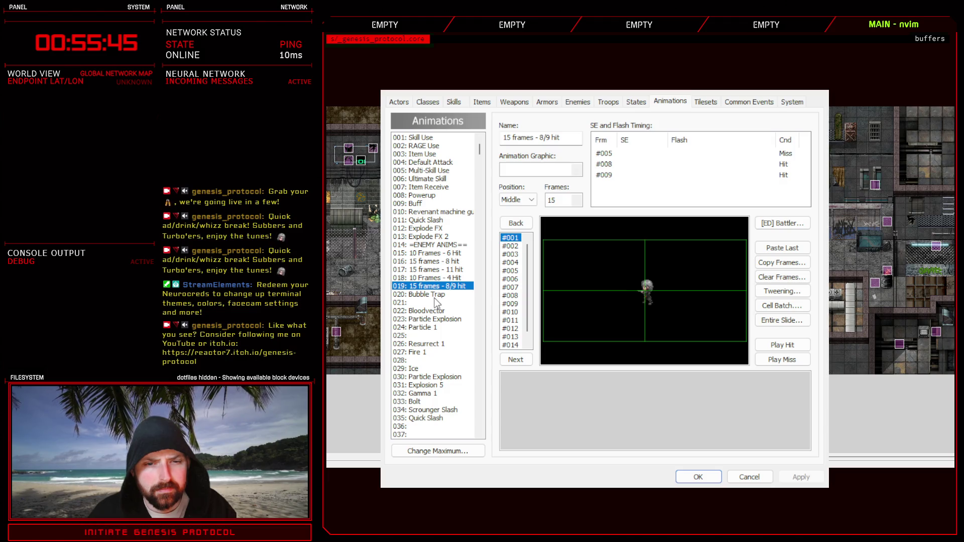
{"action": "left_click", "coordinate": [432, 296]}
{"action": "left_click", "coordinate": [426, 301]}
{"action": "key", "text": "ctrl+v"}
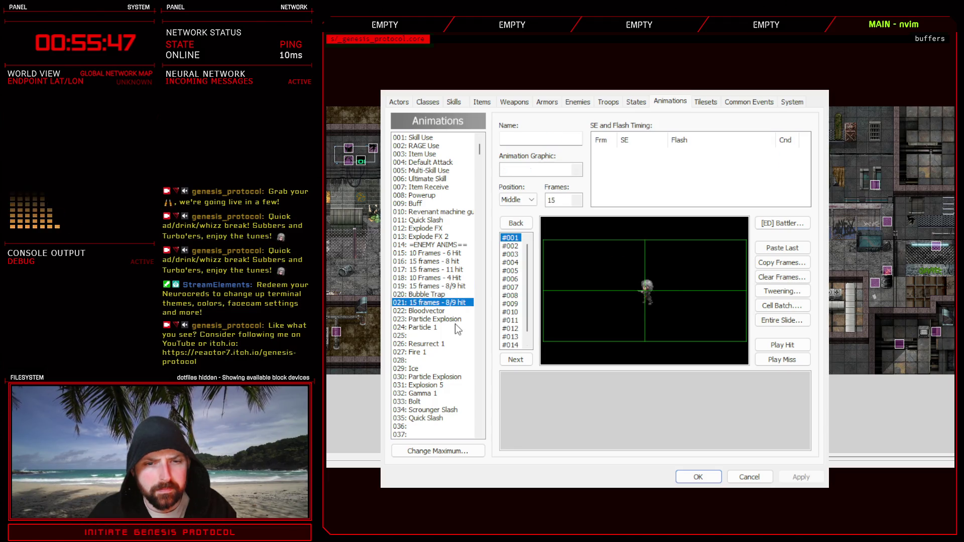
{"action": "left_click_drag", "start_coordinate": [563, 137], "coordinate": [502, 138]}
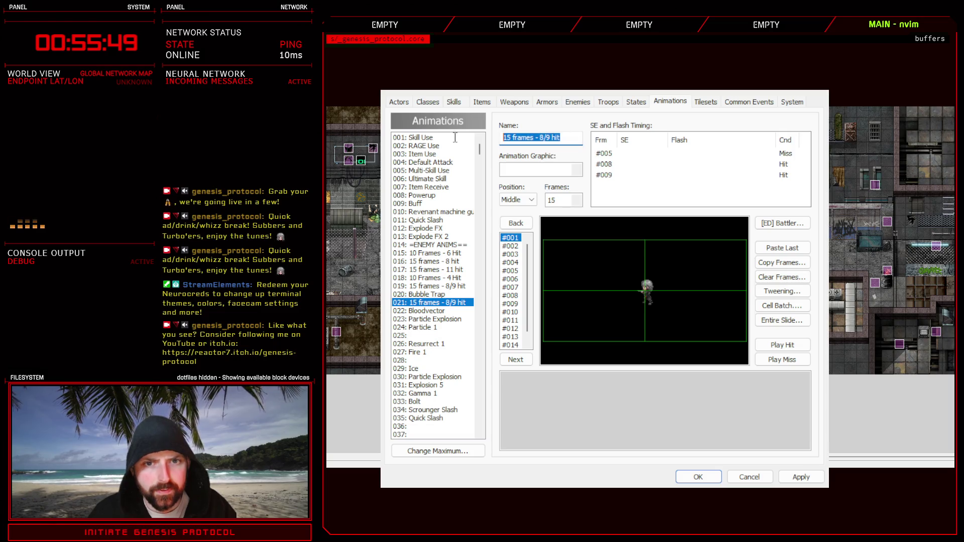
{"action": "type", "text": "Shotty"}
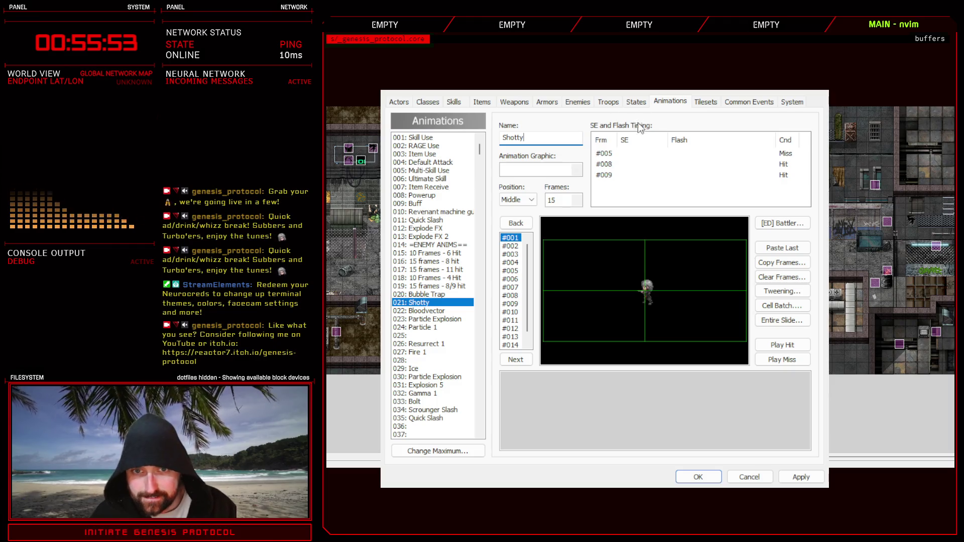
{"action": "left_click", "coordinate": [624, 152]}
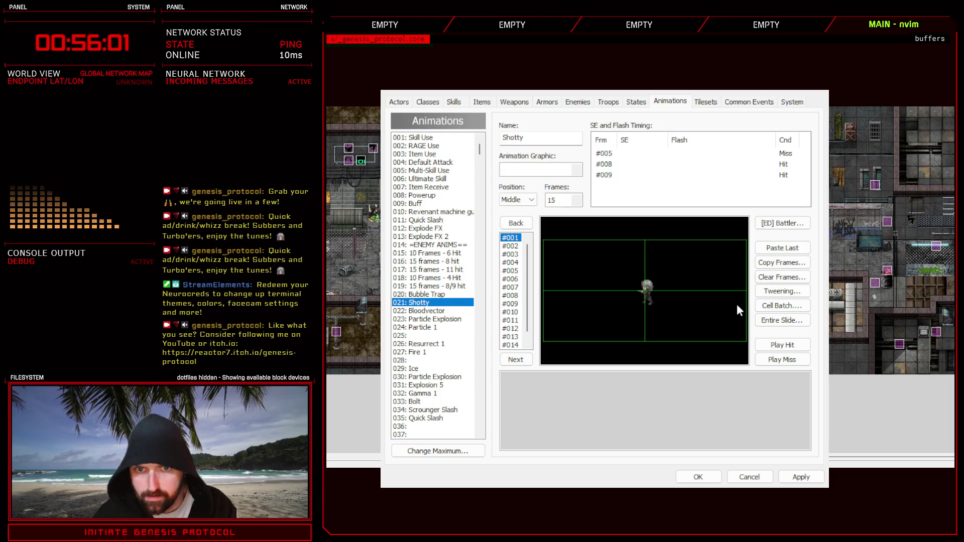
Move Shotty's first SE/Flash timing entry to frame #003, then review the #003 and #008 entries.
{"action": "left_click", "coordinate": [800, 477]}
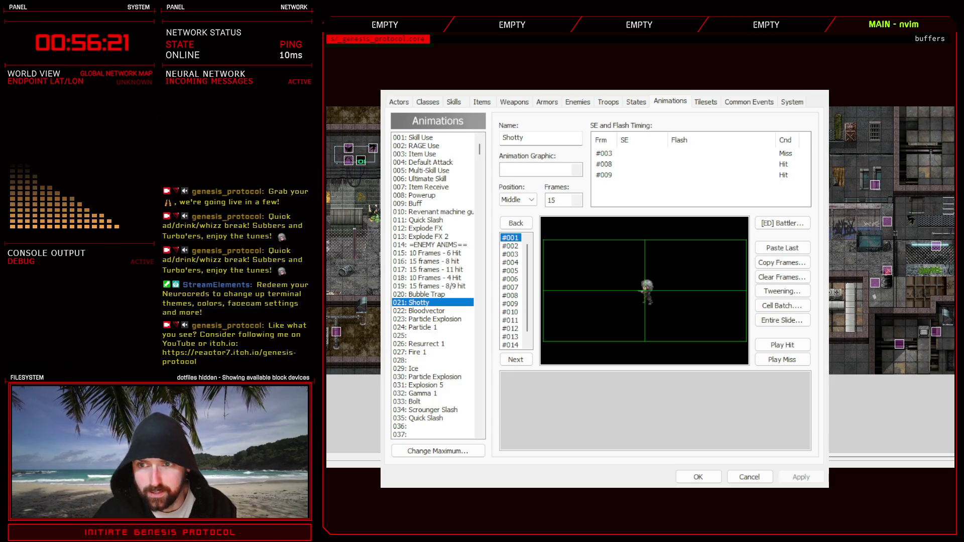
{"action": "left_click", "coordinate": [622, 153]}
{"action": "left_click", "coordinate": [622, 164]}
{"action": "left_click", "coordinate": [626, 199]}
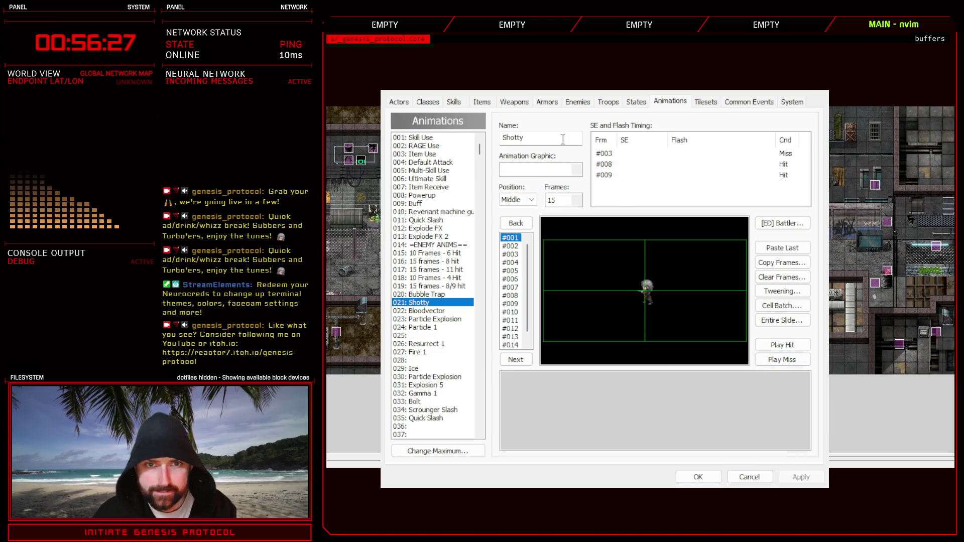
{"action": "left_click", "coordinate": [566, 102]}
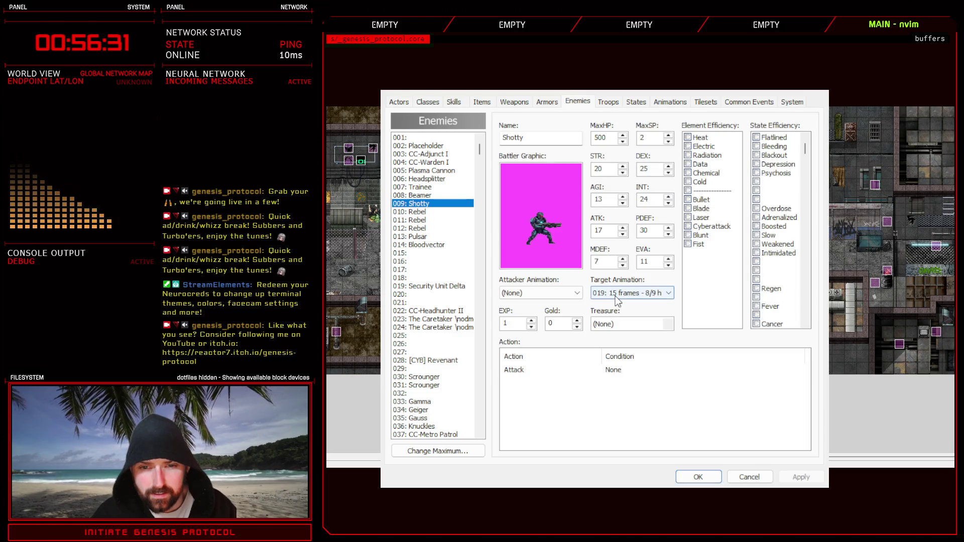
Set the Shotty enemy's target animation to 021: Shotty, and save the database.
{"action": "scroll", "coordinate": [616, 297], "scroll_direction": "down", "scroll_amount": 2}
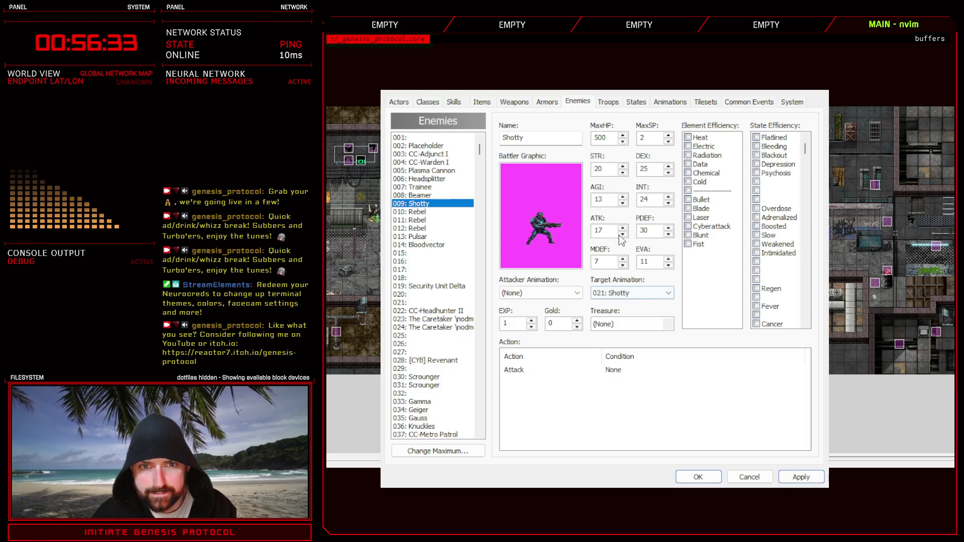
{"action": "left_click", "coordinate": [697, 477]}
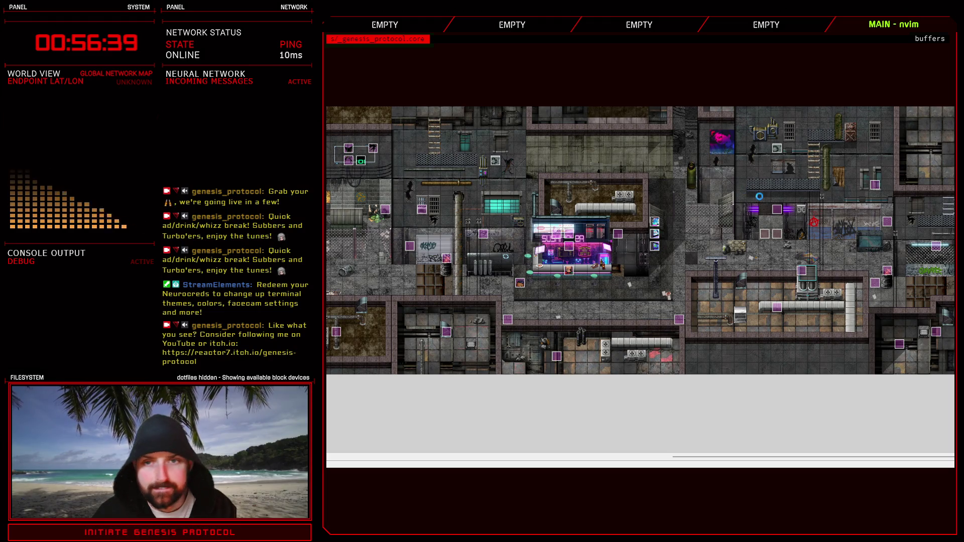
{"action": "key", "text": "F9"}
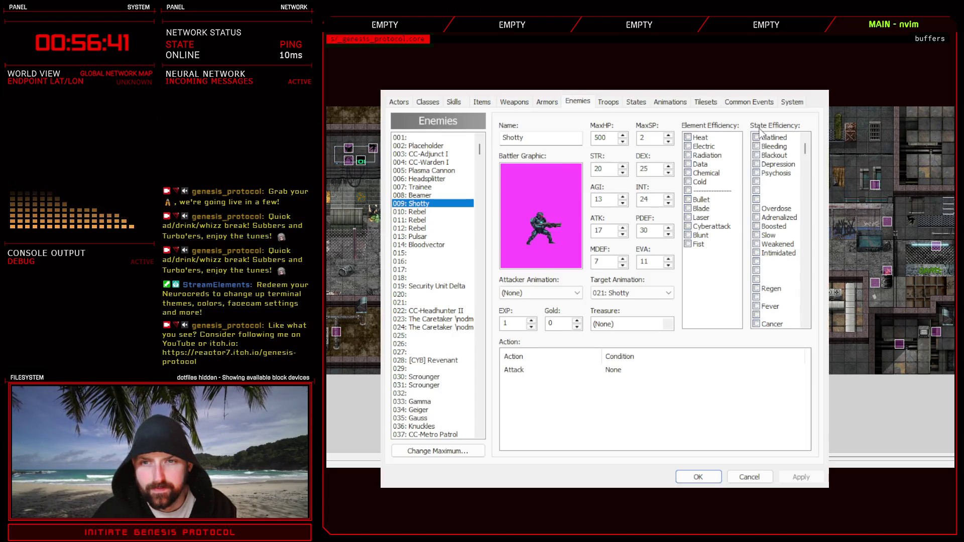
{"action": "left_click", "coordinate": [607, 101]}
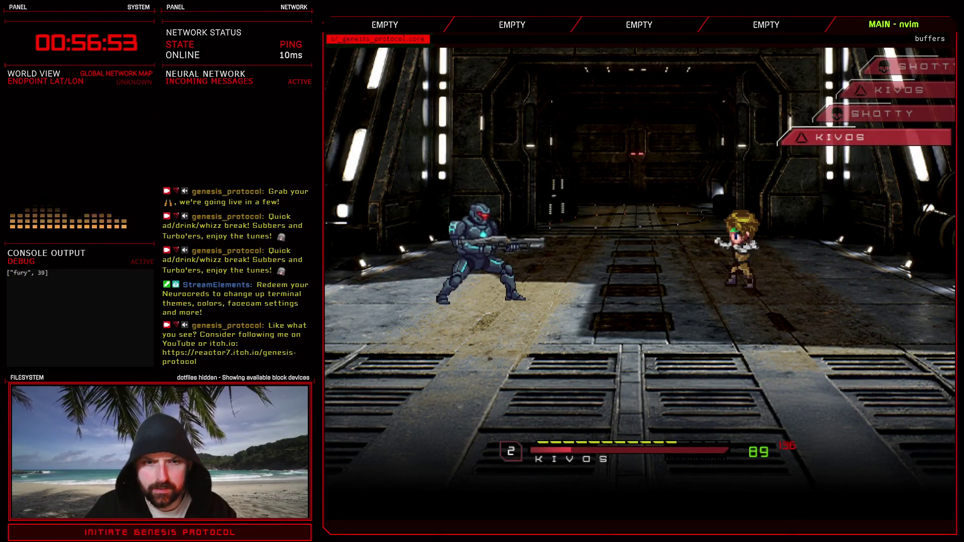
In the test battle against Shotty, have Kivos defend for two turns.
{"action": "key", "text": "Down"}
{"action": "key", "text": "Return"}
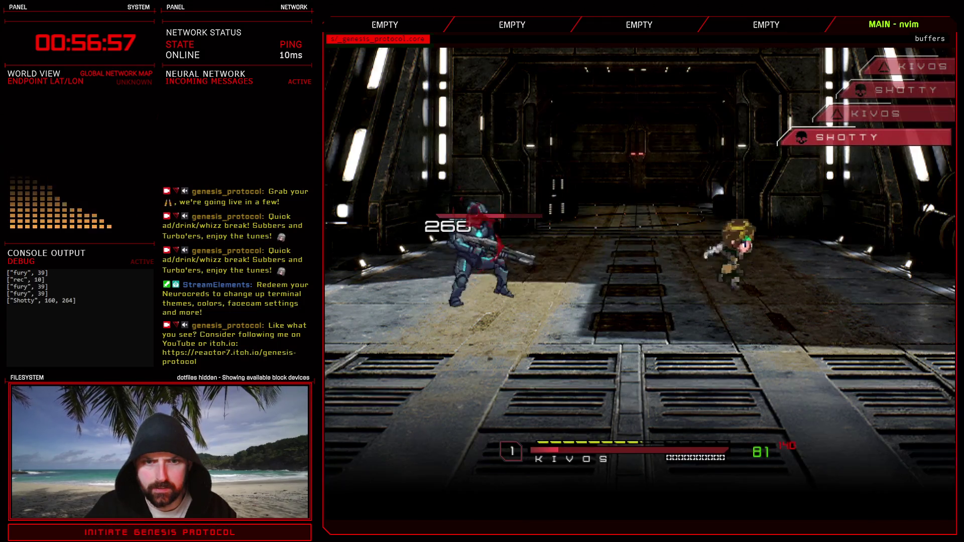
{"action": "key", "text": "Down"}
{"action": "key", "text": "Return"}
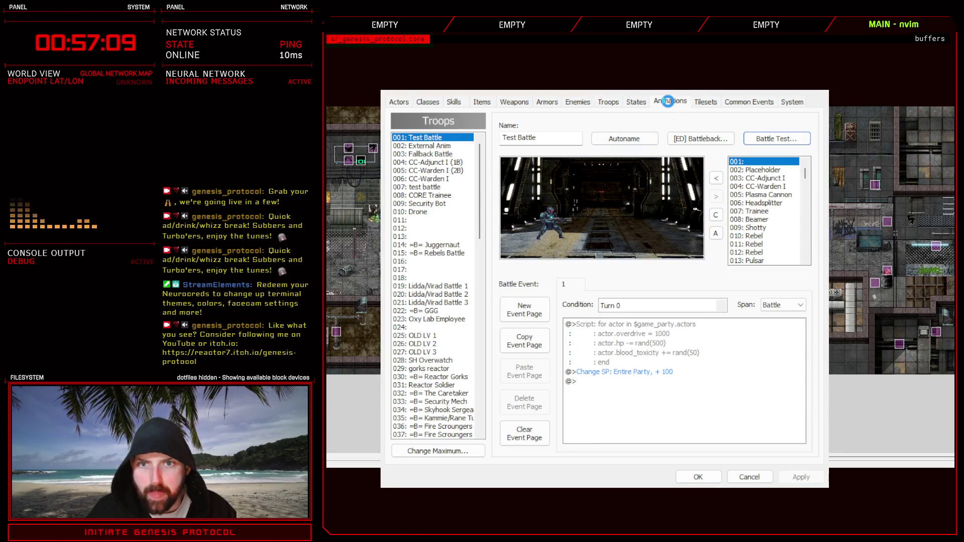
Retime the Shotty animation's first SE/Flash entry to frame #001 and apply it.
{"action": "left_click", "coordinate": [668, 101]}
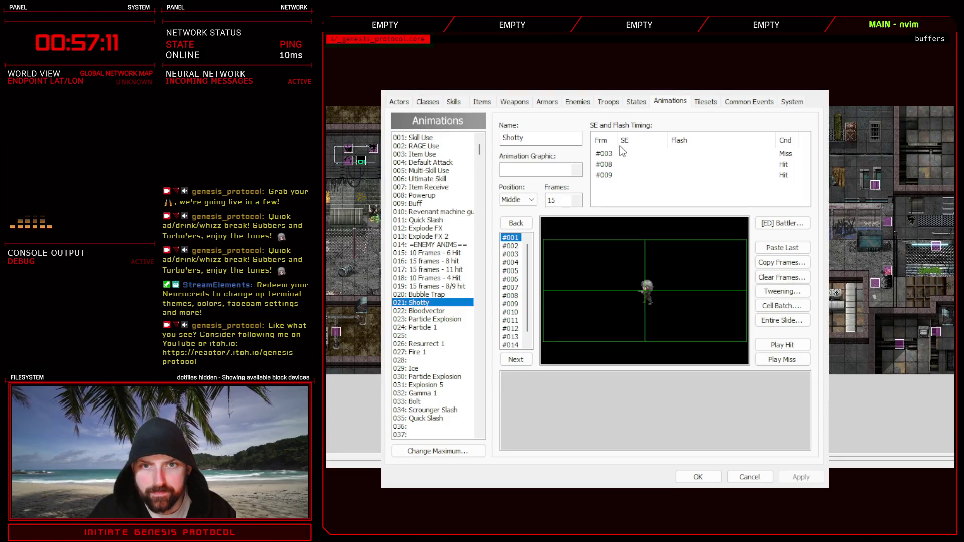
{"action": "left_click", "coordinate": [652, 154]}
{"action": "left_click", "coordinate": [651, 164]}
{"action": "left_click", "coordinate": [800, 477]}
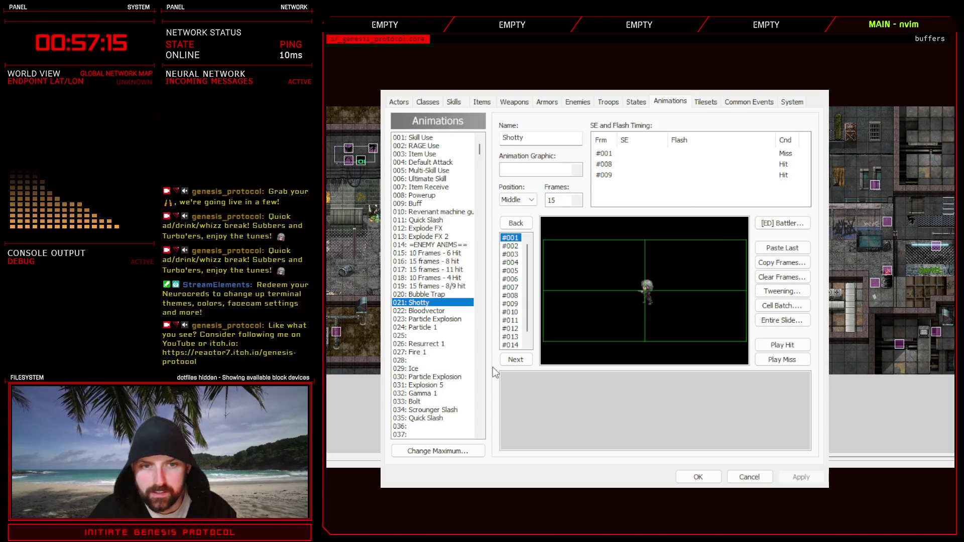
Save the database and reopen it on the Troops page for a test battle.
{"action": "left_click", "coordinate": [697, 477]}
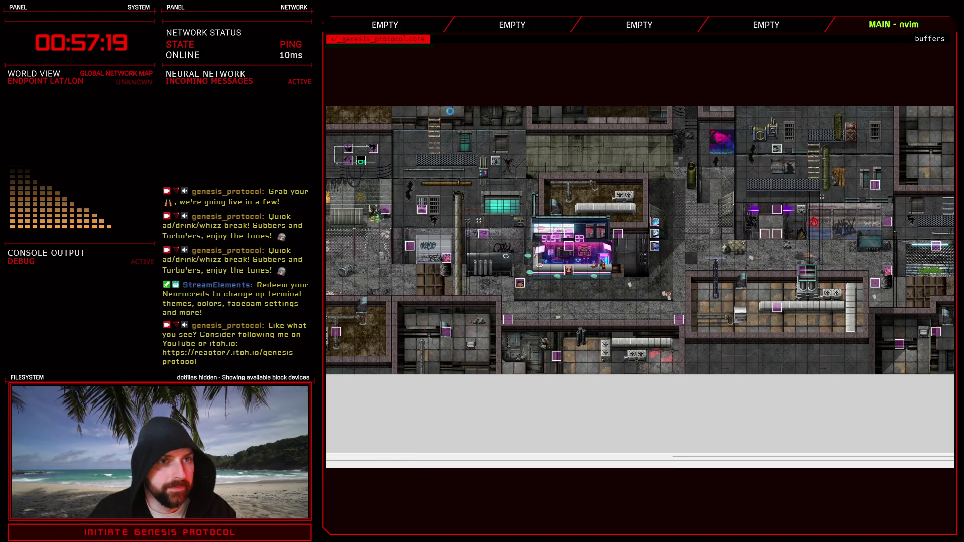
{"action": "key", "text": "F9"}
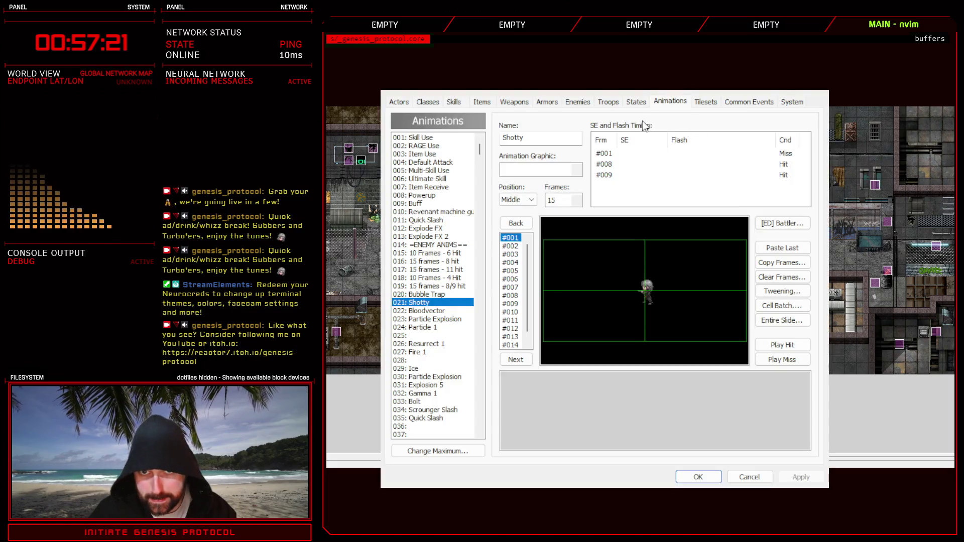
{"action": "left_click", "coordinate": [609, 102]}
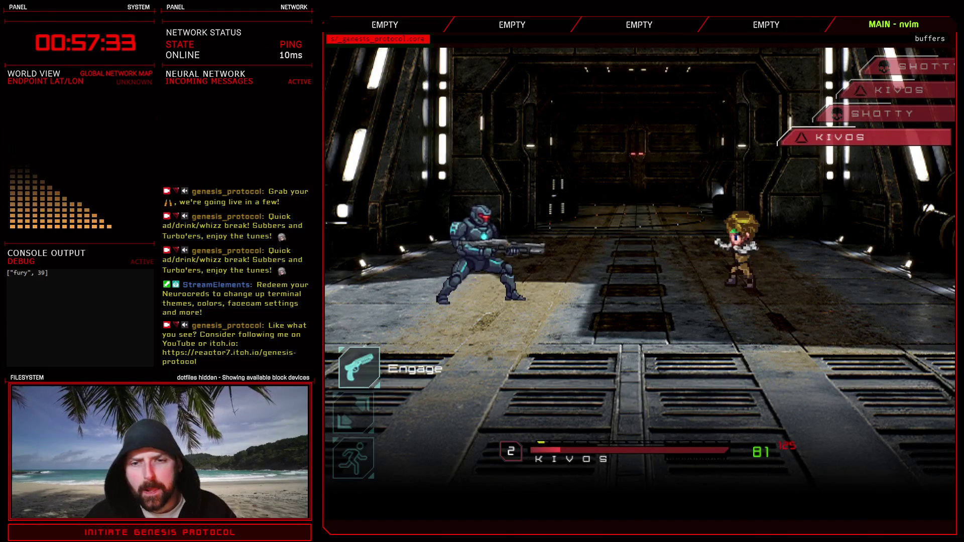
Play the Shotty test battle: one command, defend twice, then run to end it.
{"action": "key", "text": "Return"}
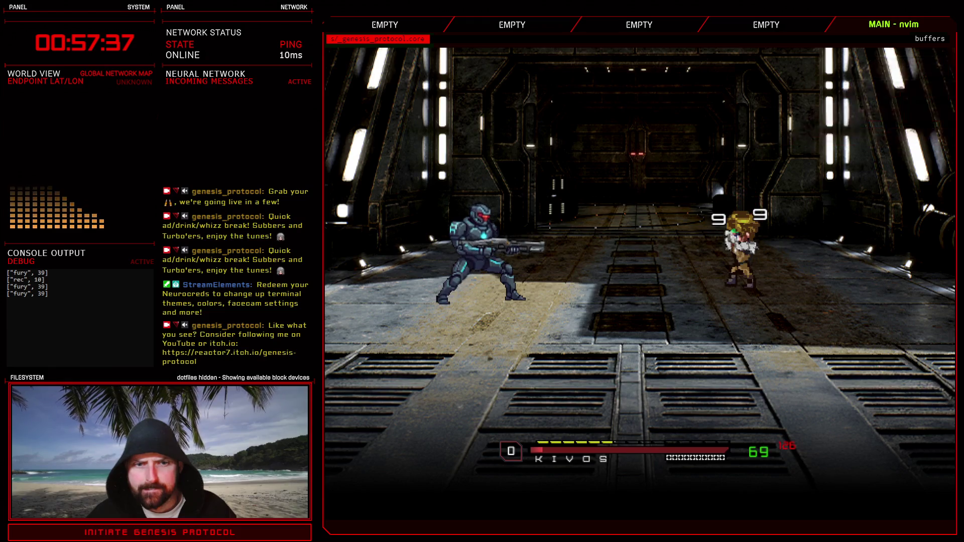
{"action": "key", "text": "Down"}
{"action": "key", "text": "Down"}
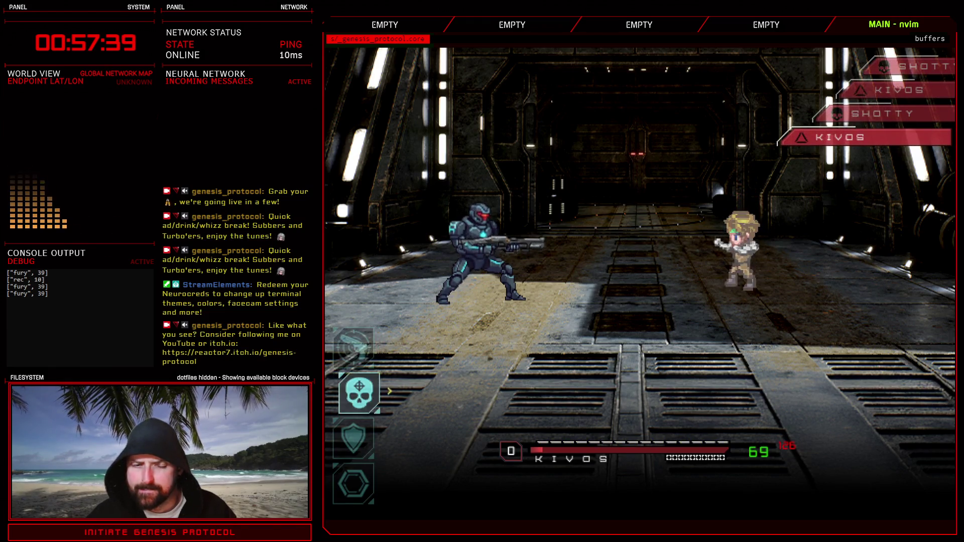
{"action": "key", "text": "Return"}
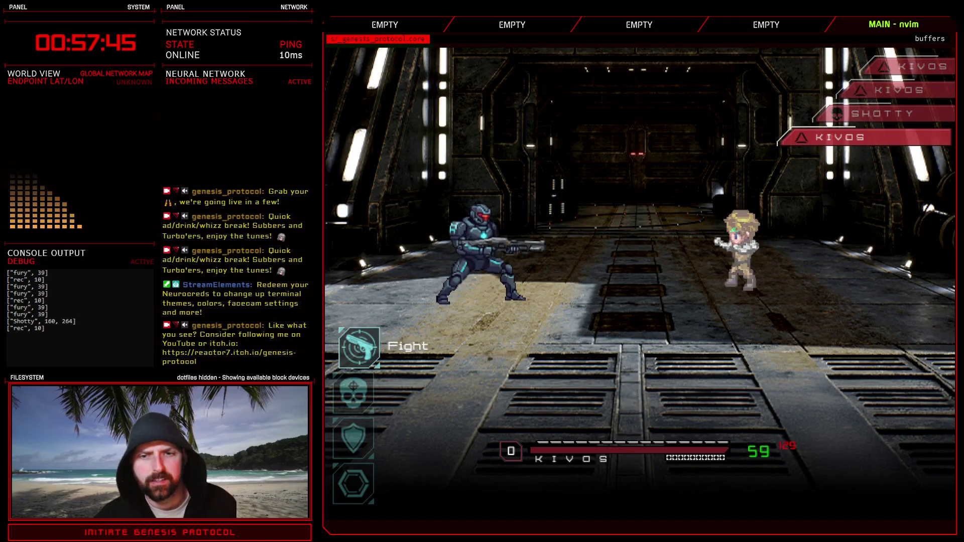
{"action": "key", "text": "Down"}
{"action": "key", "text": "Down"}
{"action": "key", "text": "Return"}
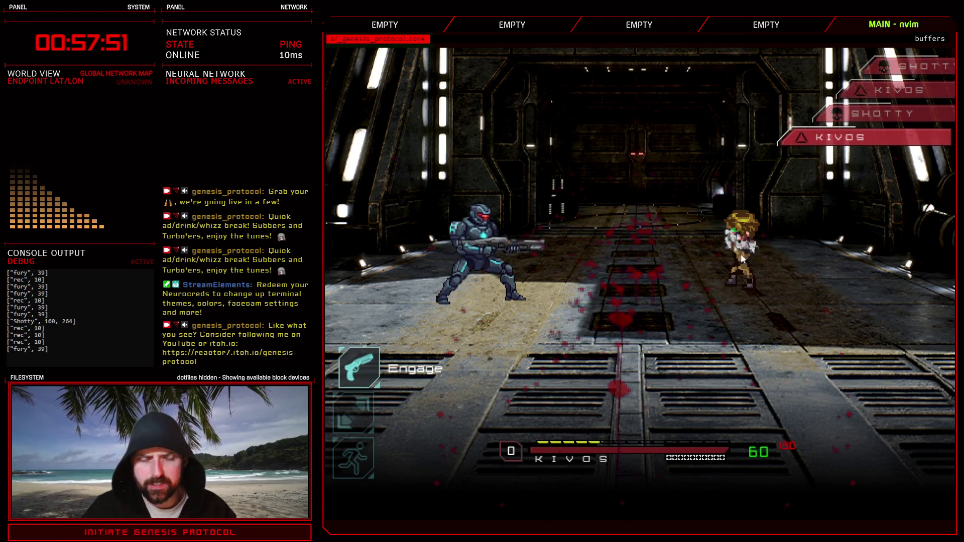
{"action": "key", "text": "Up"}
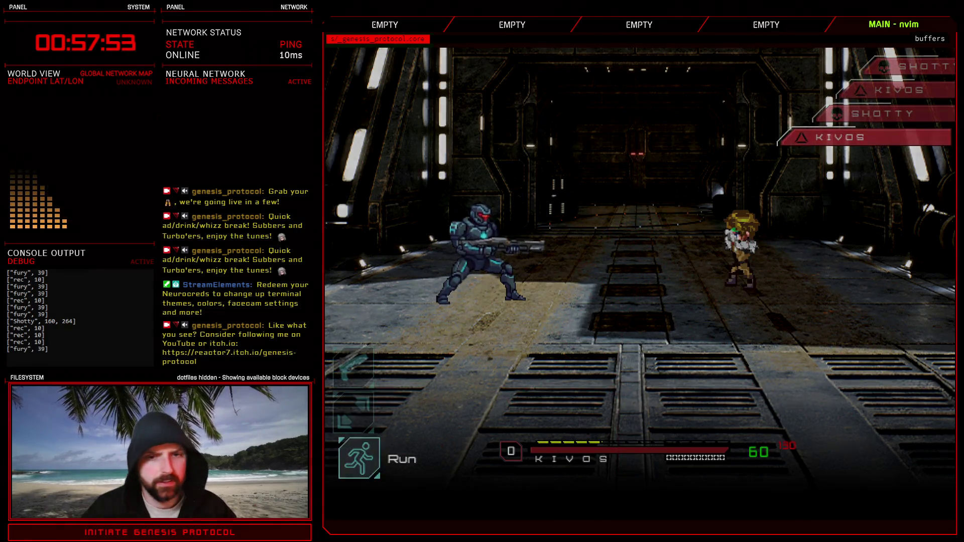
{"action": "key", "text": "Return"}
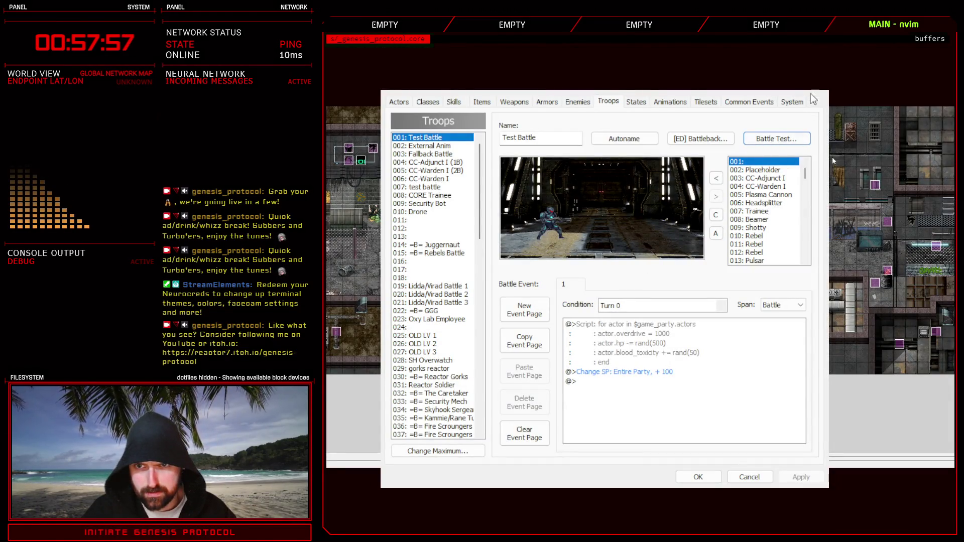
{"action": "left_click", "coordinate": [671, 102]}
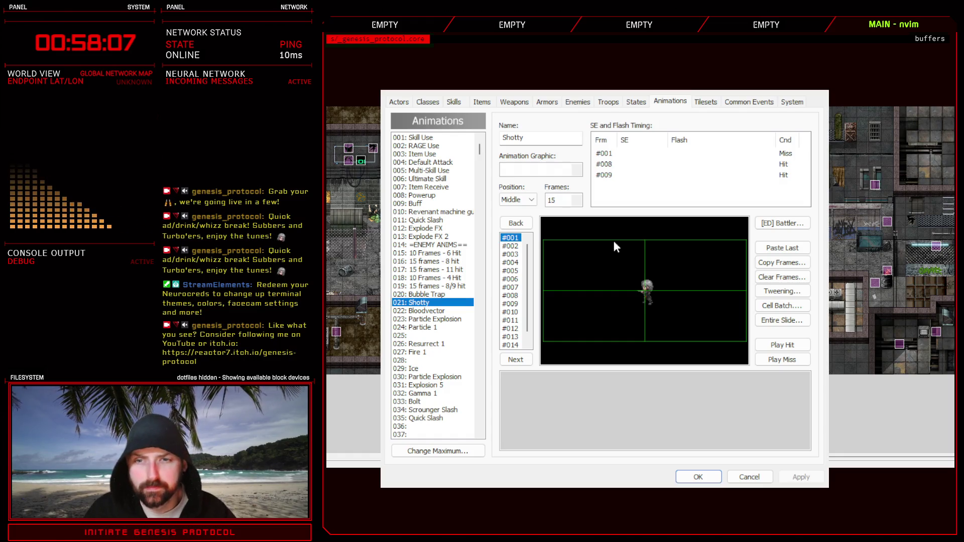
Inspect the Shotty animation's #001 timing entry, then return to the Shotty enemy.
{"action": "left_click", "coordinate": [619, 153]}
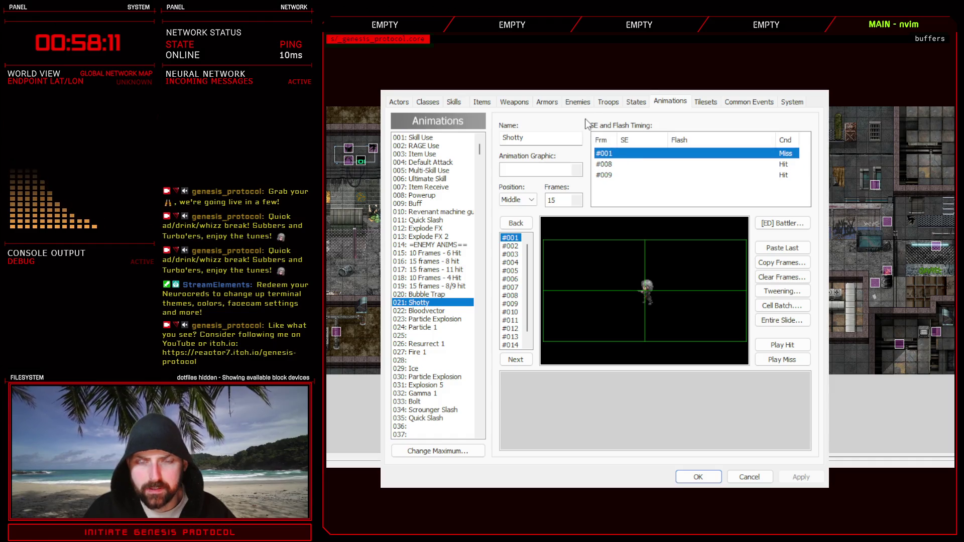
{"action": "left_click", "coordinate": [574, 101]}
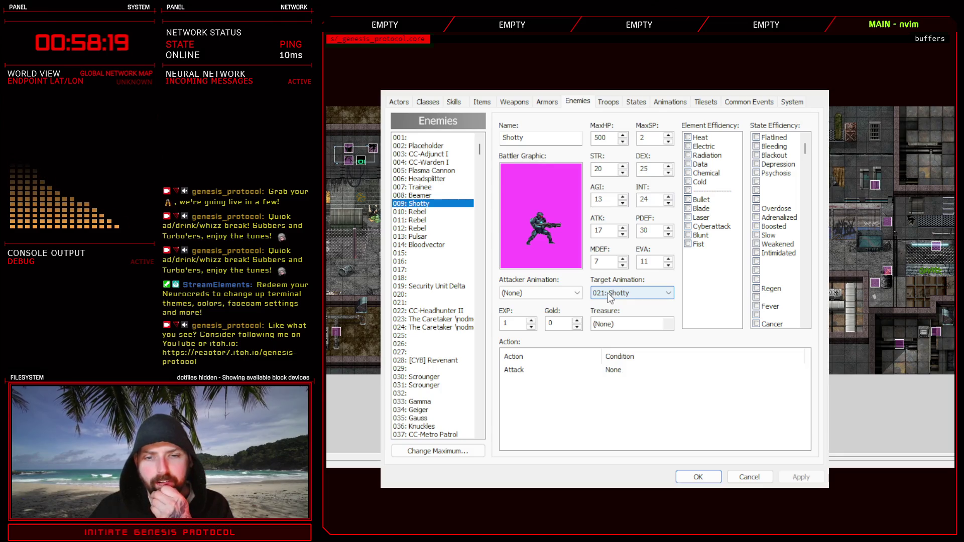
{"action": "left_click", "coordinate": [431, 179]}
{"action": "left_click", "coordinate": [435, 172]}
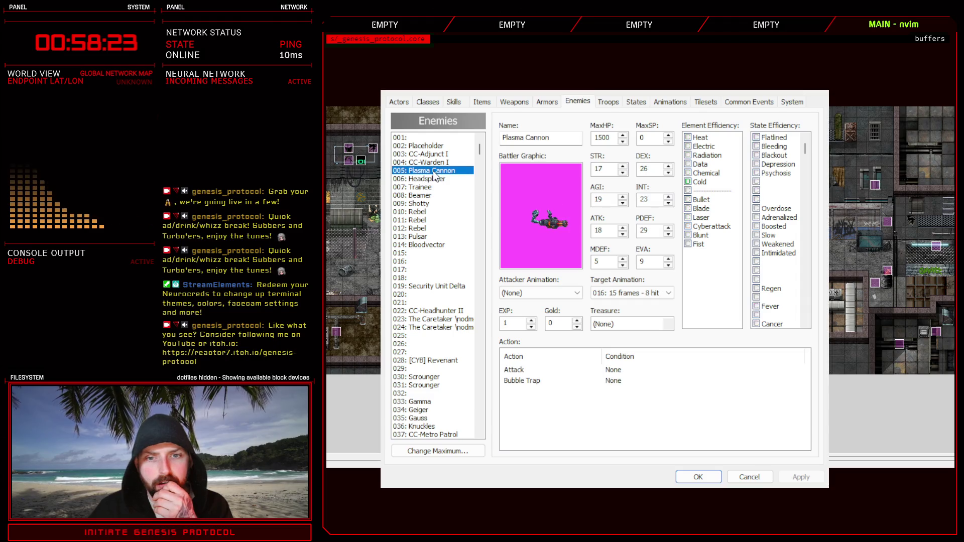
{"action": "left_click", "coordinate": [437, 163]}
{"action": "left_click", "coordinate": [439, 156]}
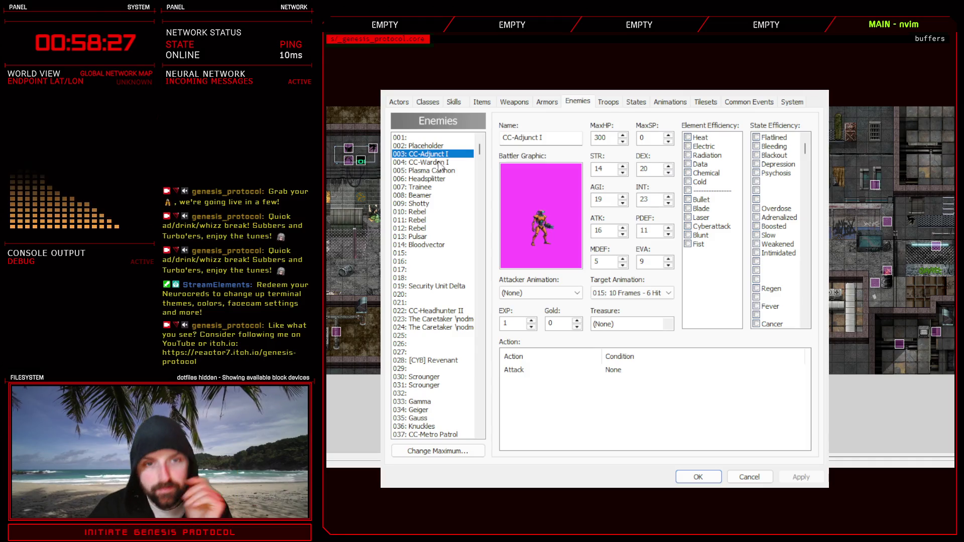
{"action": "left_click", "coordinate": [429, 205]}
{"action": "left_click", "coordinate": [436, 245]}
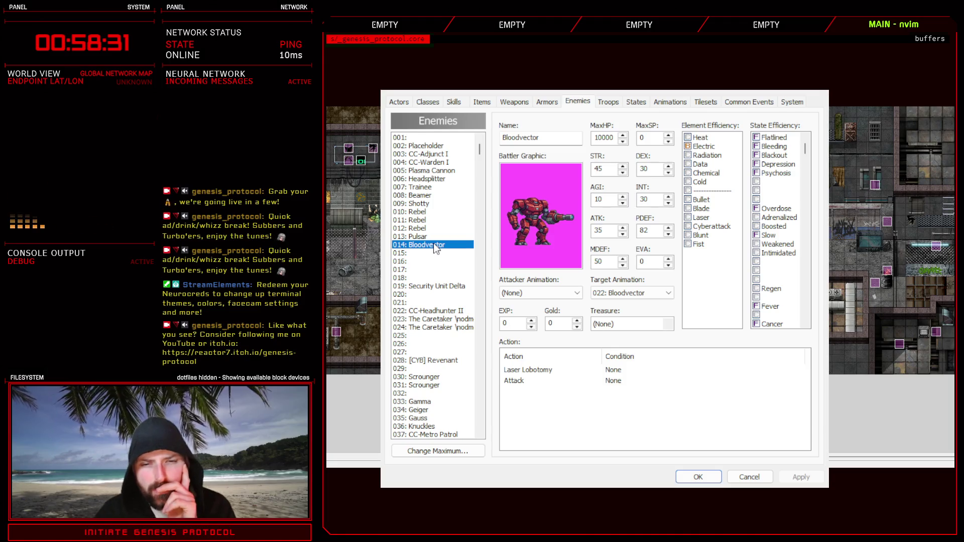
{"action": "left_click", "coordinate": [434, 236]}
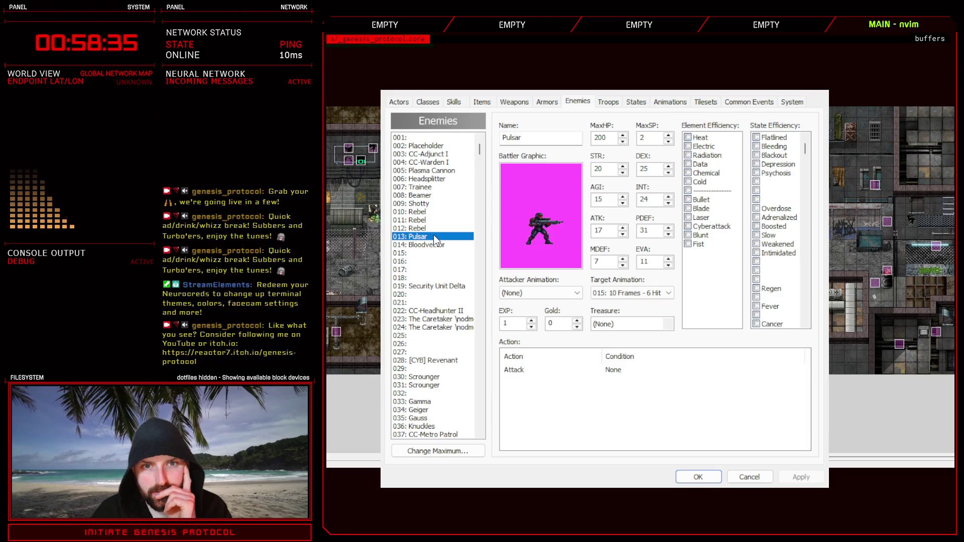
{"action": "left_click", "coordinate": [425, 204]}
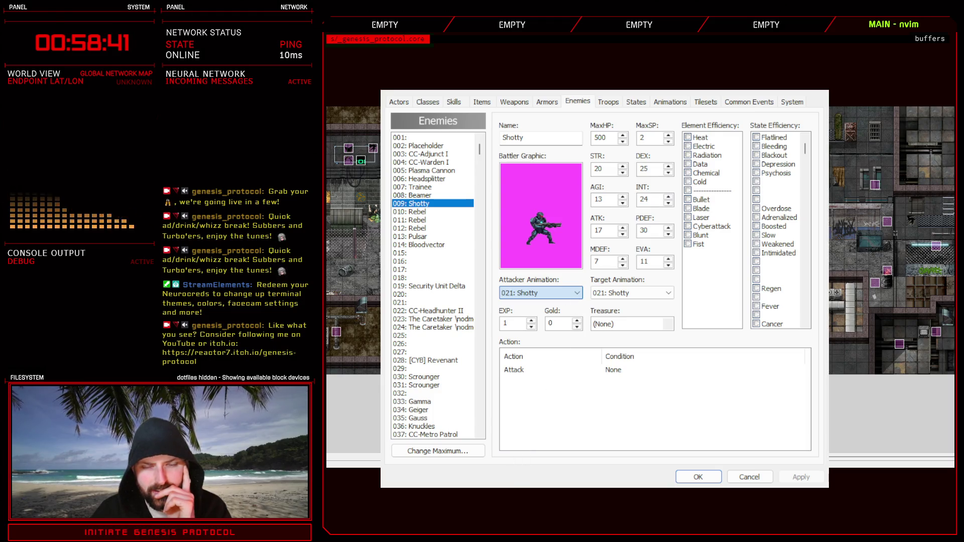
{"action": "left_click", "coordinate": [633, 291]}
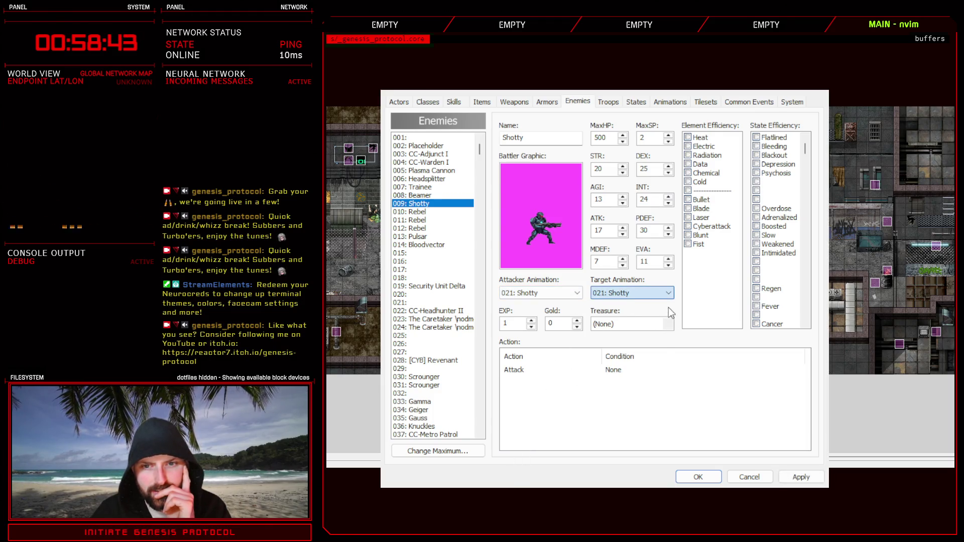
{"action": "left_click", "coordinate": [801, 477]}
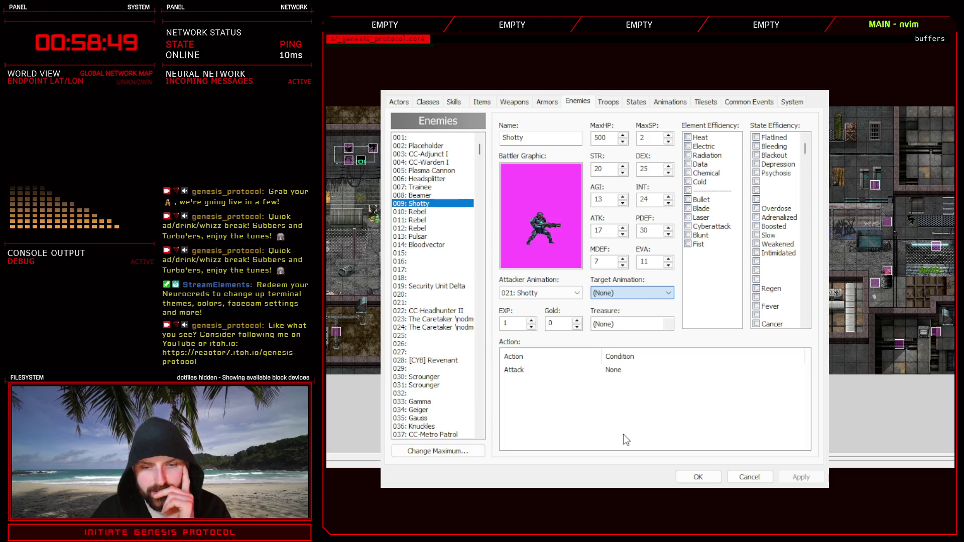
{"action": "type", "text": "021: Shotty"}
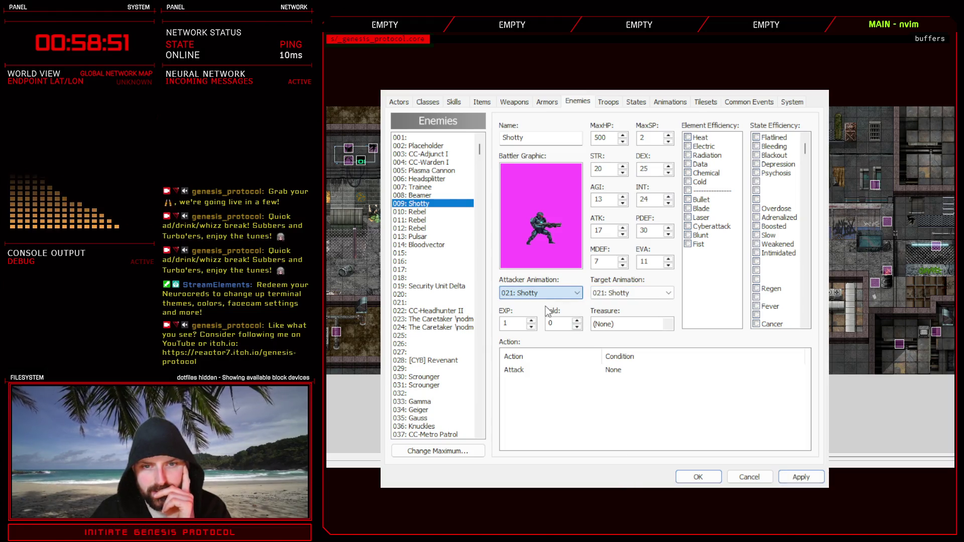
{"action": "key", "text": "Home"}
{"action": "left_click", "coordinate": [801, 477]}
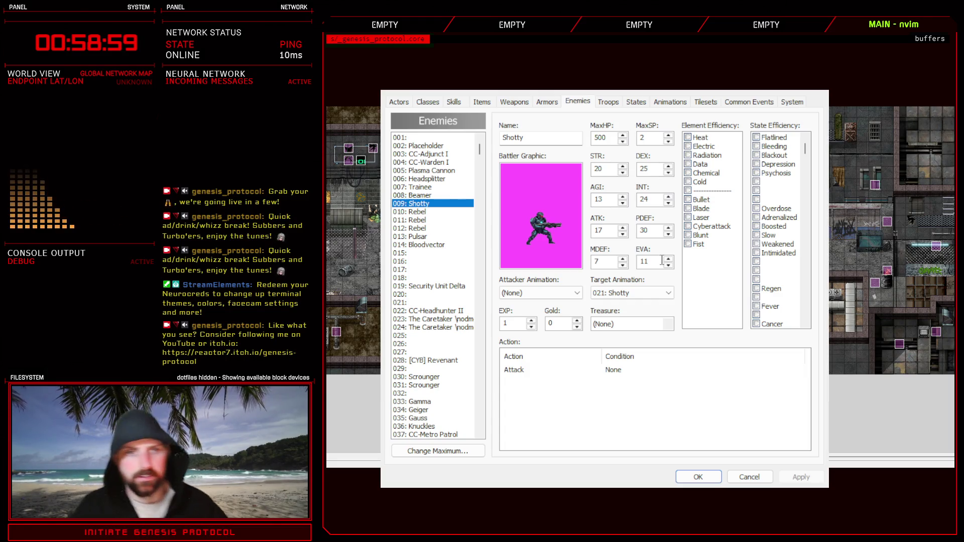
{"action": "left_click", "coordinate": [608, 103]}
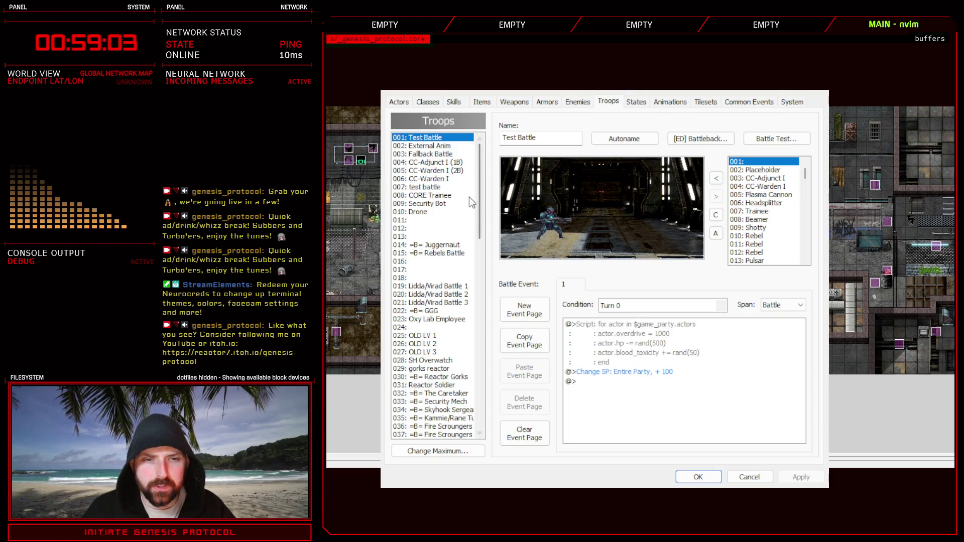
Replace Shotty in the Test Battle troop with 014: Bloodvector, placed left of centre.
{"action": "left_click", "coordinate": [580, 219]}
{"action": "left_click", "coordinate": [716, 197]}
{"action": "scroll", "coordinate": [762, 209], "scroll_direction": "down", "scroll_amount": 2}
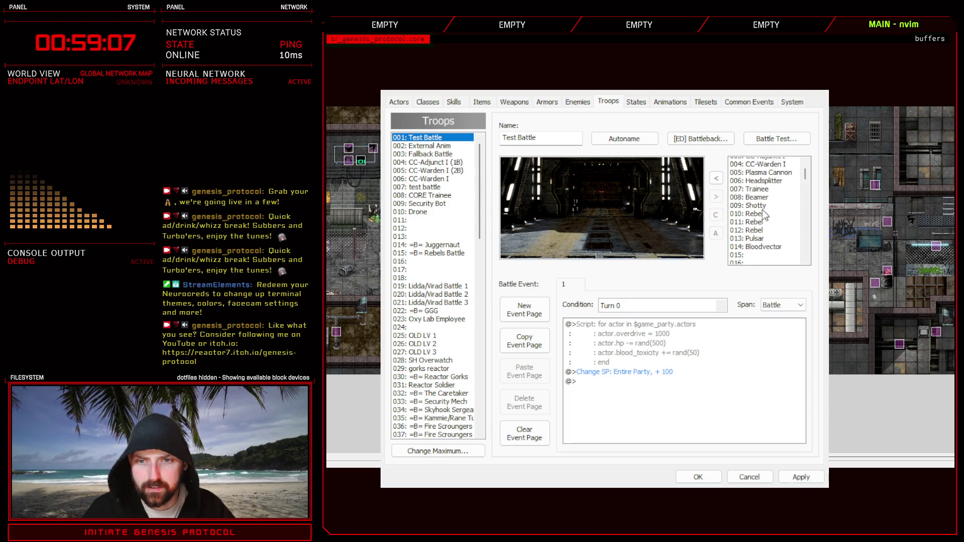
{"action": "left_click", "coordinate": [758, 220]}
{"action": "left_click", "coordinate": [716, 178]}
{"action": "left_click_drag", "start_coordinate": [613, 210], "coordinate": [555, 213]}
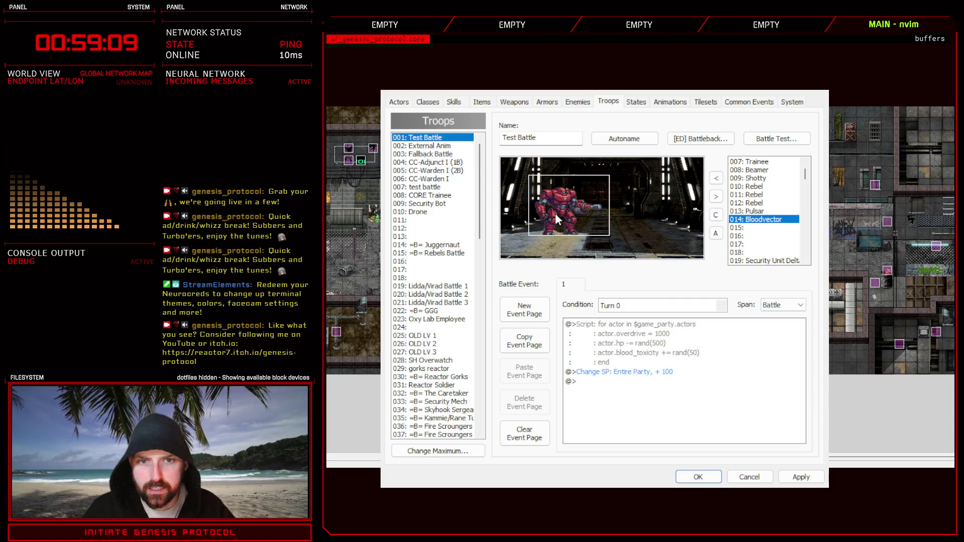
{"action": "left_click", "coordinate": [801, 477]}
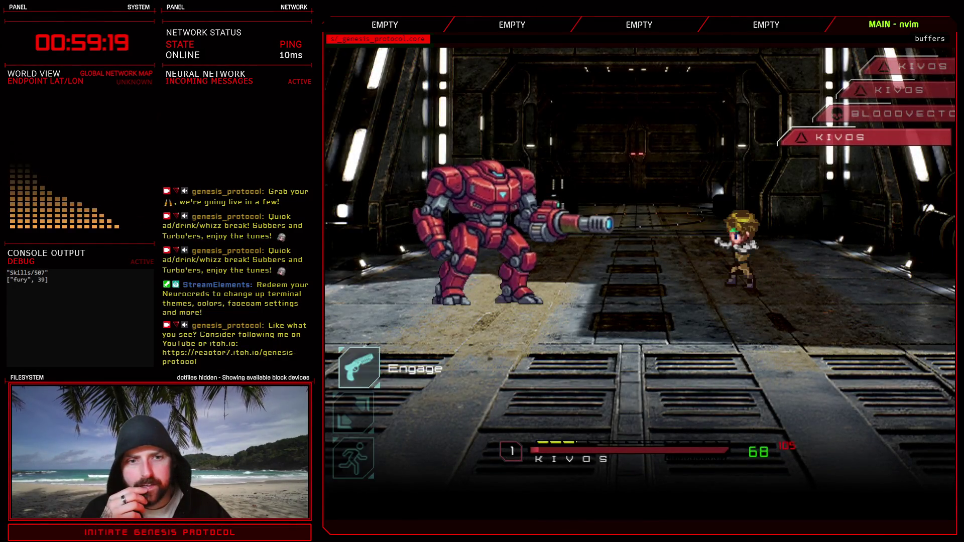
Battle-test Bloodvector with an attack, a defend and an auto turn, then close the test.
{"action": "key", "text": "Return"}
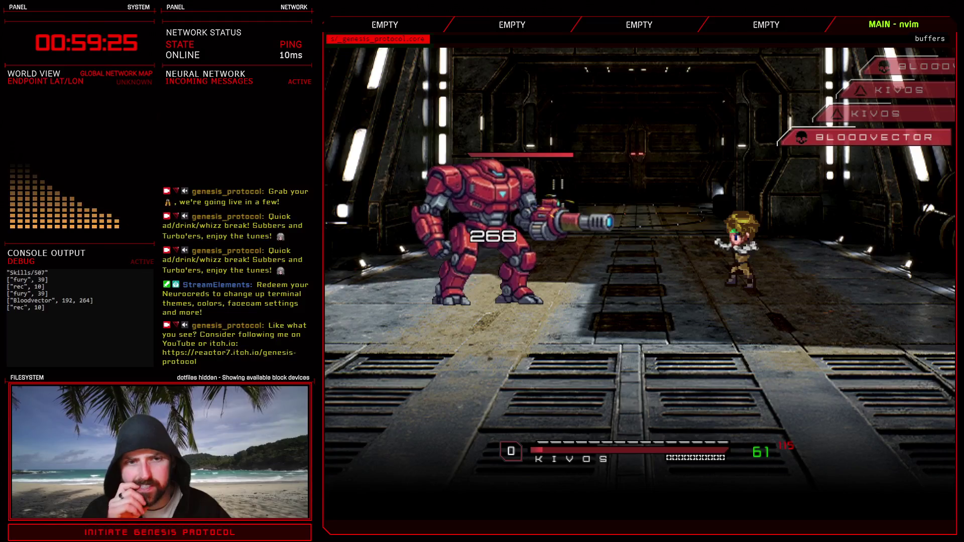
{"action": "key", "text": "Down"}
{"action": "key", "text": "Down"}
{"action": "key", "text": "Return"}
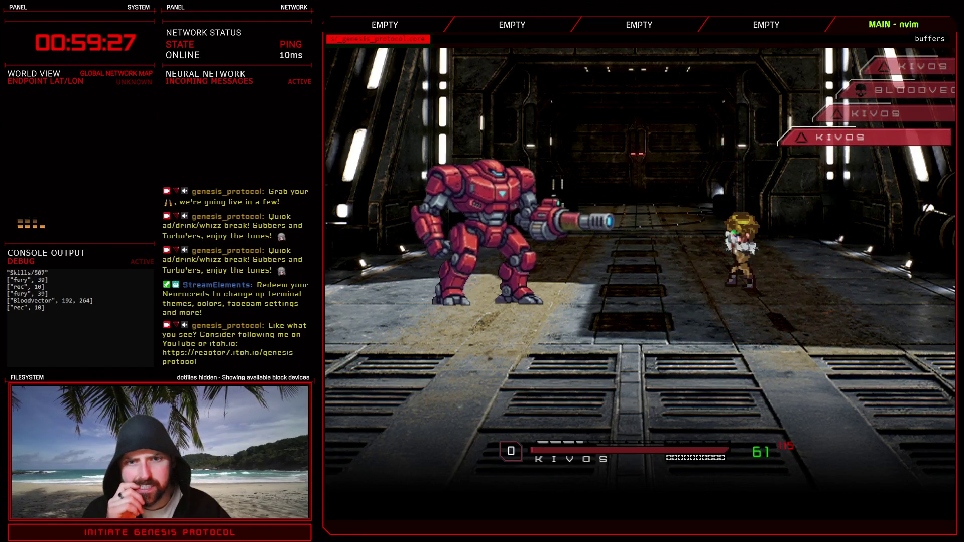
{"action": "key", "text": "Down"}
{"action": "key", "text": "Return"}
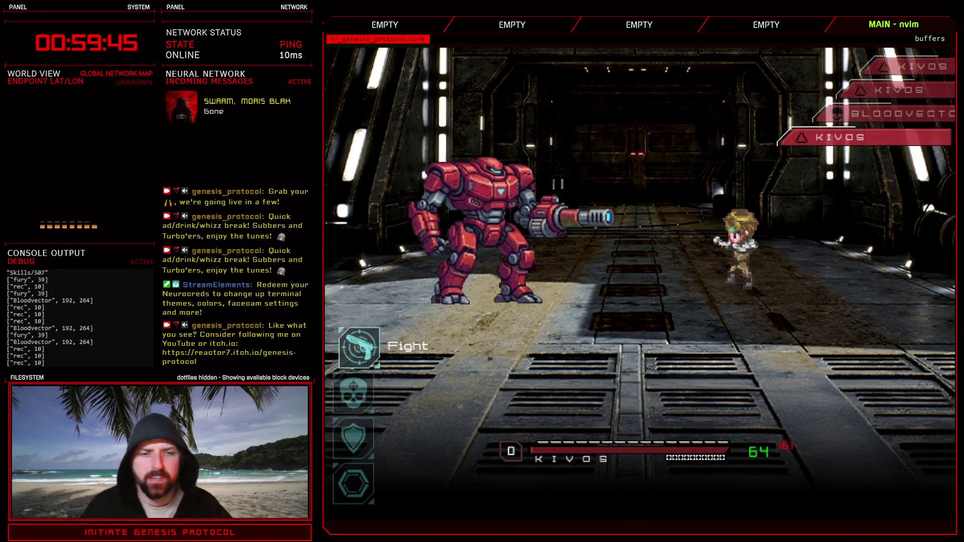
{"action": "key", "text": "alt+F4"}
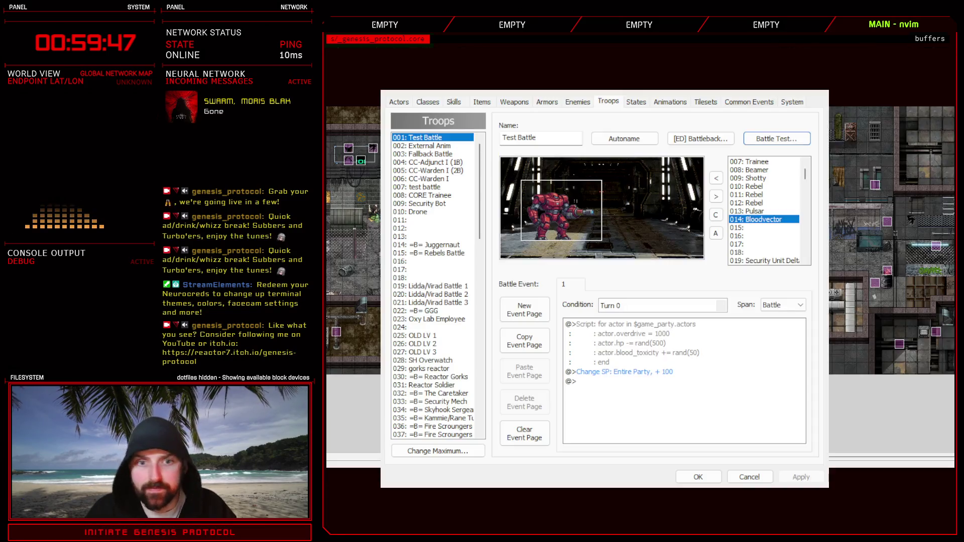
Swap Bloodvector back out for 009: Shotty, placed left of centre, and apply.
{"action": "left_click", "coordinate": [716, 196]}
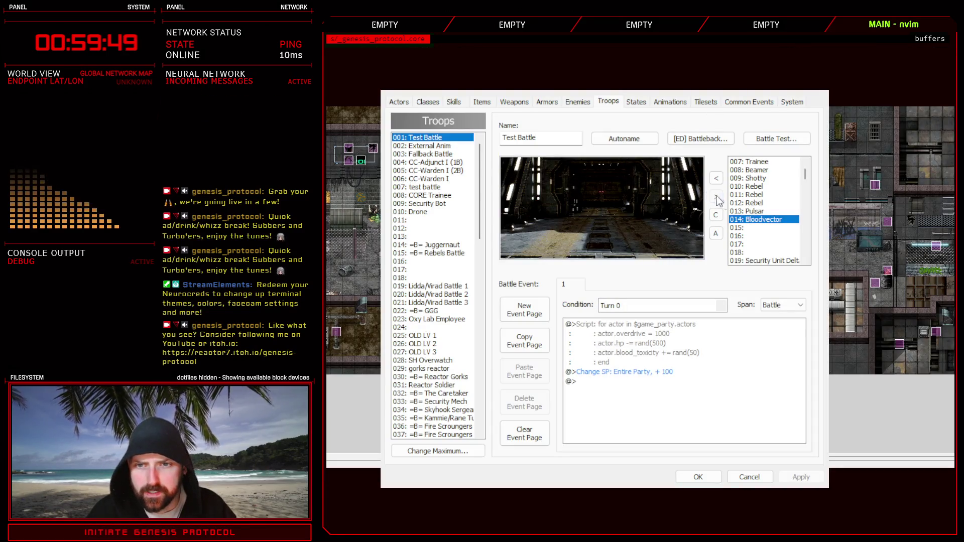
{"action": "left_click", "coordinate": [744, 179]}
{"action": "left_click", "coordinate": [716, 179]}
{"action": "left_click_drag", "start_coordinate": [613, 227], "coordinate": [541, 229]}
{"action": "left_click", "coordinate": [784, 475]}
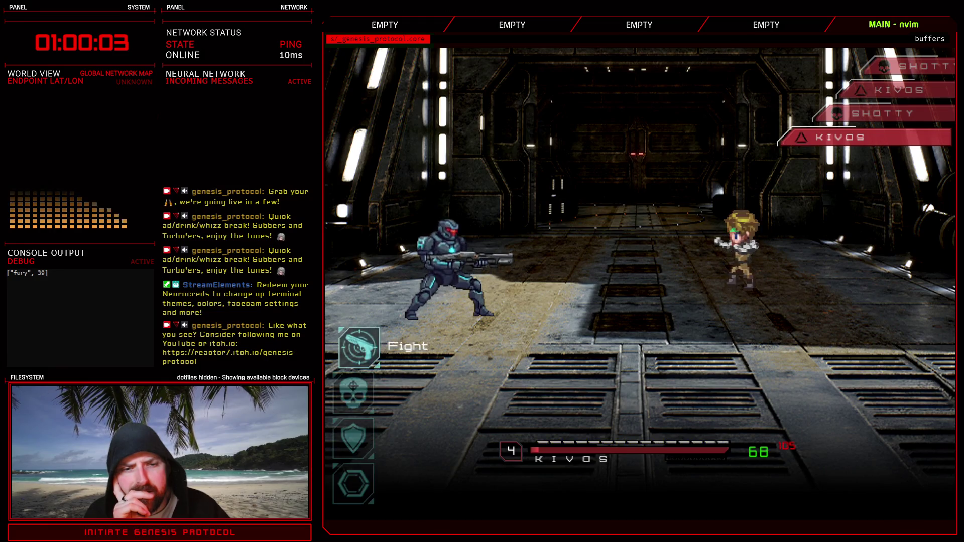
In the test battle, attack Shotty, then defend and end the turn to take its shots.
{"action": "key", "text": "Return"}
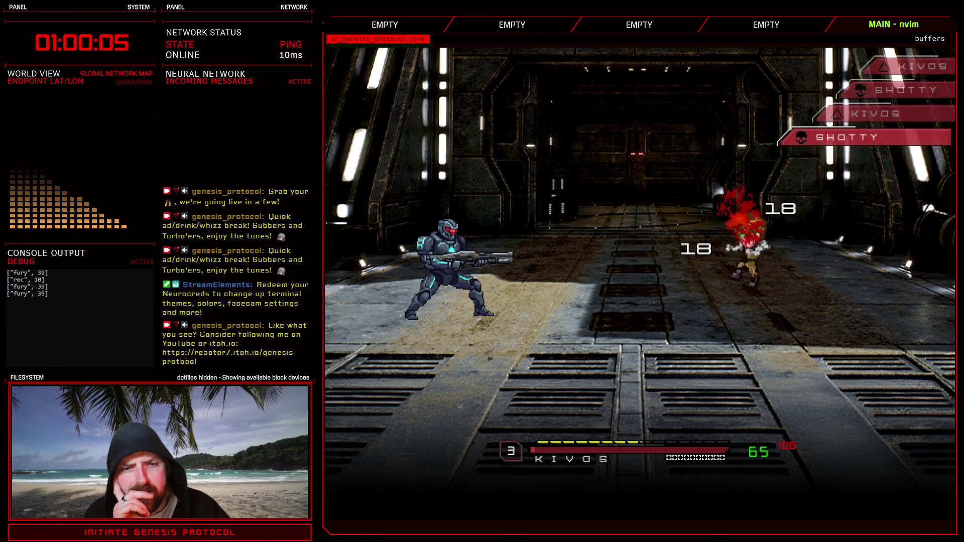
{"action": "key", "text": "Down"}
{"action": "key", "text": "Down"}
{"action": "key", "text": "Return"}
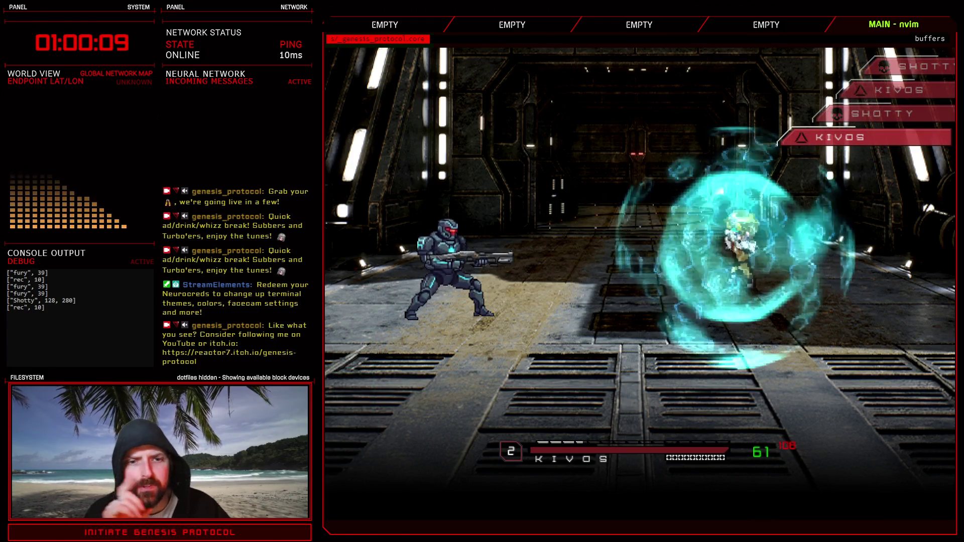
{"action": "key", "text": "Return"}
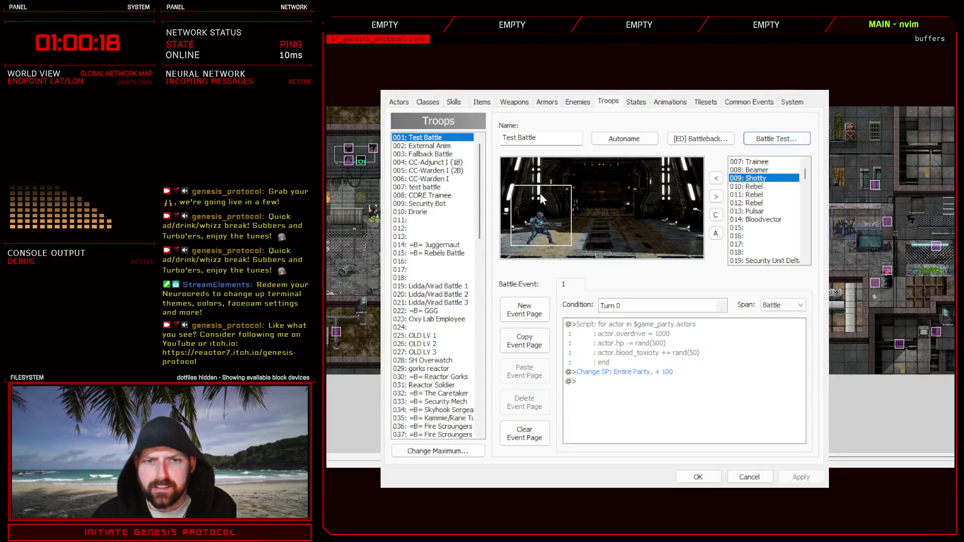
Replace Shotty in the Test Battle troop with CC-Adjunct I, placed left of centre.
{"action": "left_click", "coordinate": [549, 218]}
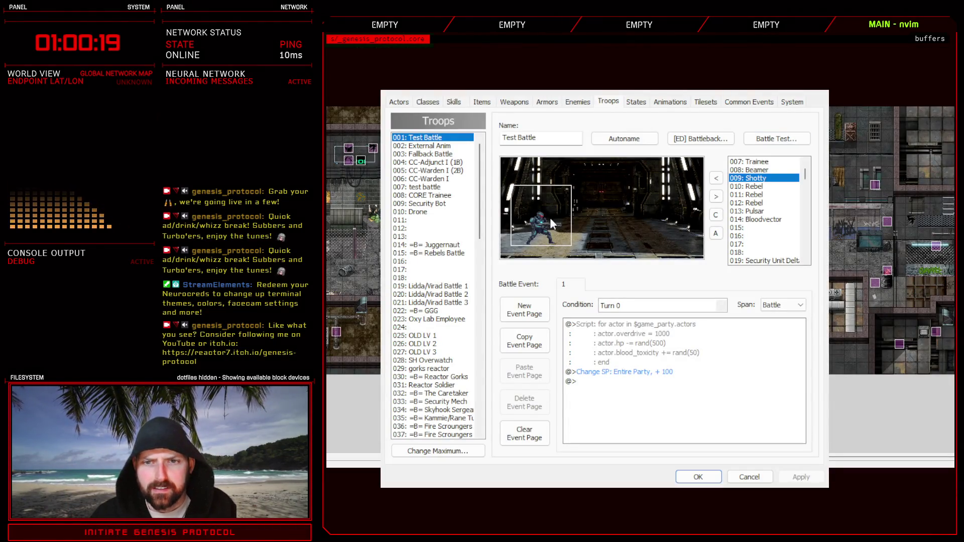
{"action": "left_click", "coordinate": [716, 197]}
{"action": "scroll", "coordinate": [753, 188], "scroll_direction": "up", "scroll_amount": 2}
{"action": "scroll", "coordinate": [754, 189], "scroll_direction": "up", "scroll_amount": 1}
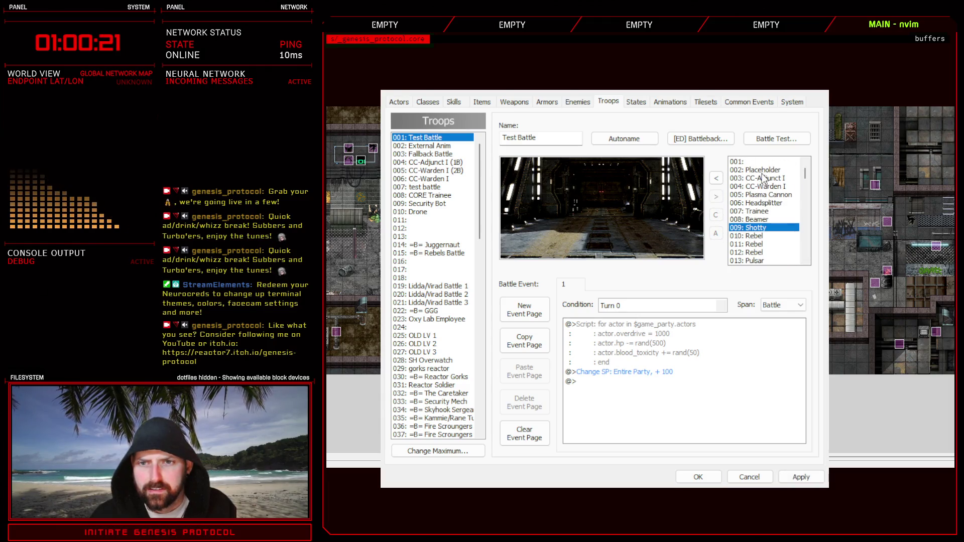
{"action": "left_click", "coordinate": [764, 178]}
{"action": "left_click", "coordinate": [716, 179]}
{"action": "left_click_drag", "start_coordinate": [600, 240], "coordinate": [543, 231]}
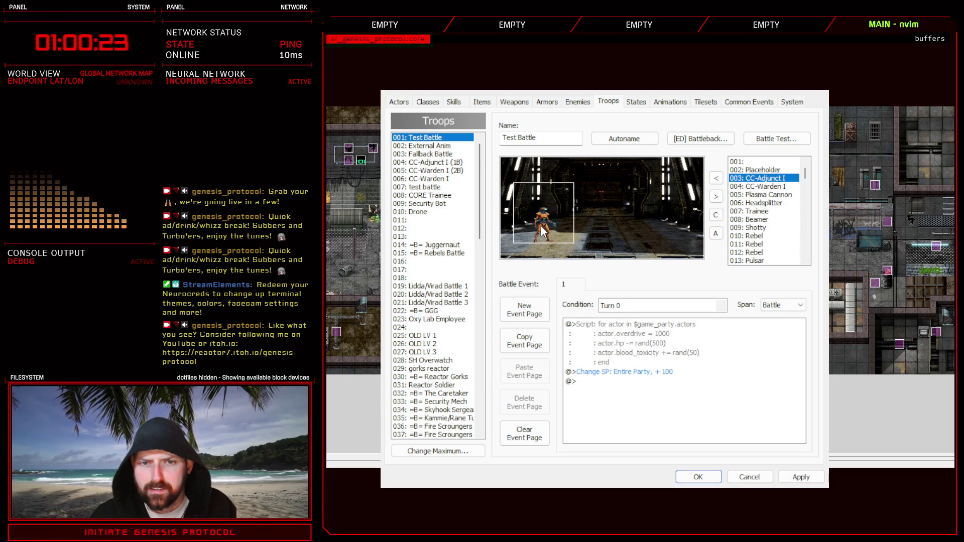
{"action": "left_click", "coordinate": [800, 477]}
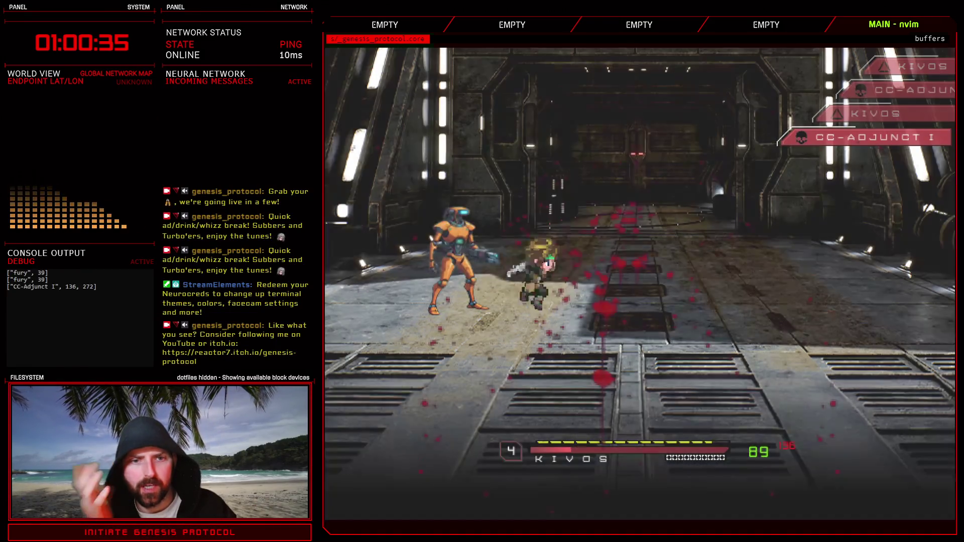
Defend with Kivos to win the battle and accept the loot.
{"action": "key", "text": "Down"}
{"action": "key", "text": "Down"}
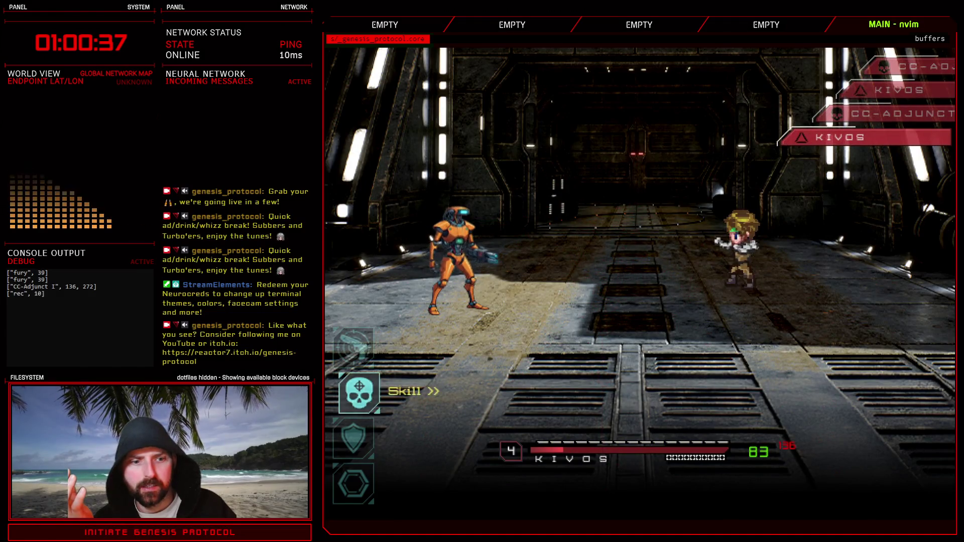
{"action": "key", "text": "Return"}
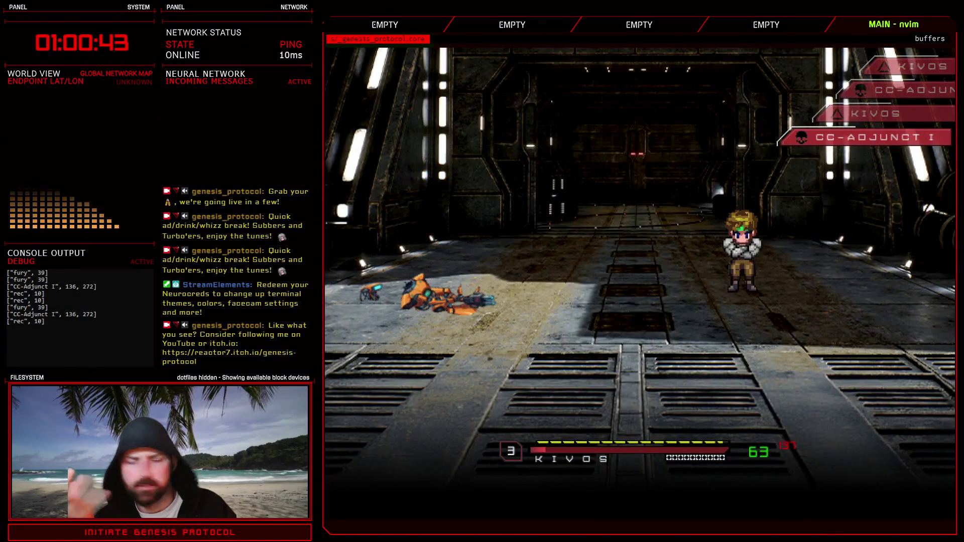
{"action": "key", "text": "Return"}
{"action": "key", "text": "Return"}
{"action": "left_click", "coordinate": [748, 219]}
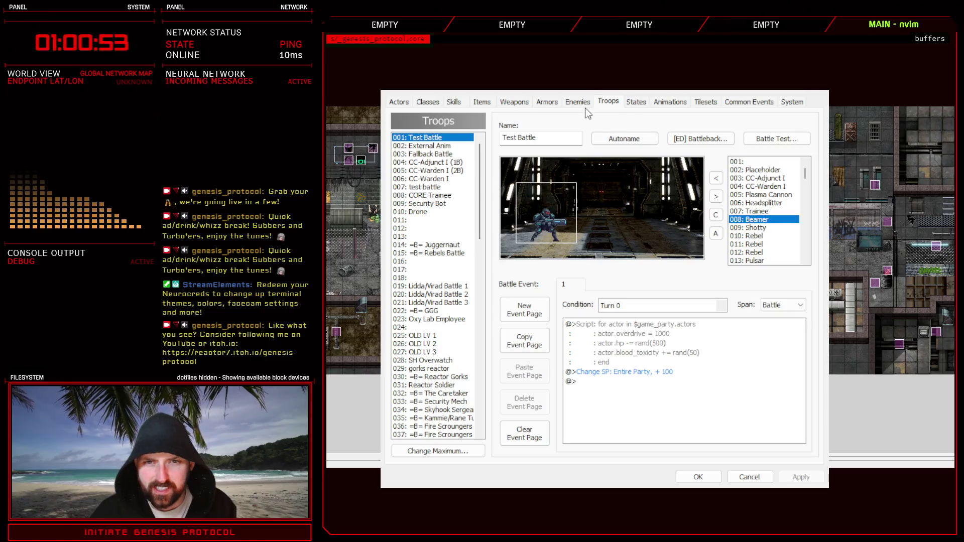
Edit the 008: Beamer enemy's Beamer Beam action and apply the changes.
{"action": "left_click", "coordinate": [577, 102]}
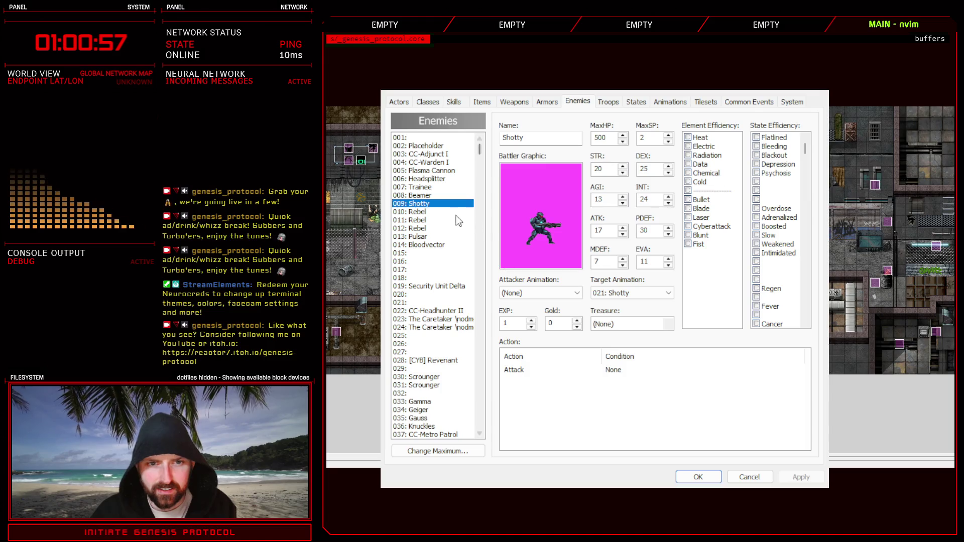
{"action": "left_click", "coordinate": [429, 197]}
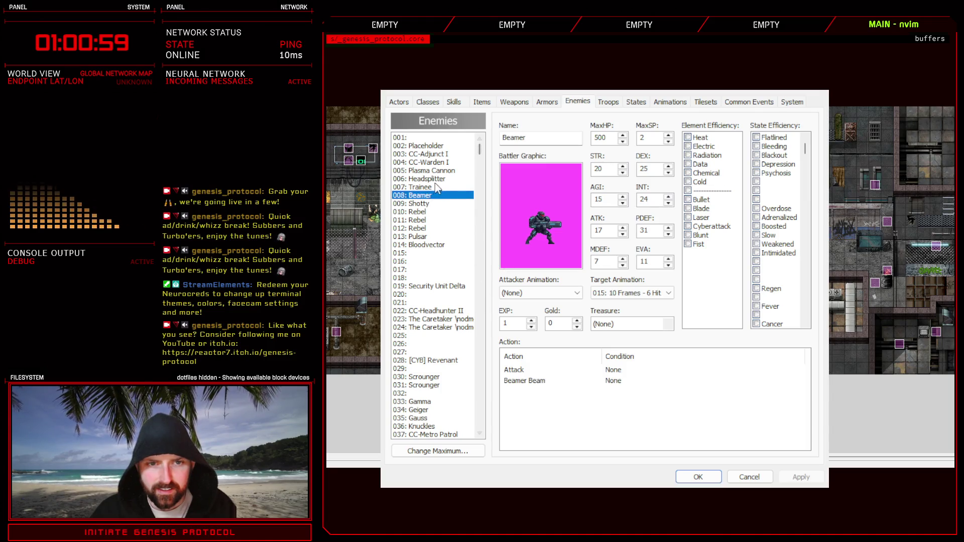
{"action": "left_click", "coordinate": [528, 371]}
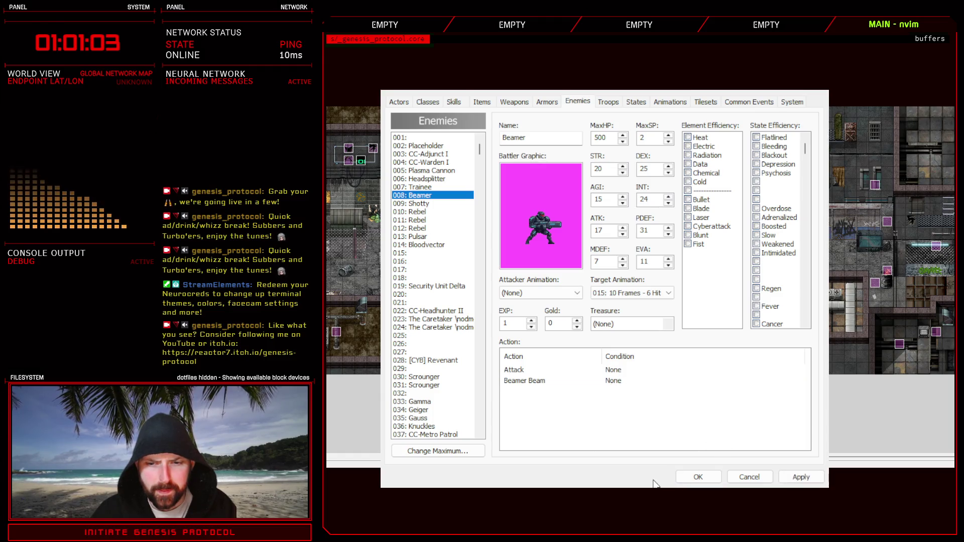
{"action": "double_click", "coordinate": [550, 382]}
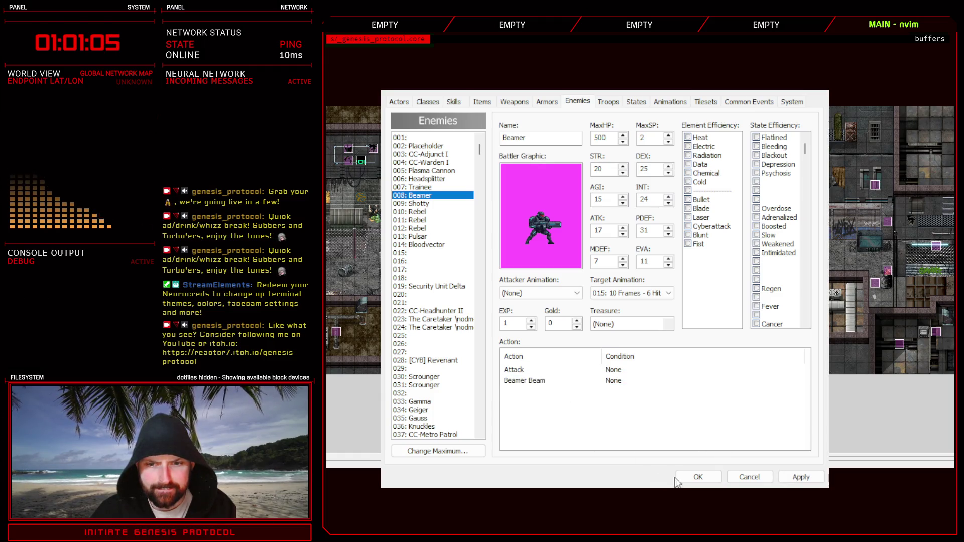
{"action": "left_click", "coordinate": [800, 477]}
{"action": "left_click", "coordinate": [609, 102]}
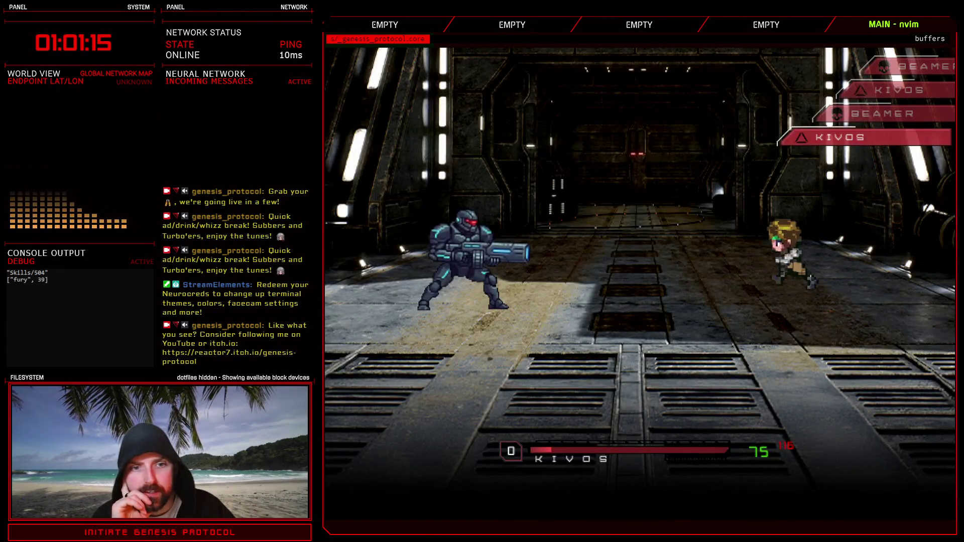
Fight Beamer with Kivos using a skill and Defend until it falls, then collect the Full Magazine loot.
{"action": "key", "text": "Return"}
{"action": "key", "text": "Down"}
{"action": "key", "text": "Return"}
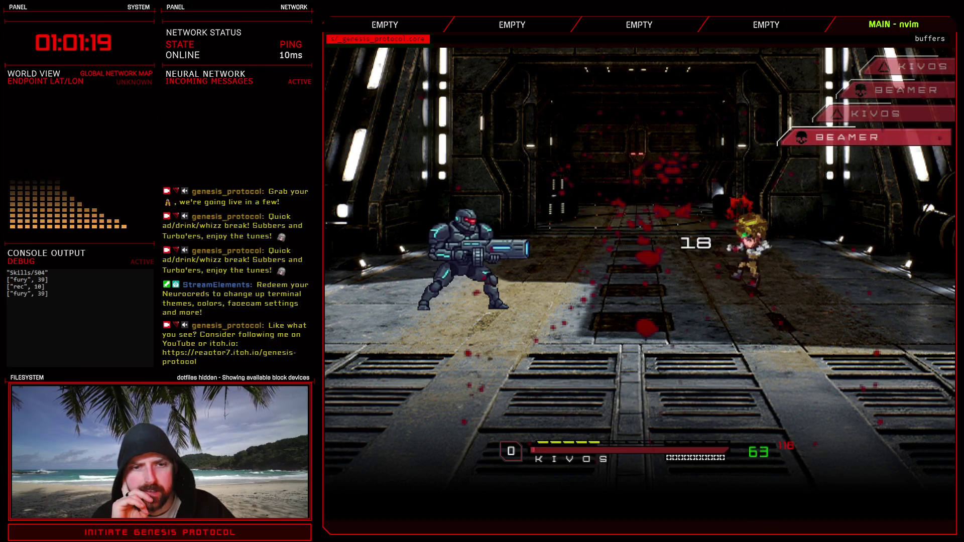
{"action": "key", "text": "Down"}
{"action": "key", "text": "Return"}
{"action": "key", "text": "Down"}
{"action": "key", "text": "Up"}
{"action": "key", "text": "Return"}
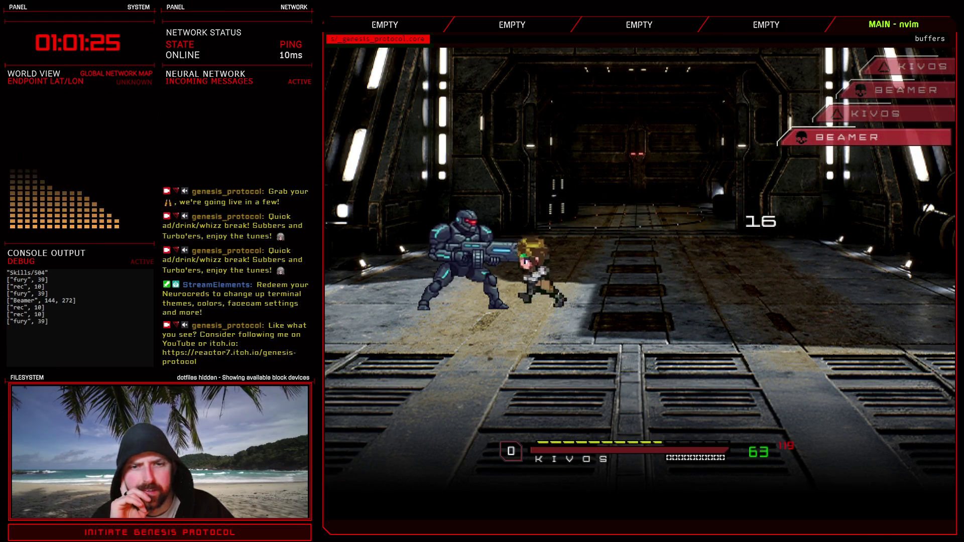
{"action": "key", "text": "Down"}
{"action": "key", "text": "Down"}
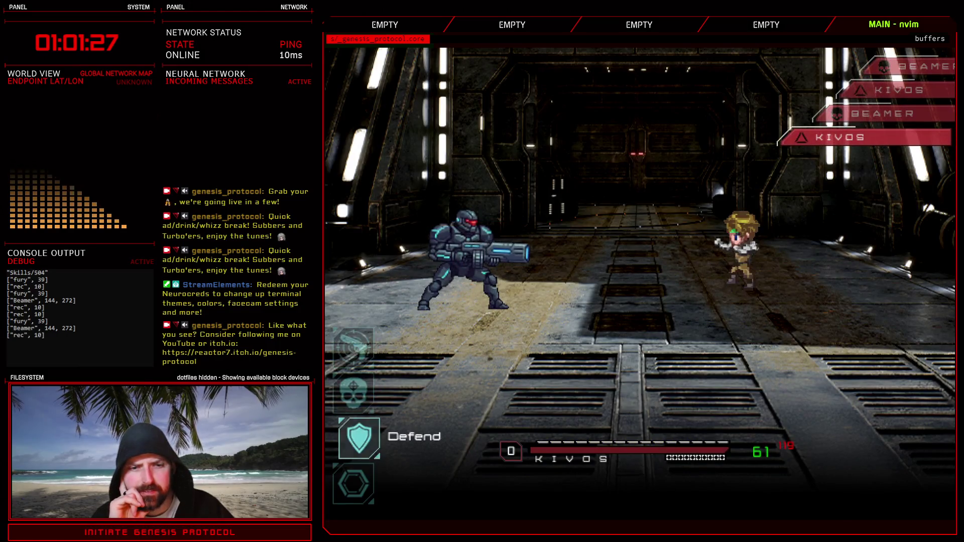
{"action": "key", "text": "Return"}
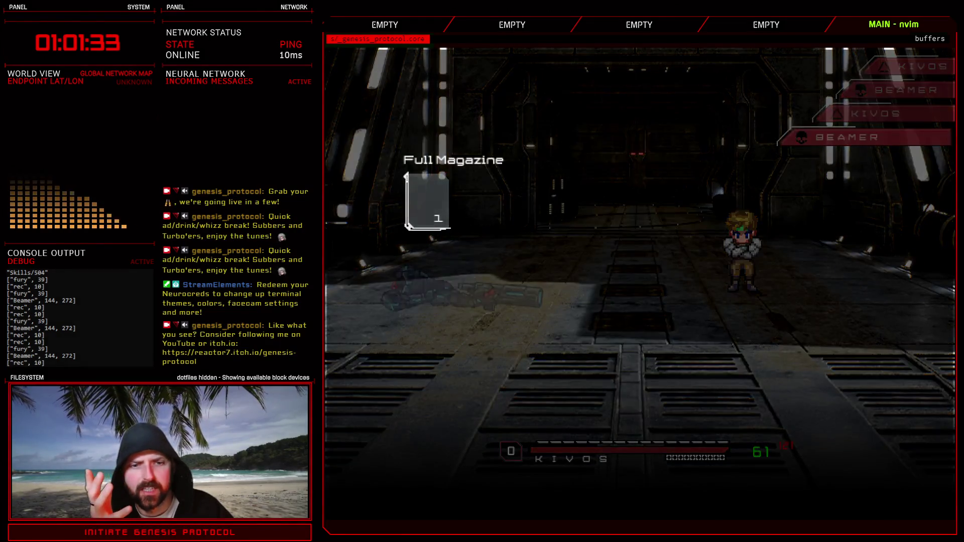
{"action": "key", "text": "Return"}
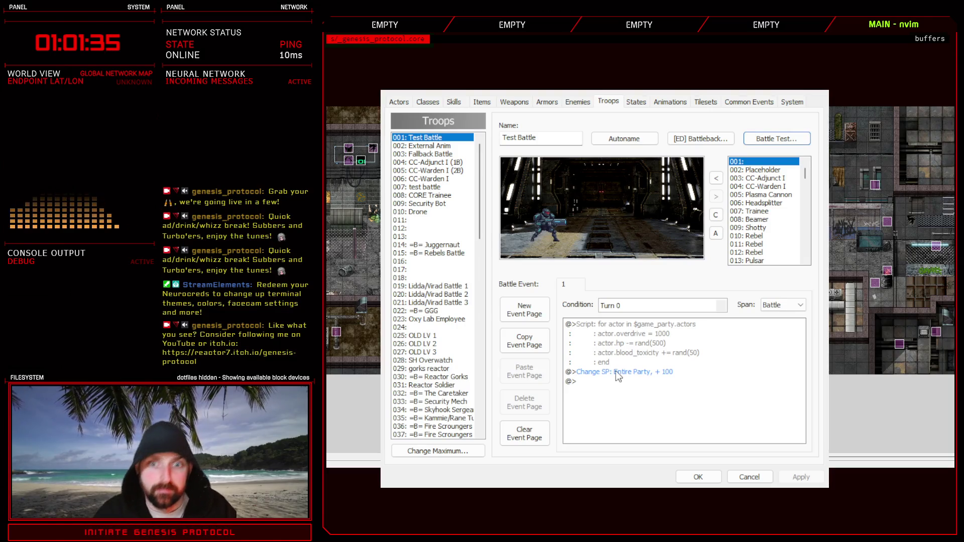
Replace Beamer with 009: Shotty in the Test Battle troop, placing Shotty on the left.
{"action": "left_click", "coordinate": [552, 224]}
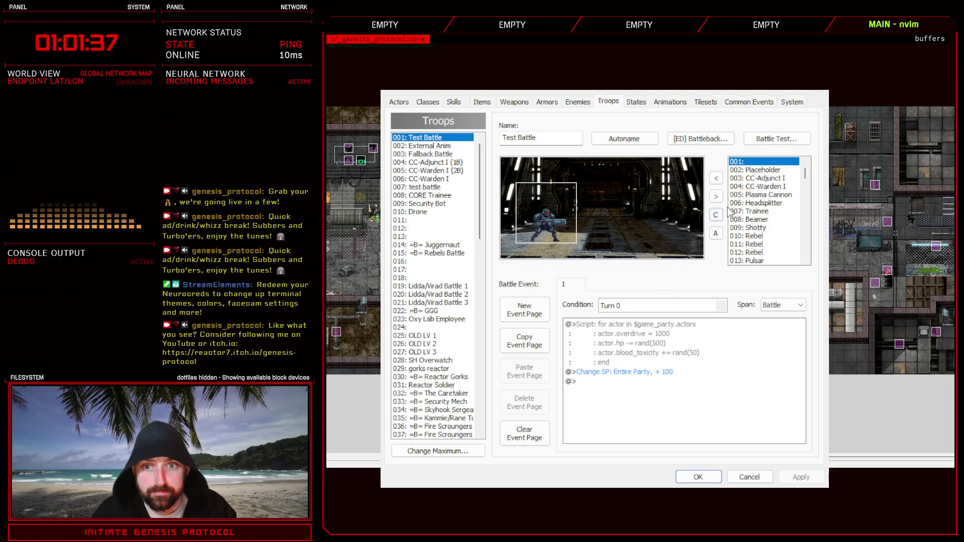
{"action": "left_click", "coordinate": [716, 197]}
{"action": "left_click", "coordinate": [764, 230]}
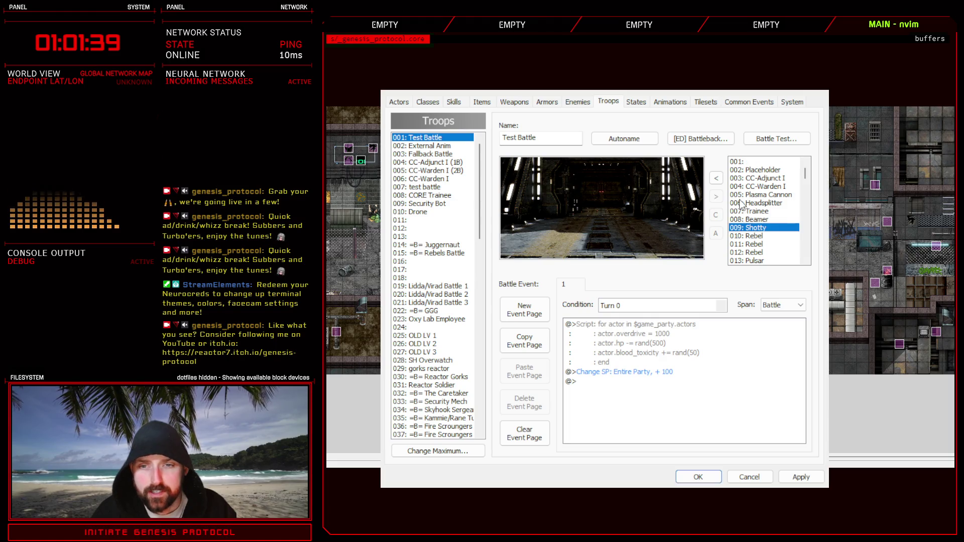
{"action": "left_click", "coordinate": [716, 178]}
{"action": "left_click_drag", "start_coordinate": [612, 231], "coordinate": [557, 221]}
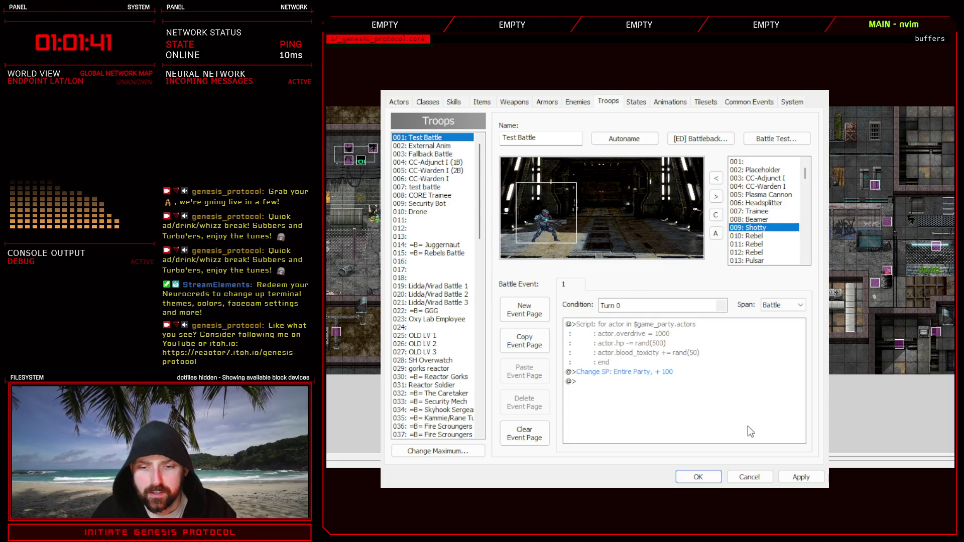
Apply the troop changes, close the database, and bring up the Script Editor.
{"action": "left_click", "coordinate": [799, 477]}
{"action": "left_click", "coordinate": [696, 477]}
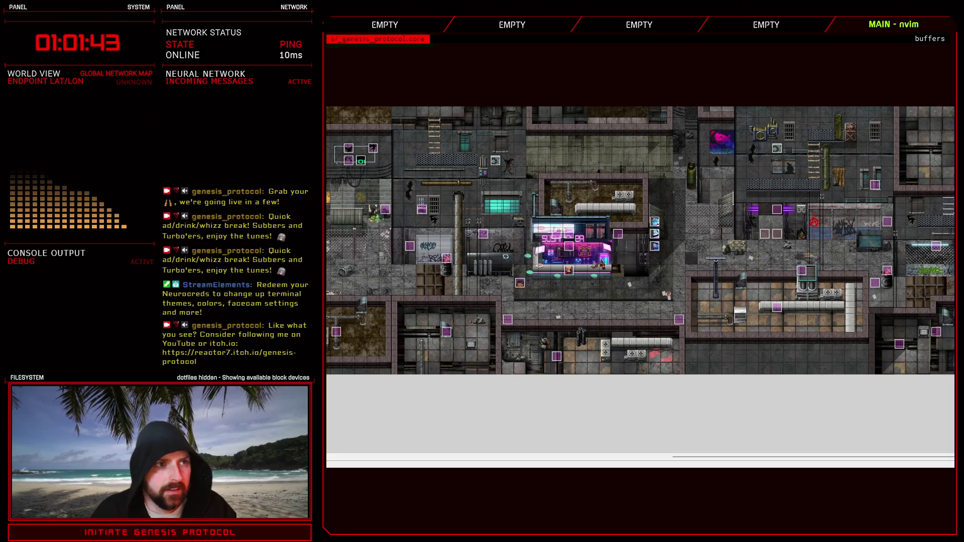
{"action": "key", "text": "F11"}
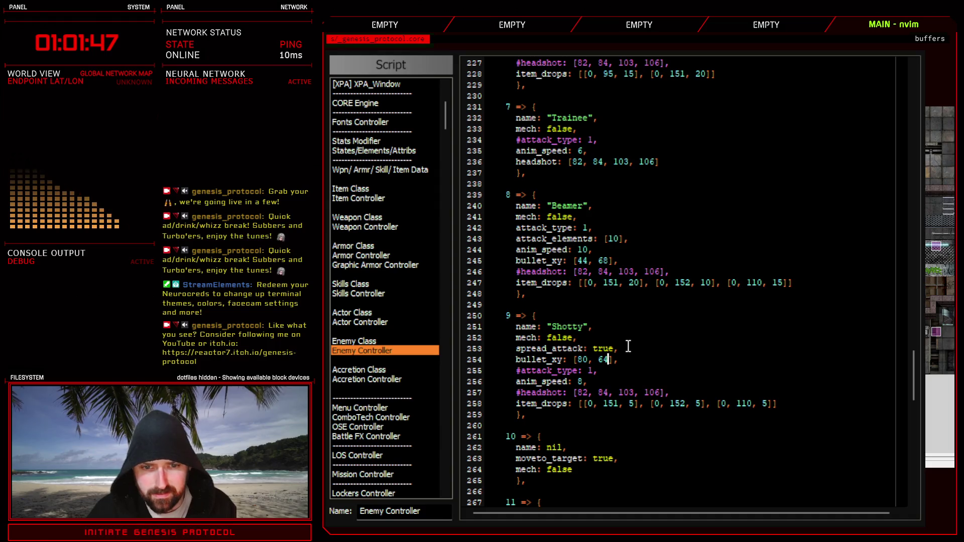
Add 'attack_type: 1,' below spread_attack: true in Shotty's Enemy Controller entry, then playtest.
{"action": "left_click", "coordinate": [646, 350]}
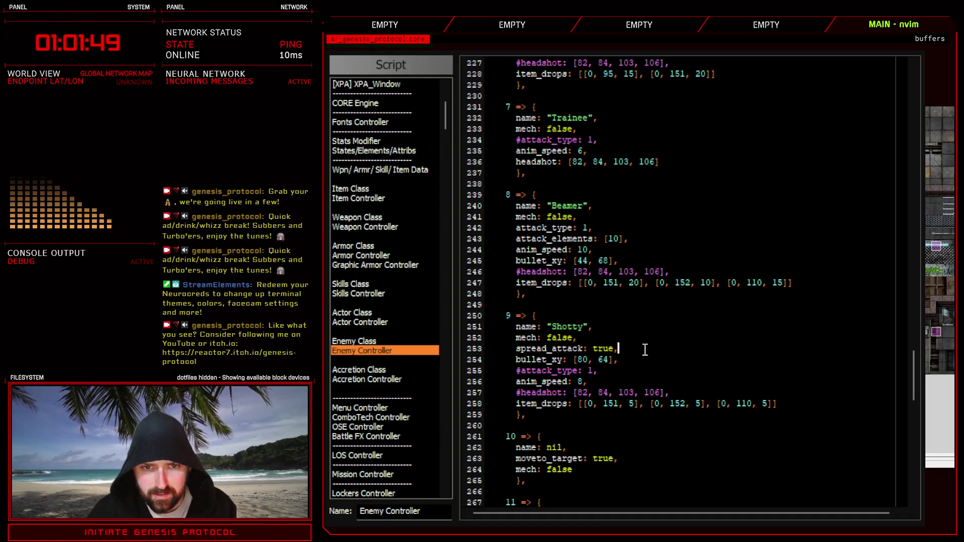
{"action": "key", "text": "Return"}
{"action": "type", "text": "attack_type: 1,"}
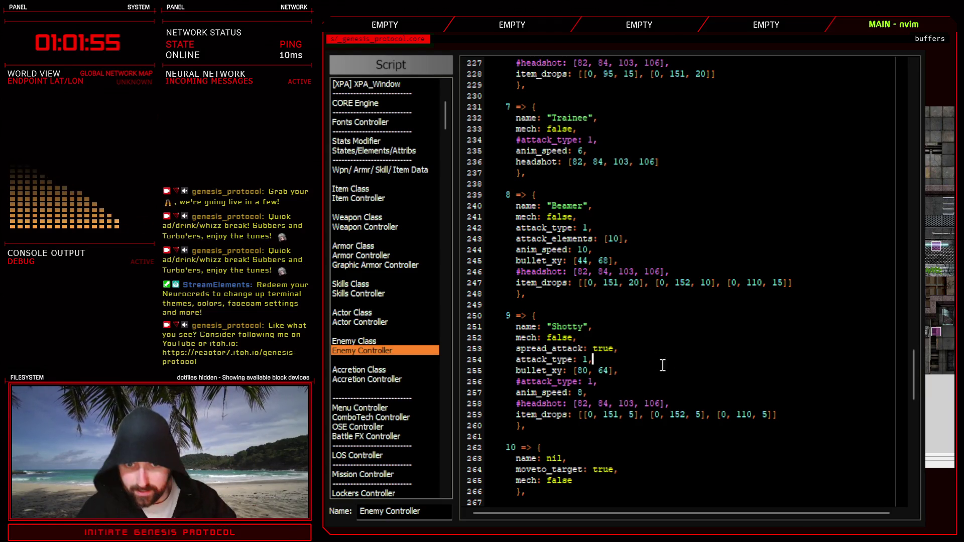
{"action": "key", "text": "F12"}
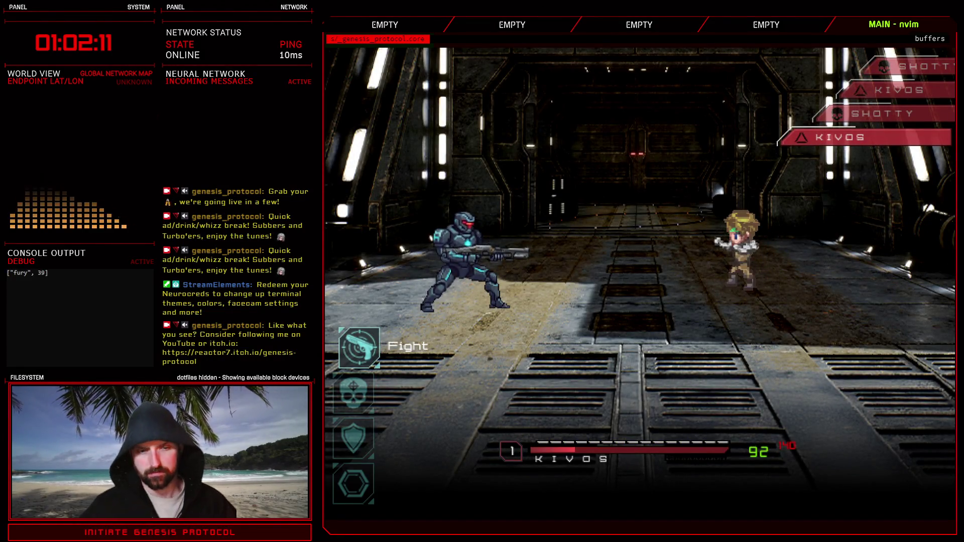
Attack Shotty with Fight, then have Kivos Defend while Shotty's attacks play out.
{"action": "key", "text": "Return"}
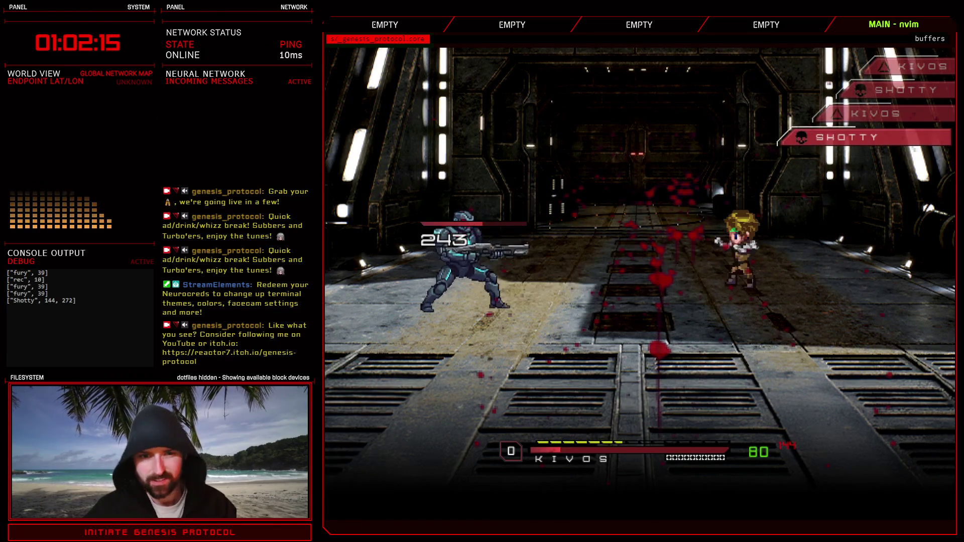
{"action": "key", "text": "Down"}
{"action": "key", "text": "Return"}
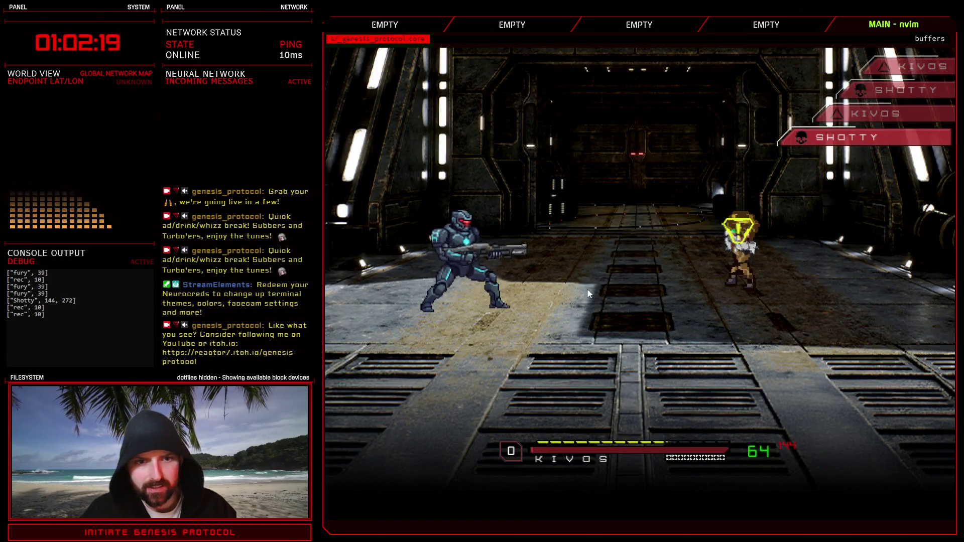
{"action": "key", "text": "Return"}
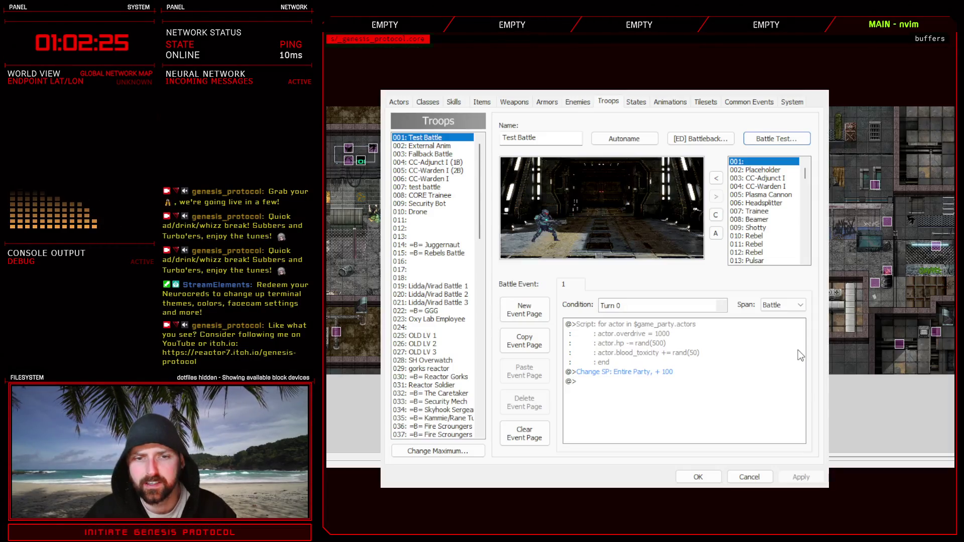
Delete the 'attack_type: 1,' line from Shotty's Enemy Controller entry and save the scripts.
{"action": "left_click", "coordinate": [704, 476]}
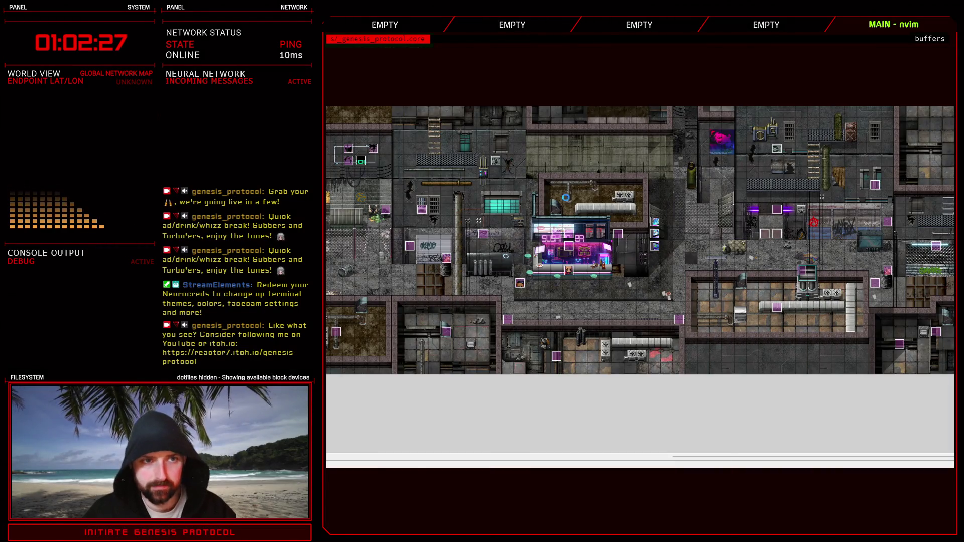
{"action": "key", "text": "F11"}
{"action": "left_click_drag", "start_coordinate": [603, 359], "coordinate": [484, 360]}
{"action": "key", "text": "BackSpace"}
{"action": "key", "text": "BackSpace"}
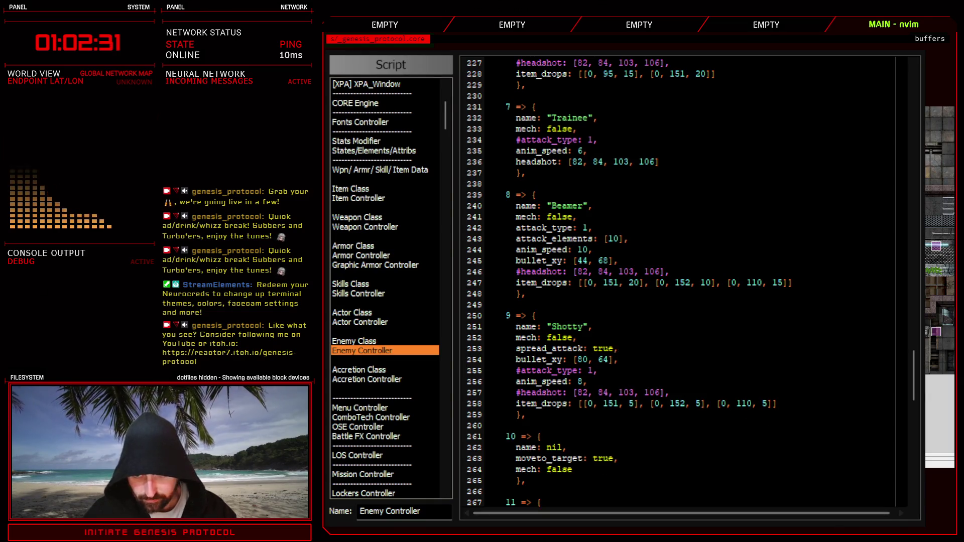
{"action": "key", "text": "Escape"}
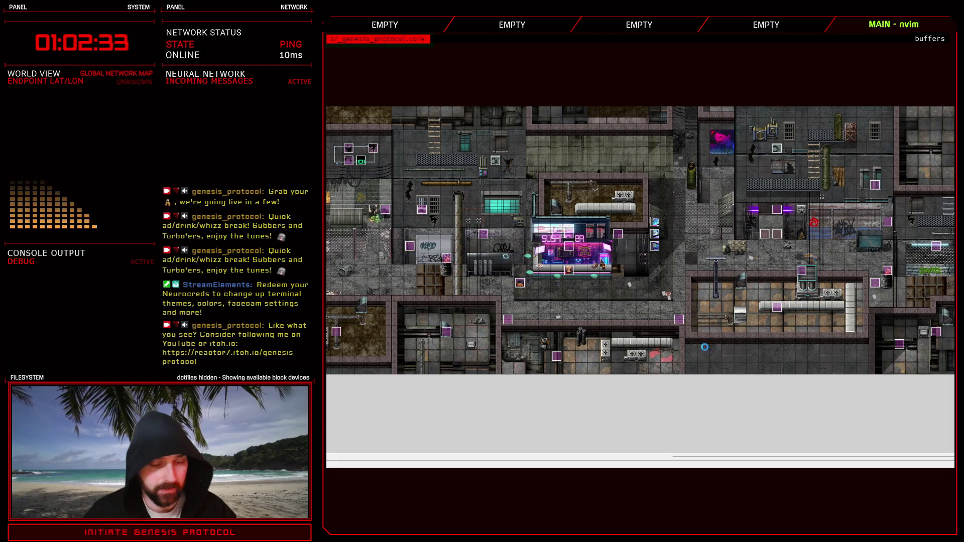
{"action": "key", "text": "alt+Tab"}
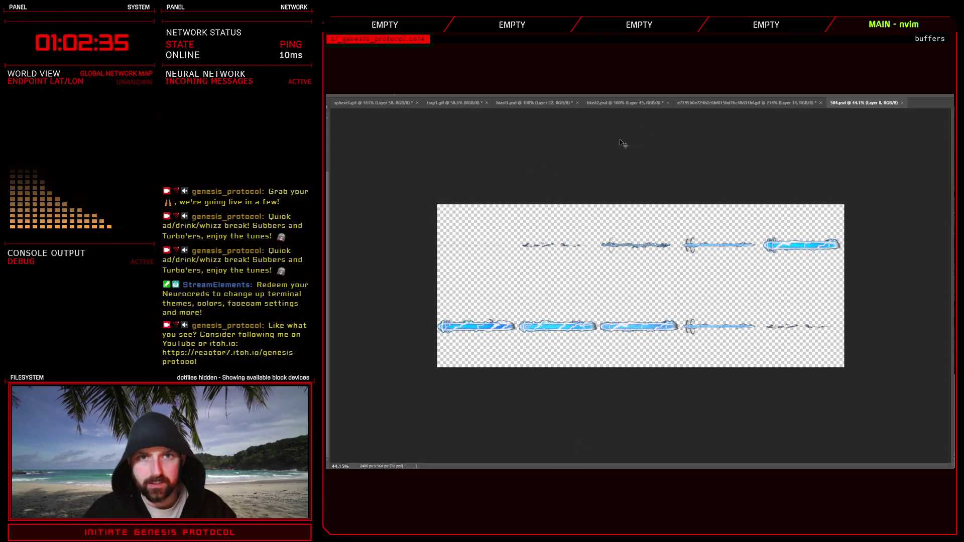
Compare the orange bullet in blast1.psd with the teal blast in blast2.psd.
{"action": "left_click", "coordinate": [532, 103]}
{"action": "left_click", "coordinate": [602, 103]}
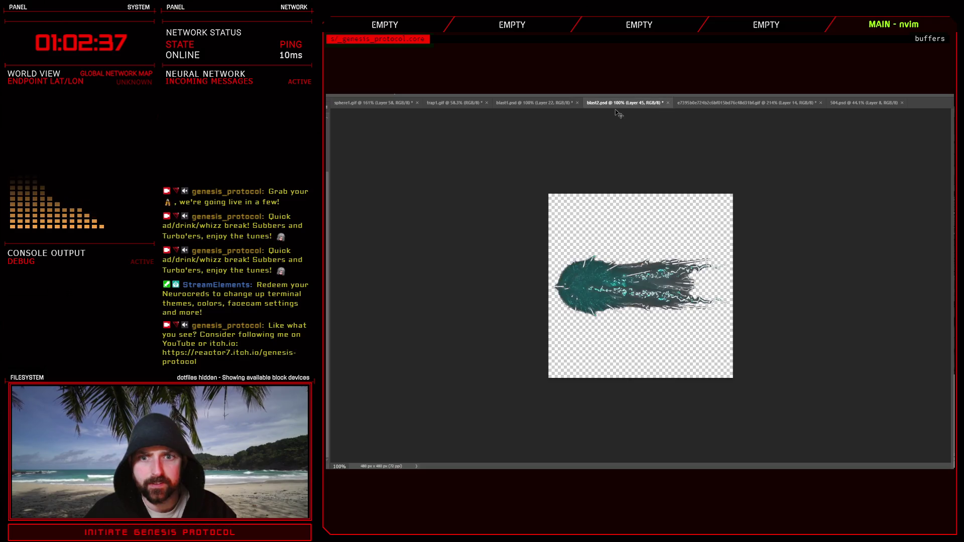
{"action": "left_click", "coordinate": [545, 104]}
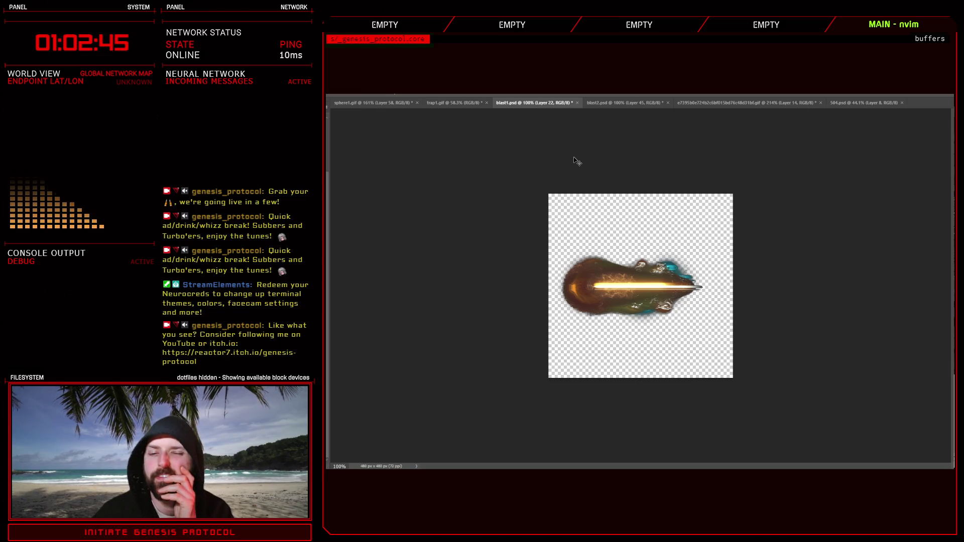
{"action": "left_click", "coordinate": [602, 104]}
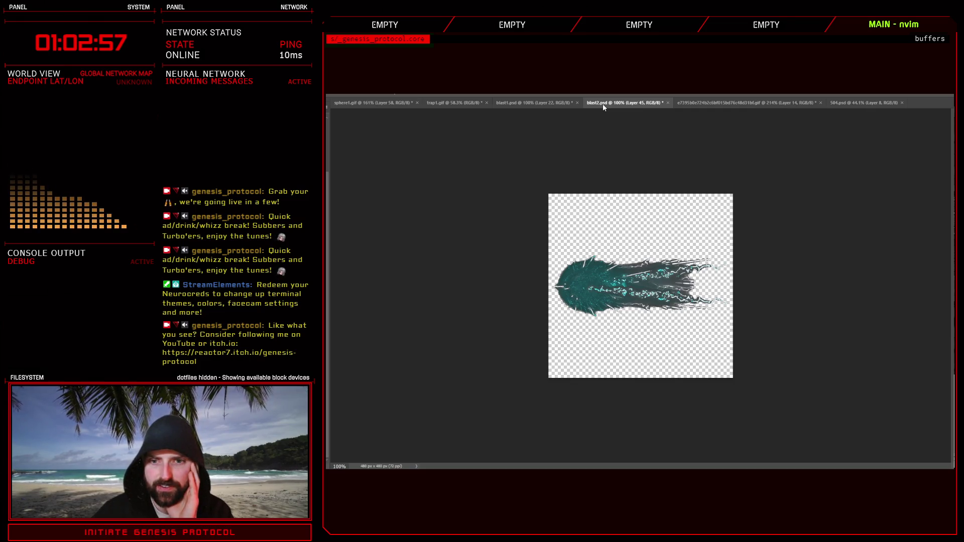
Bring up the purple spiky burst GIF and marquee-select, then deselect, its centre.
{"action": "left_click", "coordinate": [703, 103]}
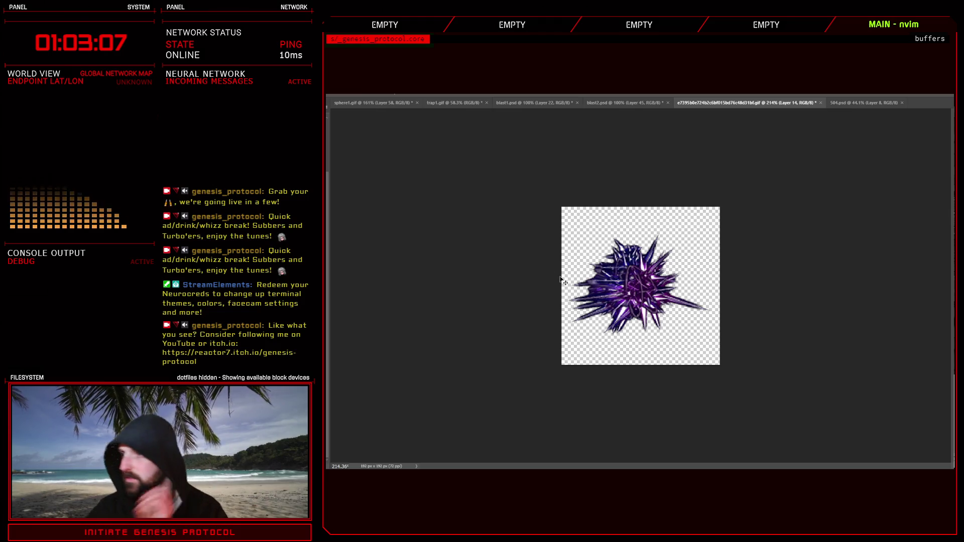
{"action": "left_click_drag", "start_coordinate": [598, 249], "coordinate": [666, 334]}
{"action": "key", "text": "ctrl+d"}
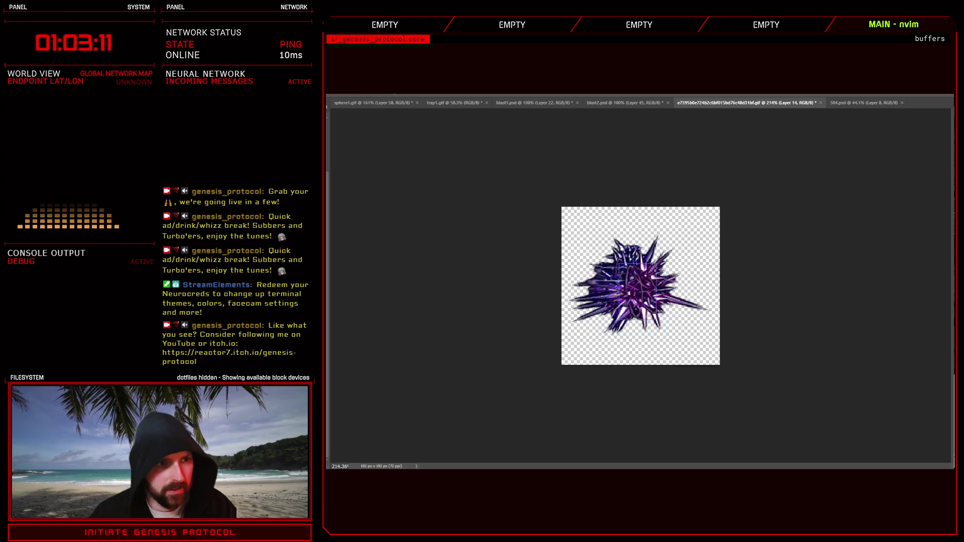
{"action": "key", "text": "t"}
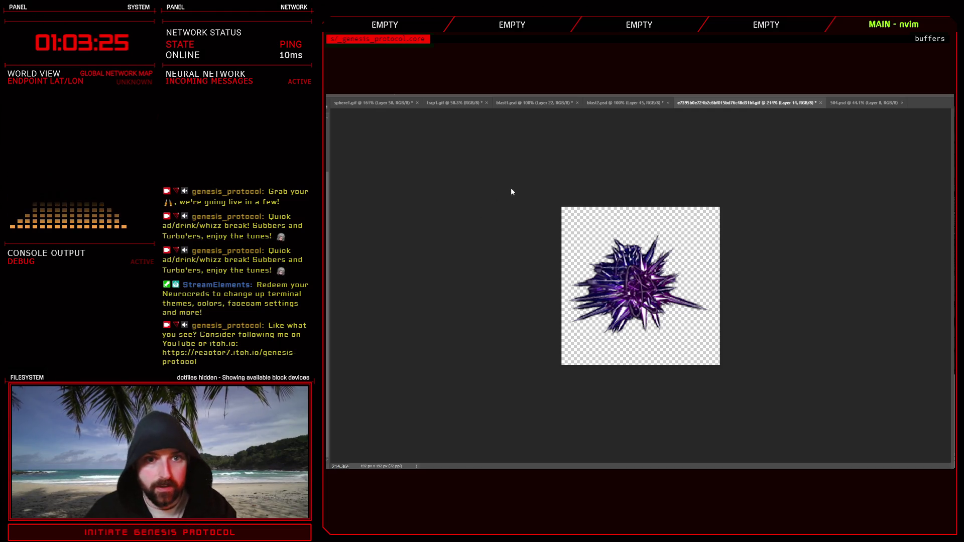
Enlarge the canvas to 960×576 with the sprite anchored top-left.
{"action": "key", "text": "ctrl+z"}
{"action": "key", "text": "ctrl+0"}
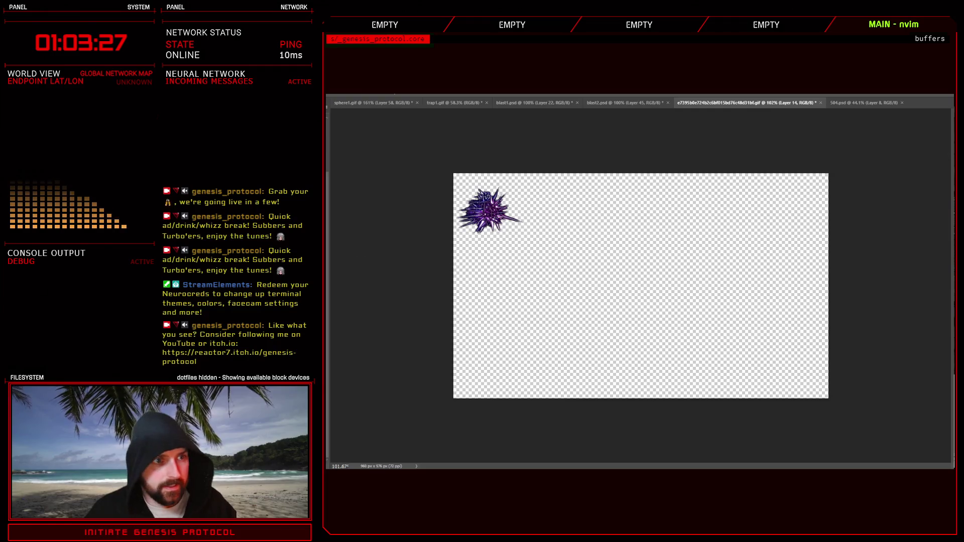
{"action": "key", "text": "alt+bracketleft"}
{"action": "key", "text": "alt+bracketleft"}
{"action": "key", "text": "alt+bracketleft"}
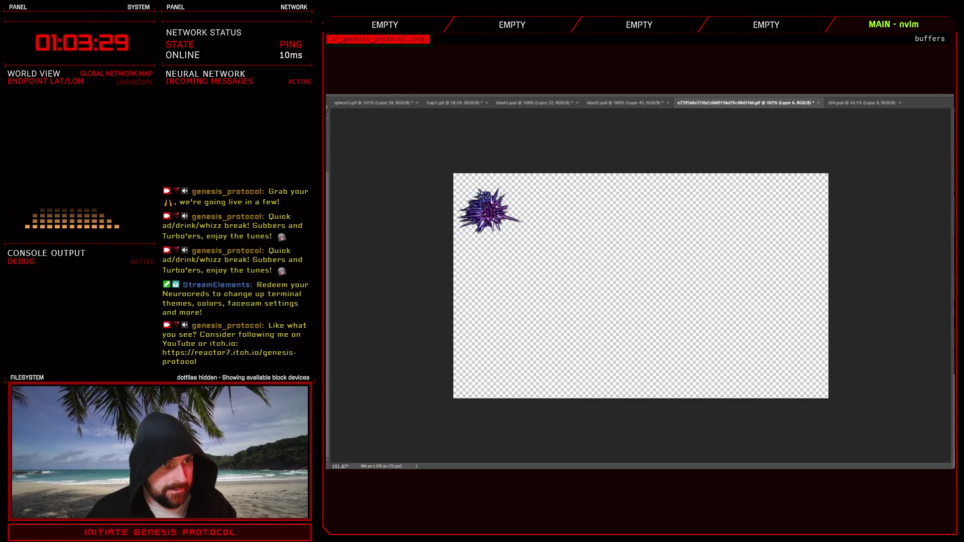
{"action": "key", "text": "ctrl+shift+e"}
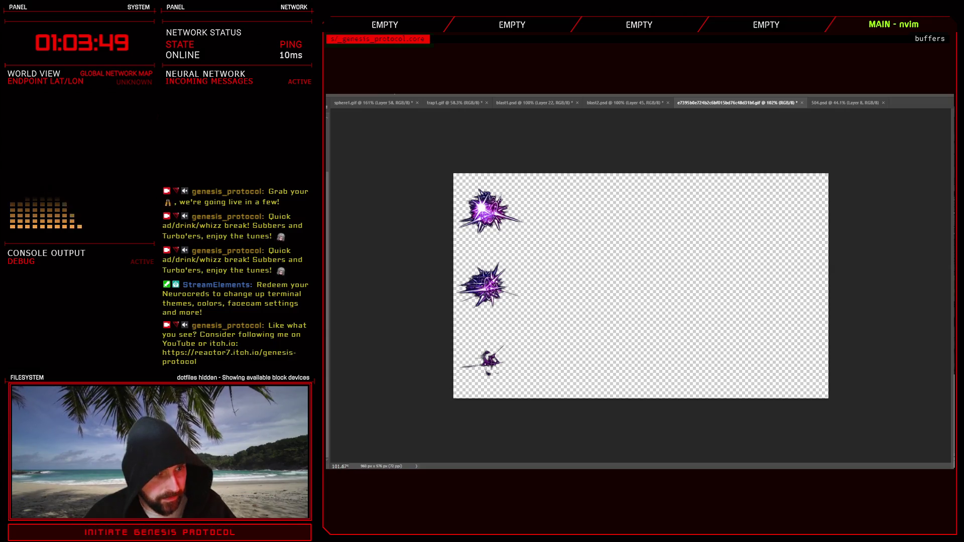
Paste burst frames into the second through fifth columns of the grid.
{"action": "key", "text": "ctrl+v"}
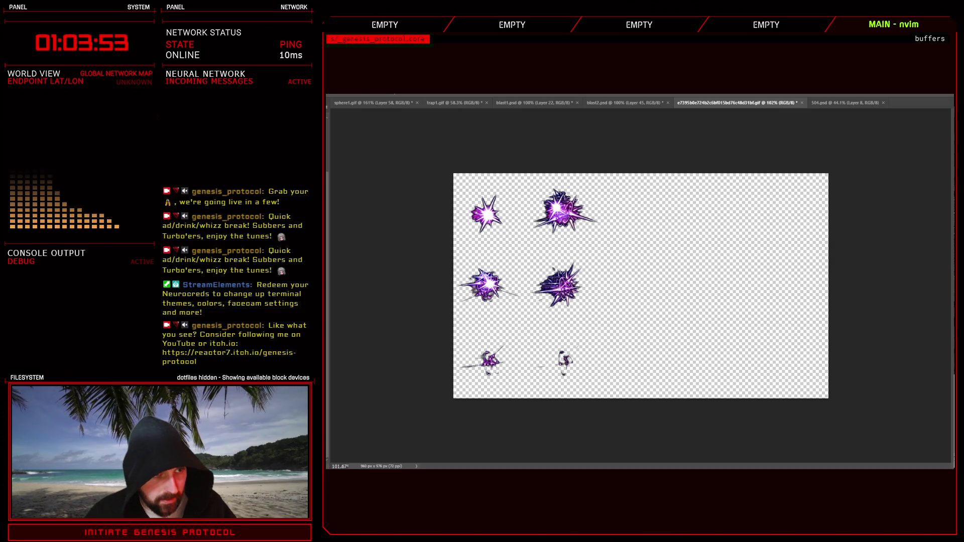
{"action": "key", "text": "ctrl+v"}
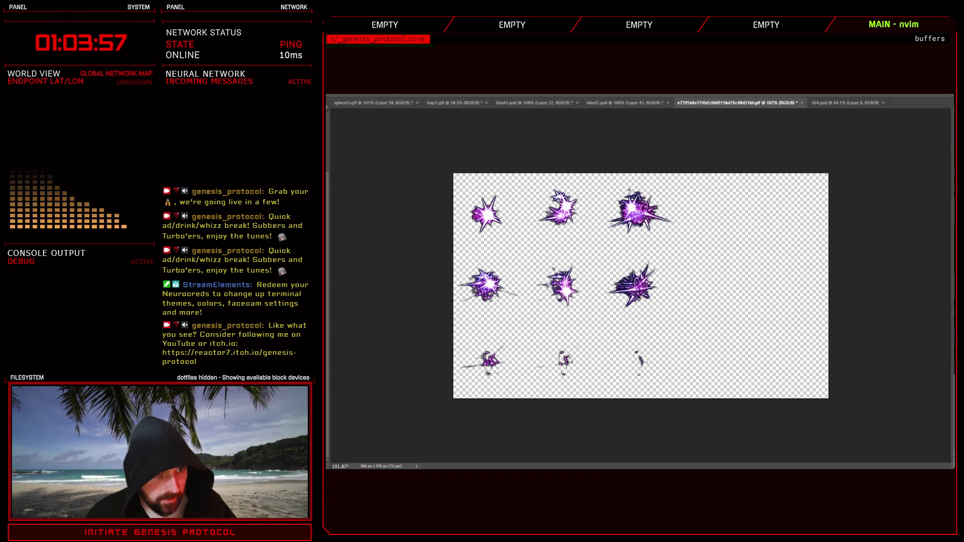
{"action": "key", "text": "ctrl+v"}
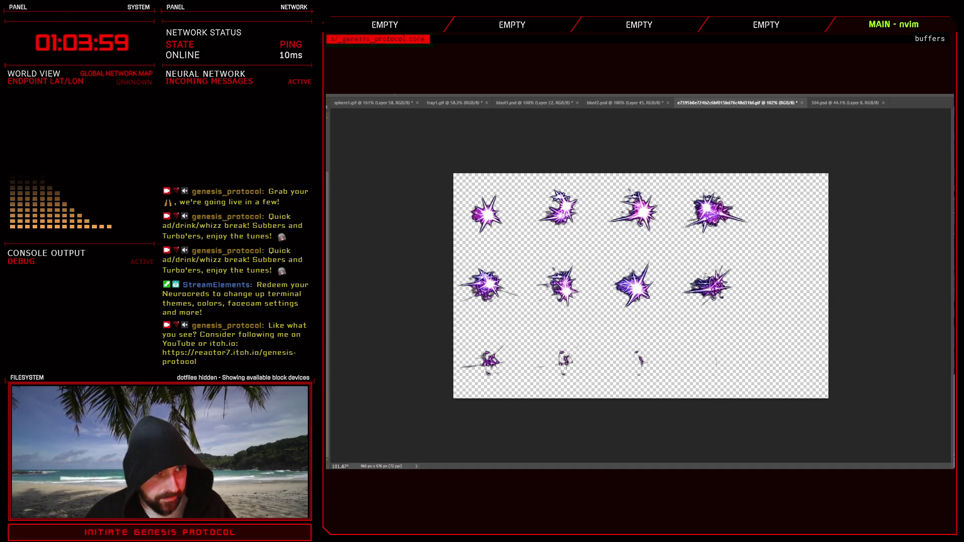
{"action": "key", "text": "ctrl+v"}
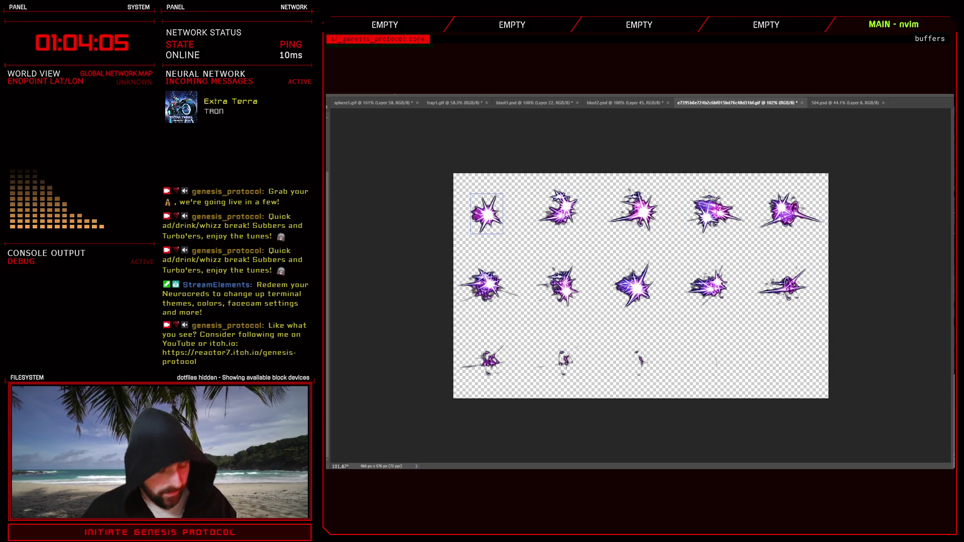
Select the first burst frame's layer for the purple-to-yellow-red Hue/Saturation recolour.
{"action": "left_click", "coordinate": [486, 214]}
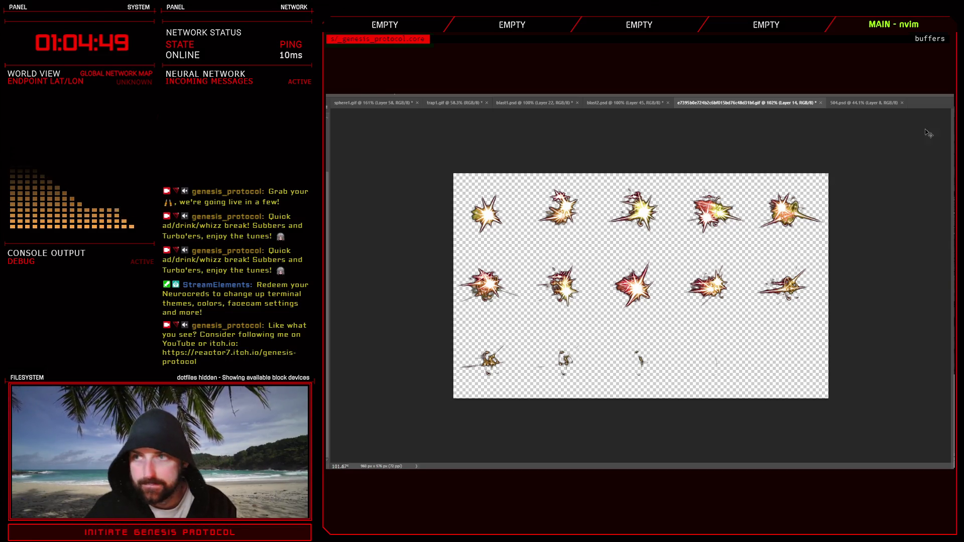
{"action": "key", "text": "alt+Tab"}
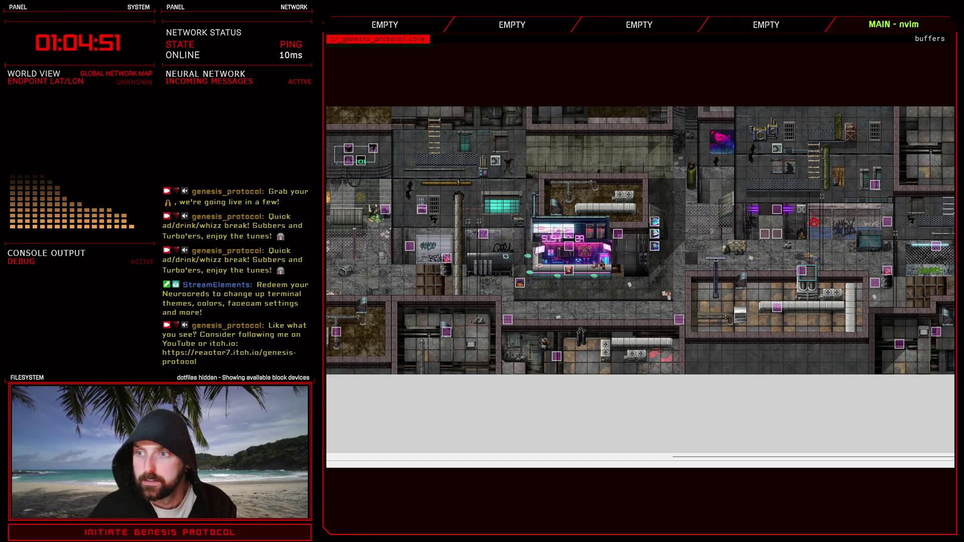
Open and close the Materialbase, then open the Database on the Test Battle troop.
{"action": "key", "text": "F10"}
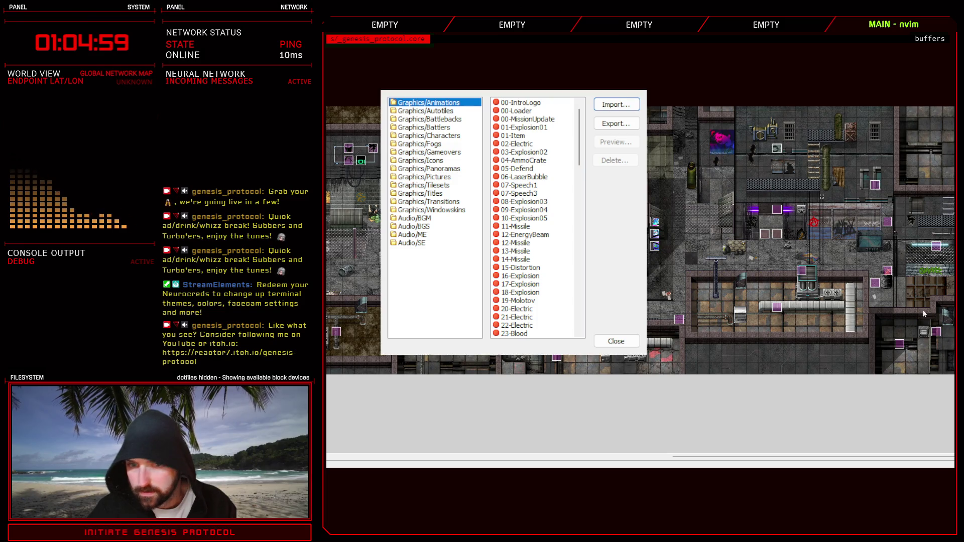
{"action": "left_click", "coordinate": [616, 341]}
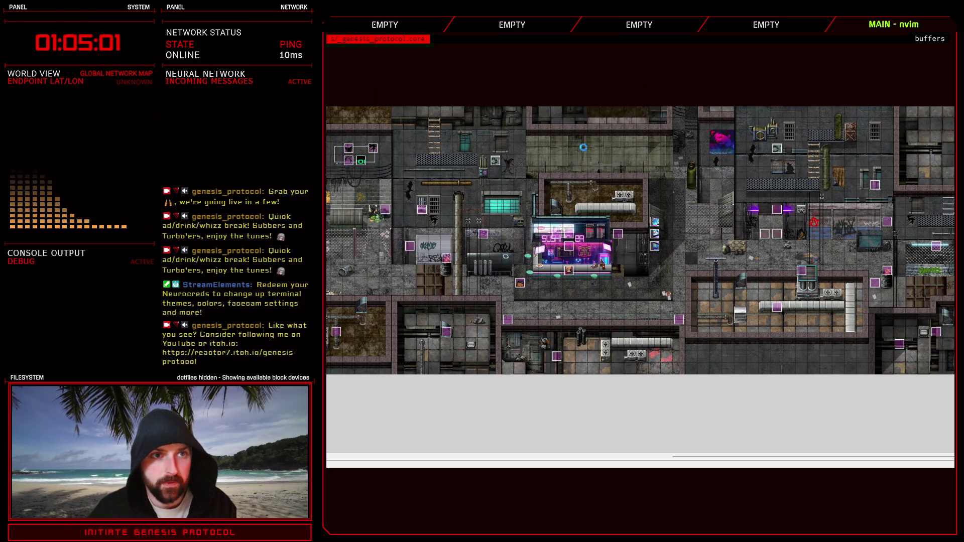
{"action": "key", "text": "F9"}
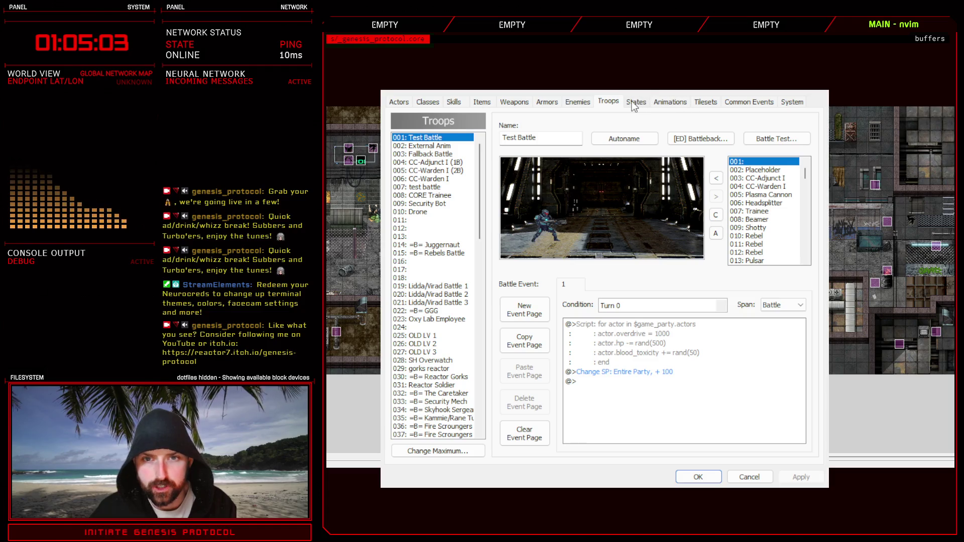
In the Animations list, view Bloodvector and preview the Particle Explosion hit animation.
{"action": "left_click", "coordinate": [670, 101]}
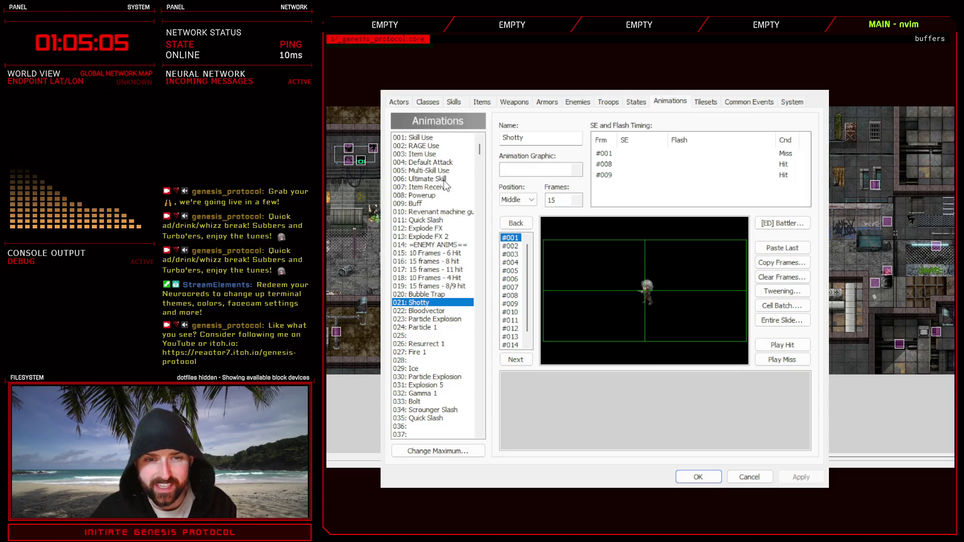
{"action": "left_click", "coordinate": [426, 312]}
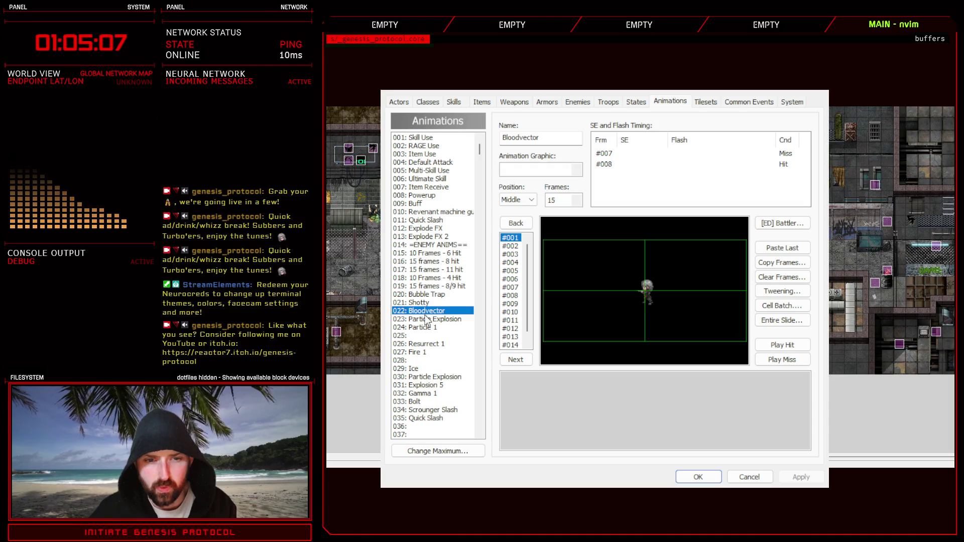
{"action": "left_click", "coordinate": [427, 320]}
{"action": "left_click", "coordinate": [782, 345]}
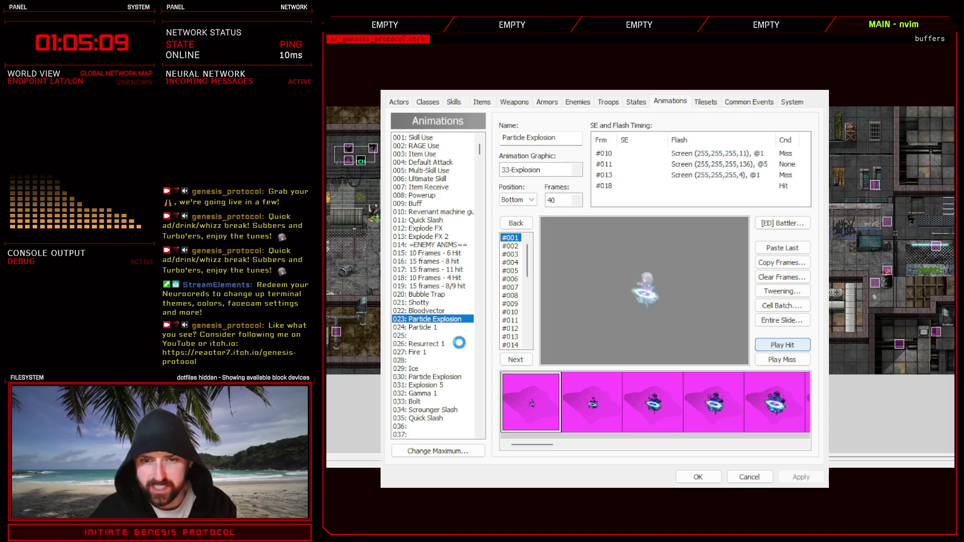
Preview the Particle 1 hit animation, copy the Shotty animation, and select empty slot 025.
{"action": "scroll", "coordinate": [455, 315], "scroll_direction": "down", "scroll_amount": 2}
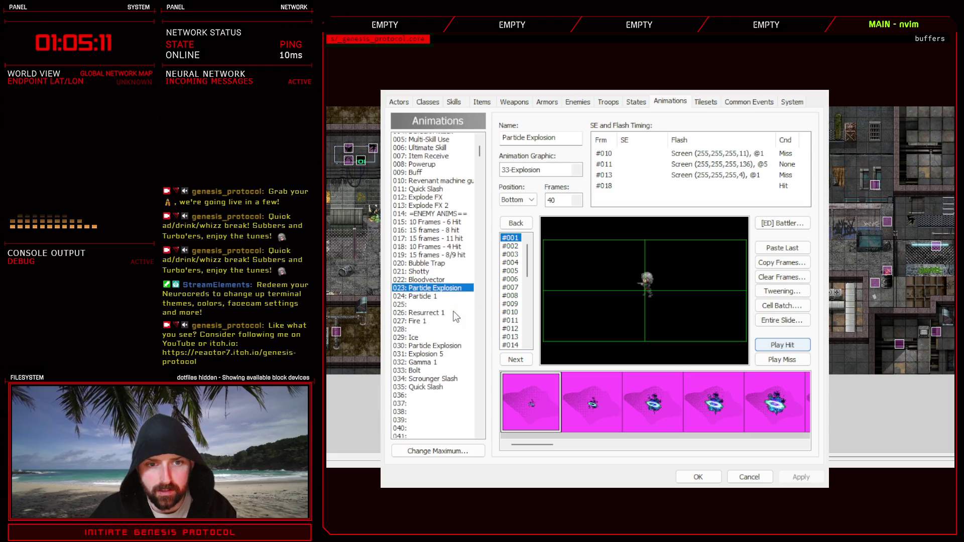
{"action": "scroll", "coordinate": [455, 315], "scroll_direction": "down", "scroll_amount": 1}
{"action": "left_click", "coordinate": [427, 277]}
{"action": "left_click", "coordinate": [797, 346]}
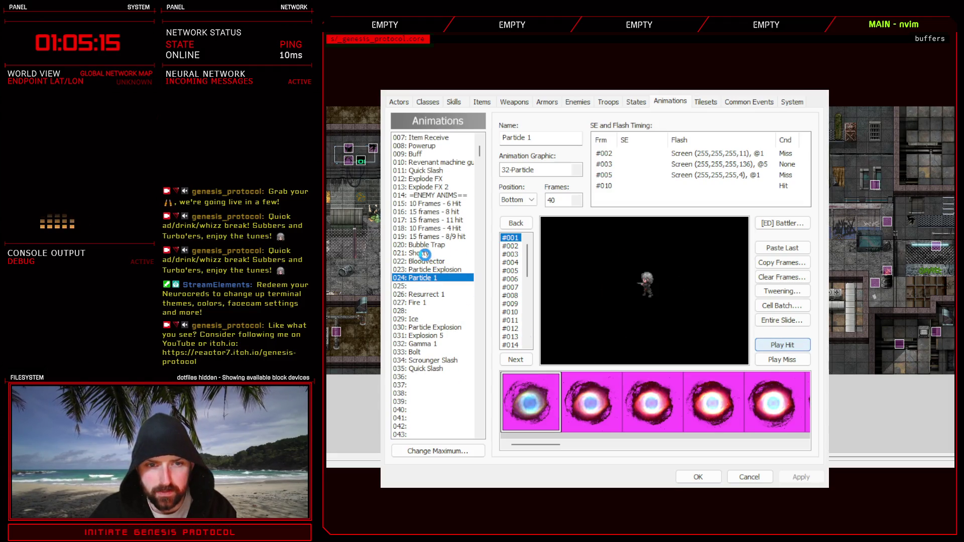
{"action": "left_click", "coordinate": [427, 253]}
{"action": "key", "text": "ctrl+c"}
{"action": "left_click", "coordinate": [424, 286]}
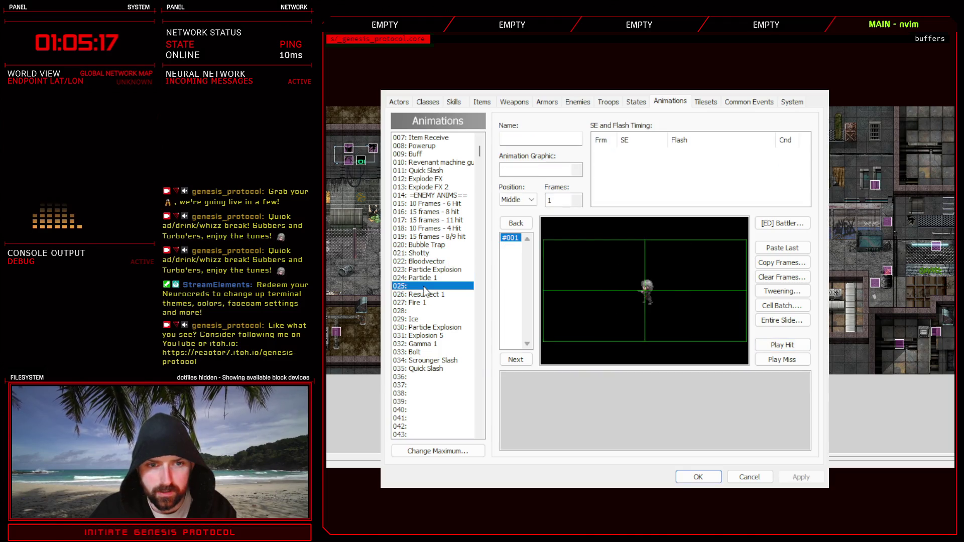
Paste the Shotty copy into slot 025, rename it Shotty Shot, pick its graphic and preview it.
{"action": "key", "text": "ctrl+v"}
{"action": "left_click", "coordinate": [545, 137]}
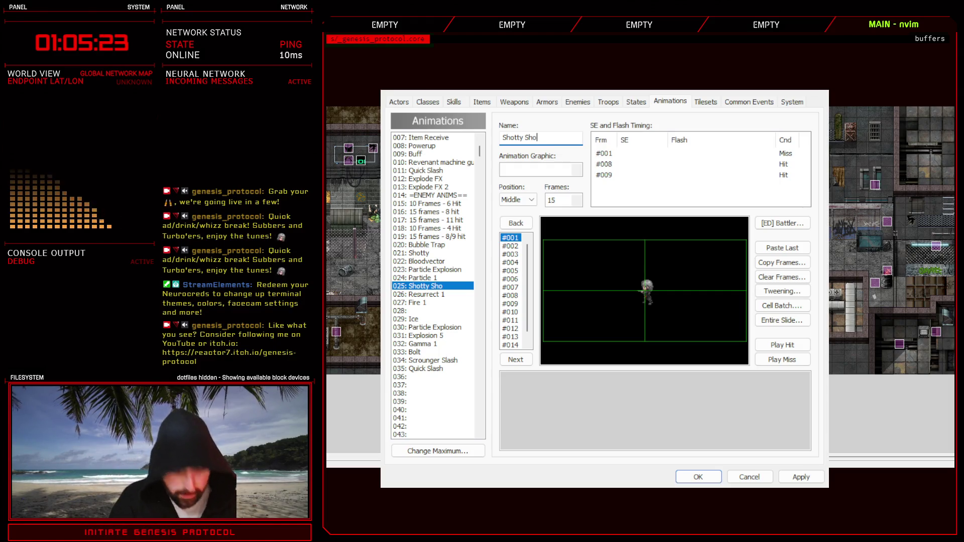
{"action": "type", "text": "t"}
{"action": "left_click", "coordinate": [583, 171]}
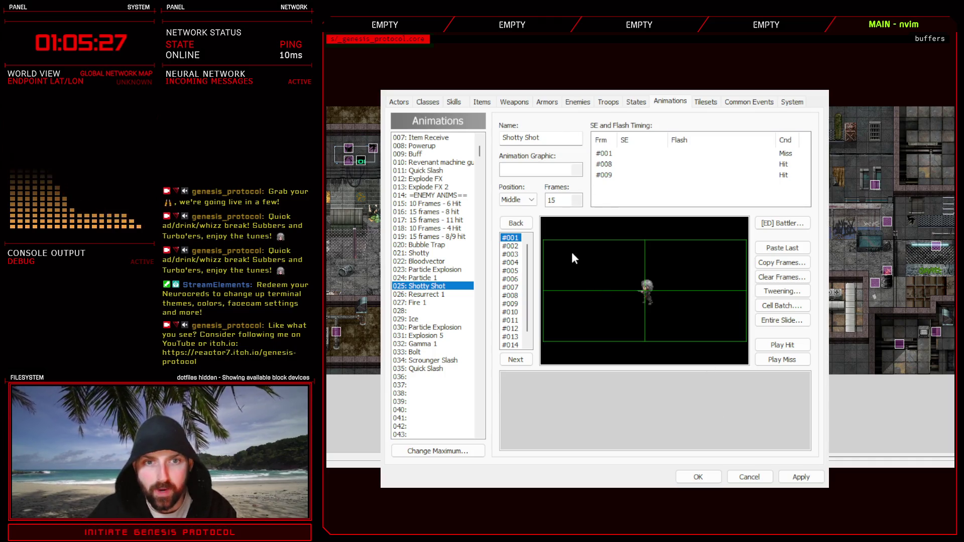
{"action": "left_click", "coordinate": [720, 398]}
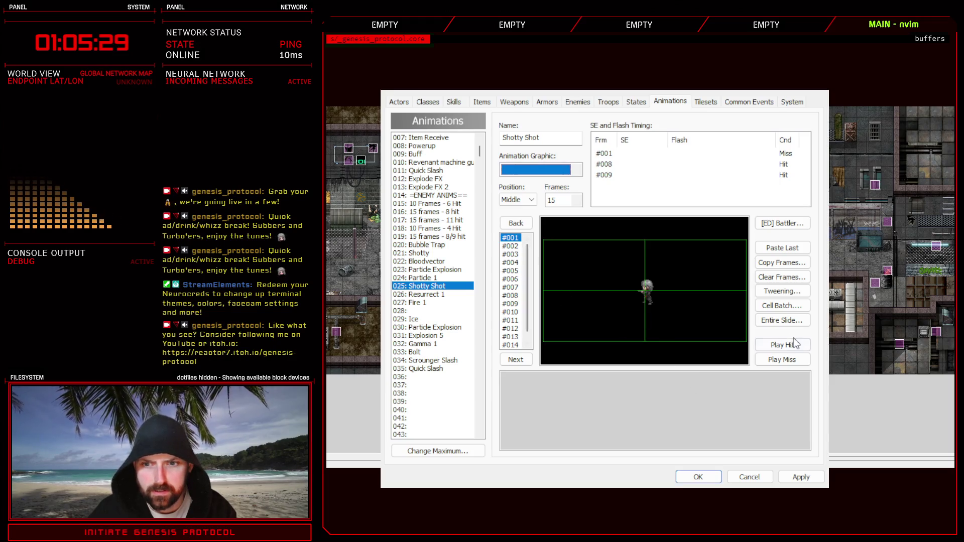
{"action": "left_click", "coordinate": [782, 345]}
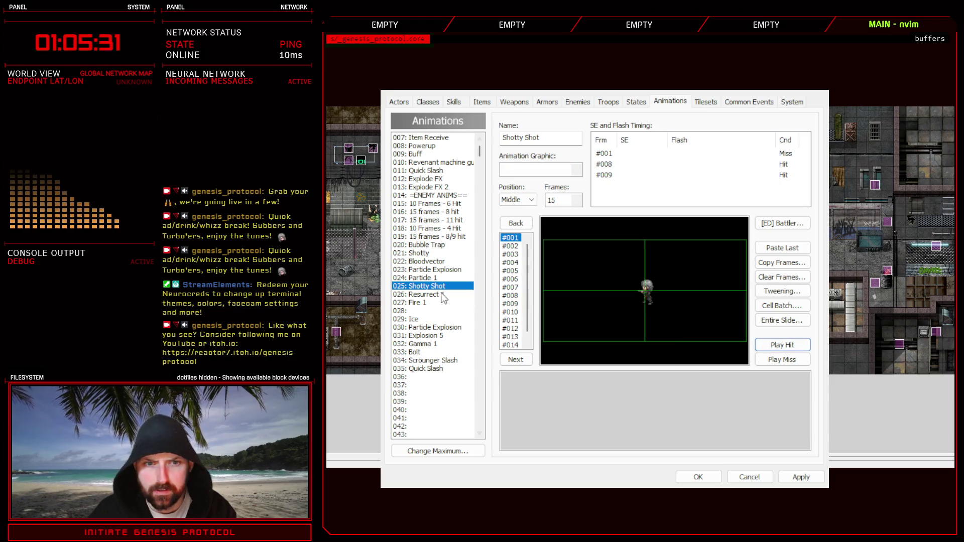
Compare with Bloodvector, Particle Explosion and Particle 1, then place a blast cell at stage centre.
{"action": "left_click", "coordinate": [427, 261]}
{"action": "left_click", "coordinate": [429, 270]}
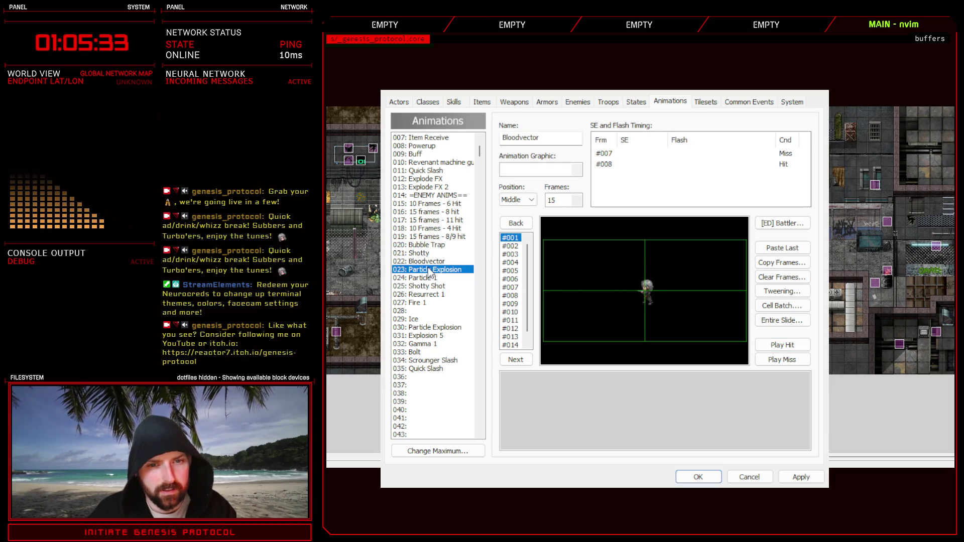
{"action": "left_click", "coordinate": [433, 278]}
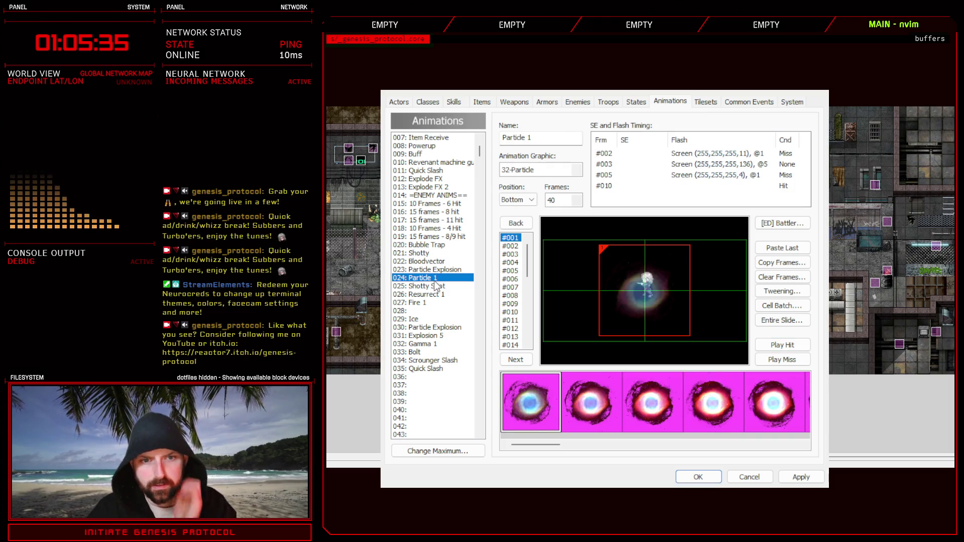
{"action": "left_click", "coordinate": [435, 286]}
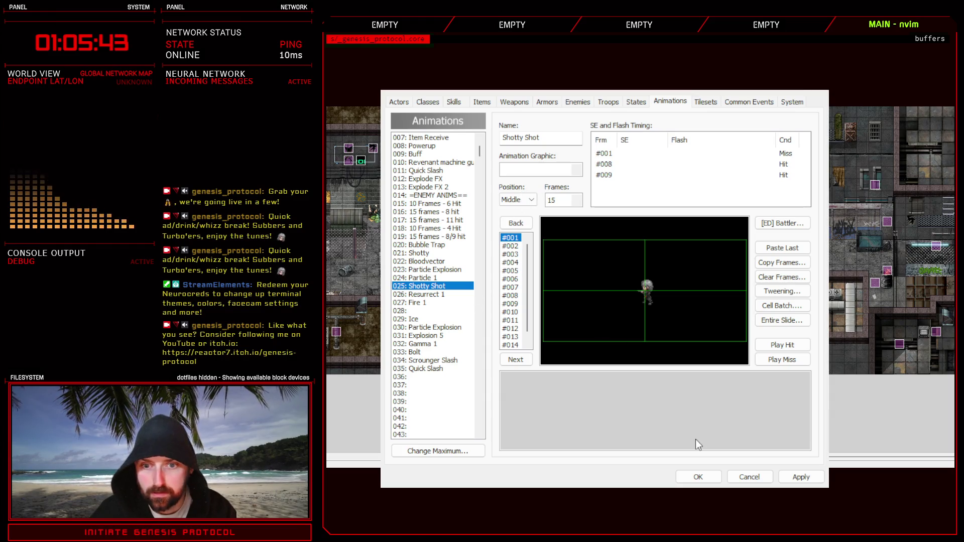
{"action": "left_click", "coordinate": [647, 292]}
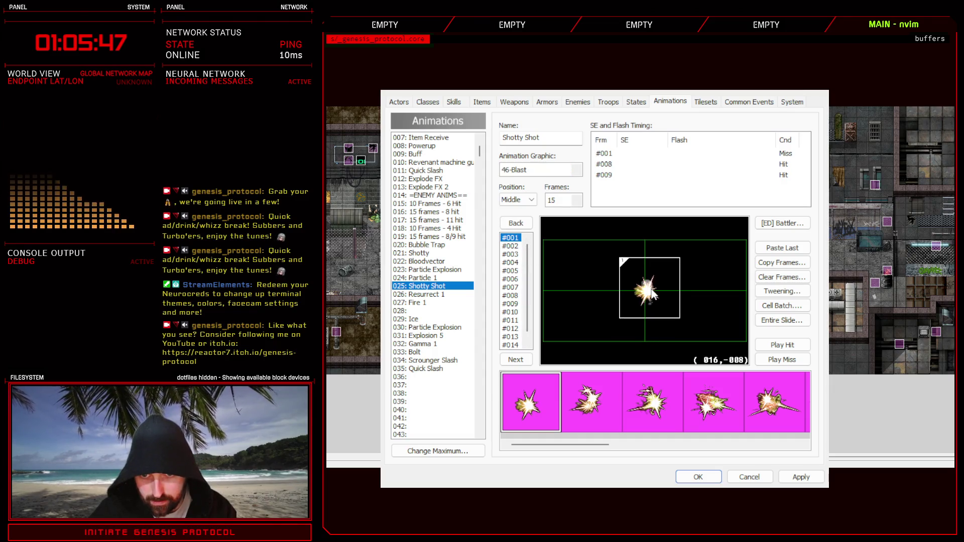
Centre the first blast cell and put a faint blast cell at (000, 000) on frame 14.
{"action": "left_click_drag", "start_coordinate": [648, 294], "coordinate": [647, 292]}
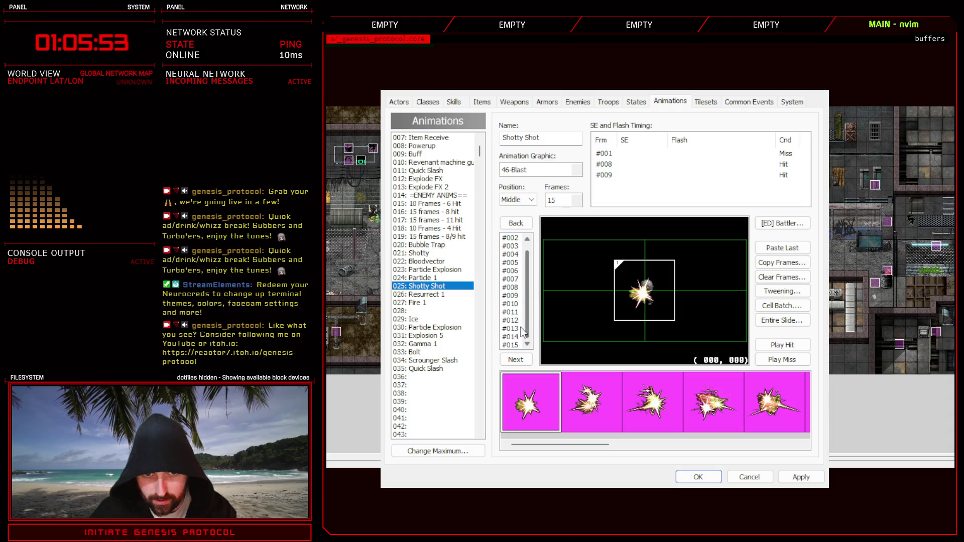
{"action": "left_click", "coordinate": [510, 345]}
{"action": "left_click_drag", "start_coordinate": [587, 444], "coordinate": [800, 444]}
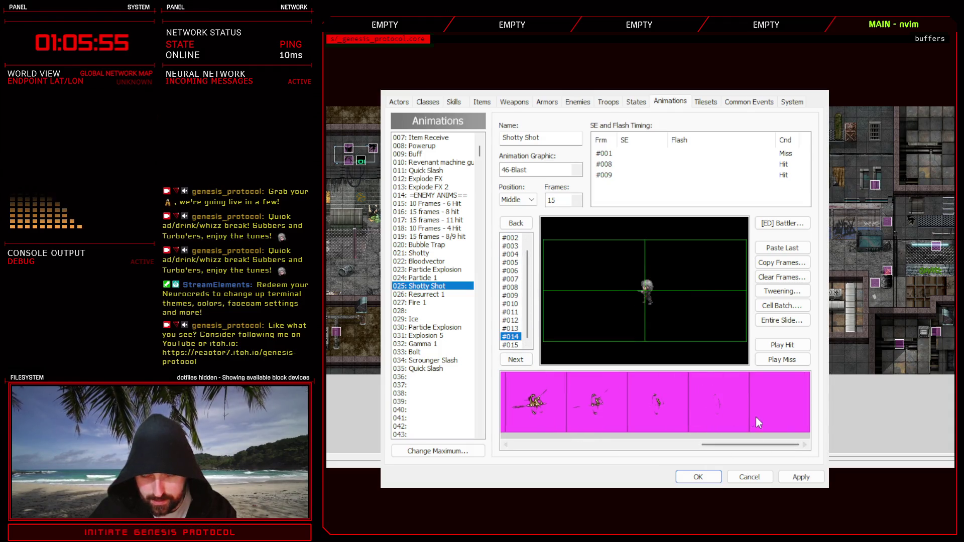
{"action": "left_click", "coordinate": [708, 405]}
{"action": "left_click", "coordinate": [645, 288]}
{"action": "left_click_drag", "start_coordinate": [645, 285], "coordinate": [645, 288]}
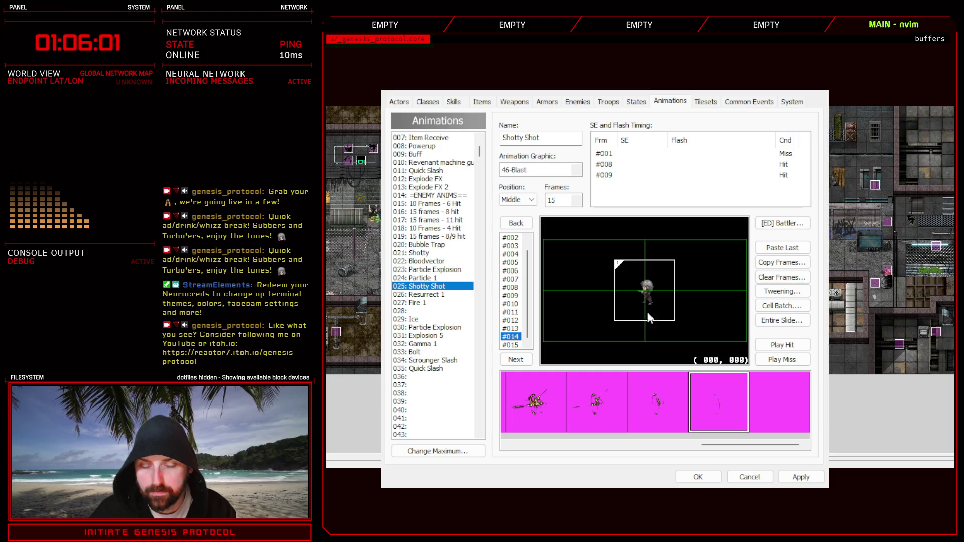
Preview the hit animation and step through frames 1 to 7 to check playback.
{"action": "left_click", "coordinate": [793, 346]}
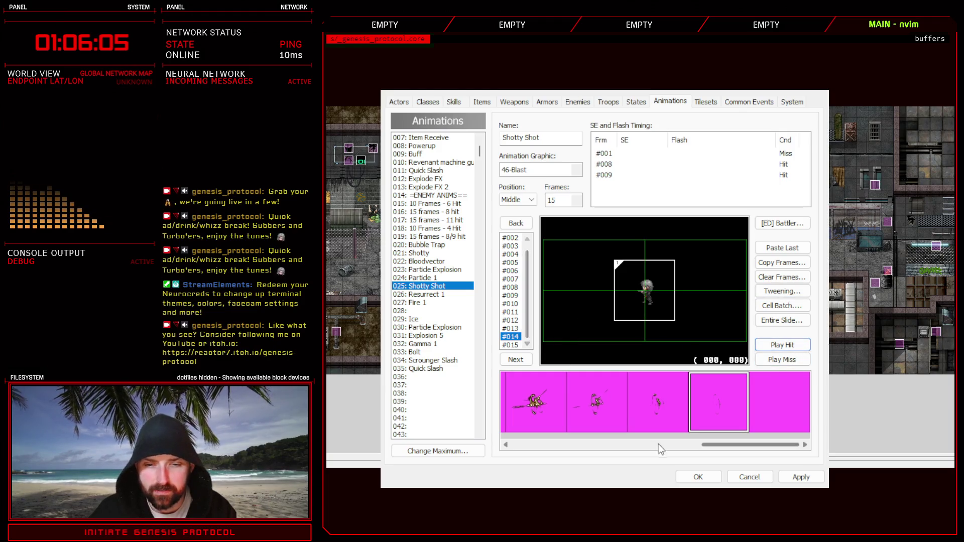
{"action": "left_click", "coordinate": [718, 401]}
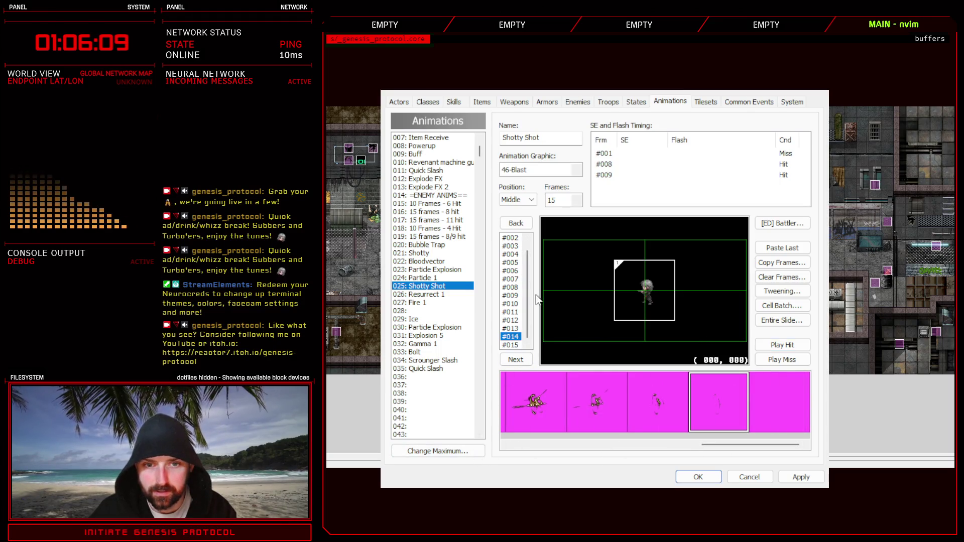
{"action": "key", "text": "Home"}
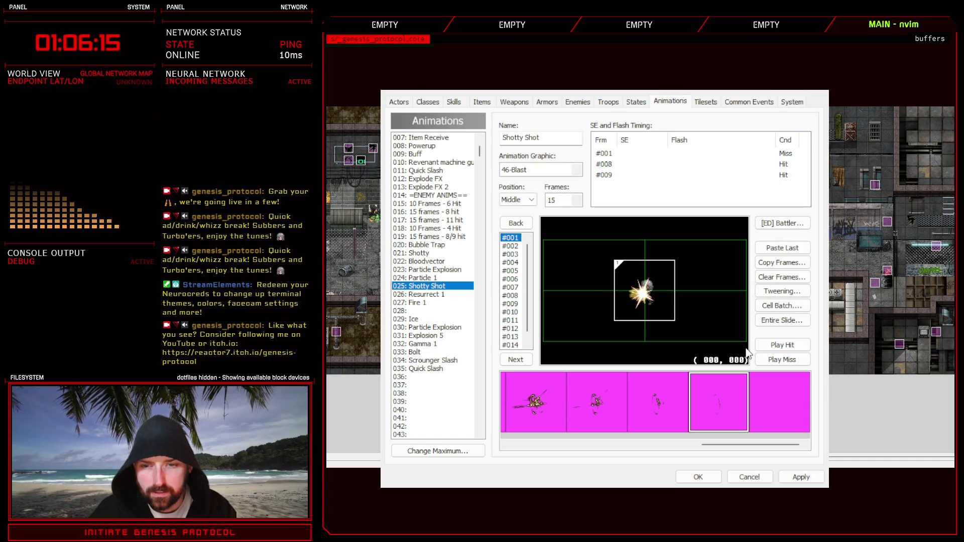
{"action": "left_click", "coordinate": [778, 345]}
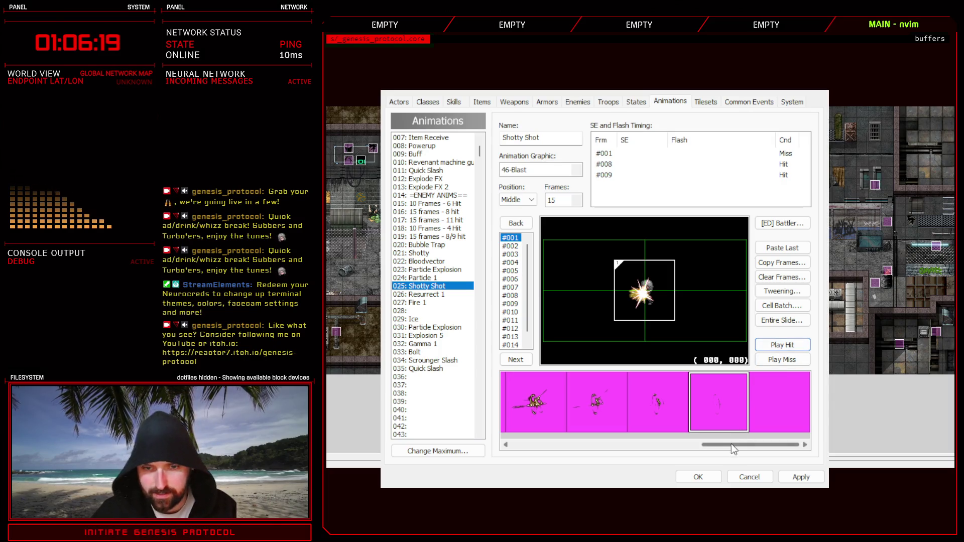
{"action": "left_click_drag", "start_coordinate": [731, 444], "coordinate": [520, 445]}
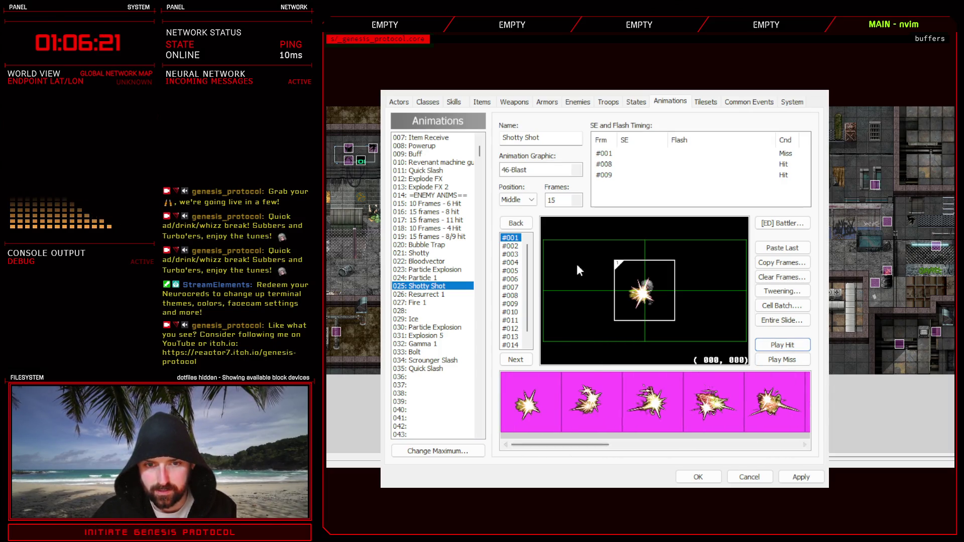
{"action": "left_click", "coordinate": [512, 246]}
{"action": "key", "text": "Up"}
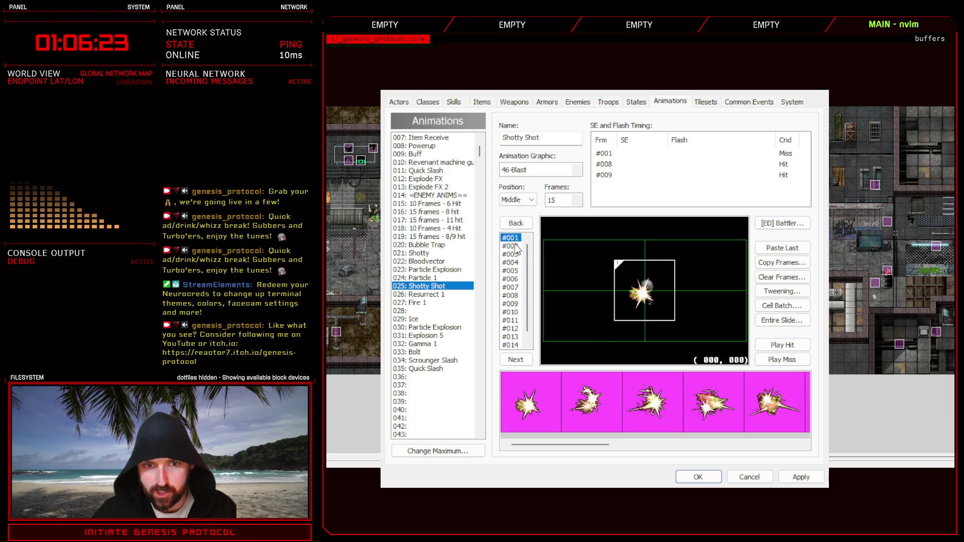
{"action": "left_click_drag", "start_coordinate": [520, 243], "coordinate": [514, 345]}
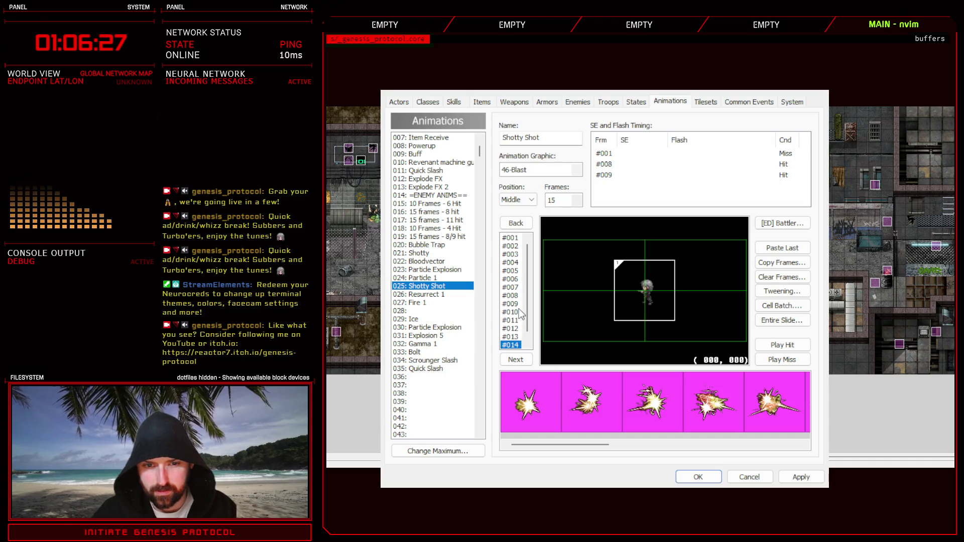
{"action": "scroll", "coordinate": [524, 300], "scroll_direction": "down", "scroll_amount": 1}
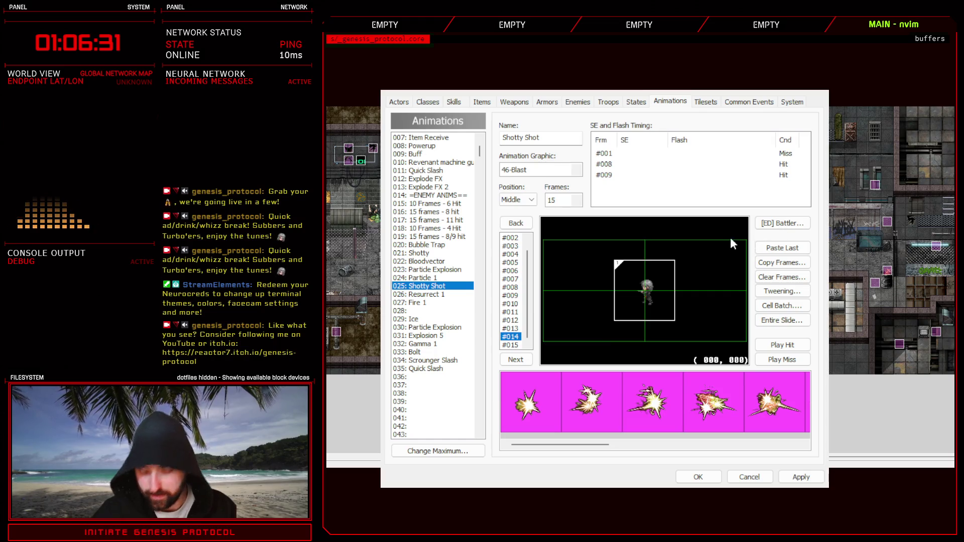
{"action": "left_click", "coordinate": [785, 345]}
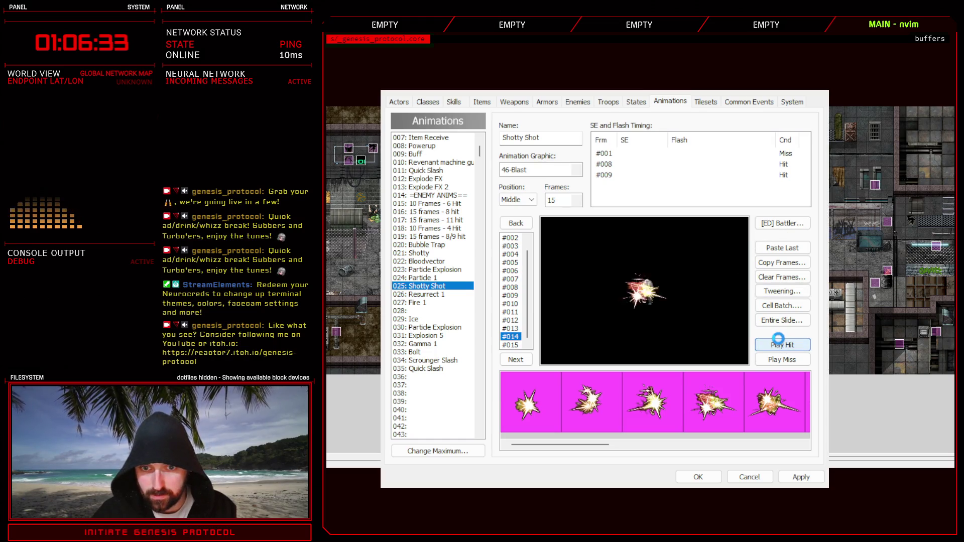
Replay the Shotty Shot hit preview several times.
{"action": "left_click", "coordinate": [787, 346]}
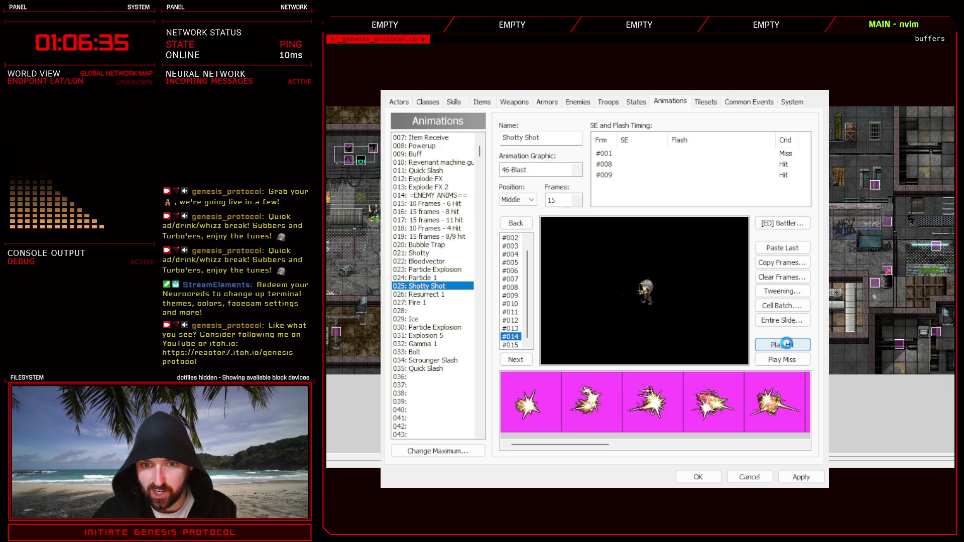
{"action": "left_click", "coordinate": [786, 344]}
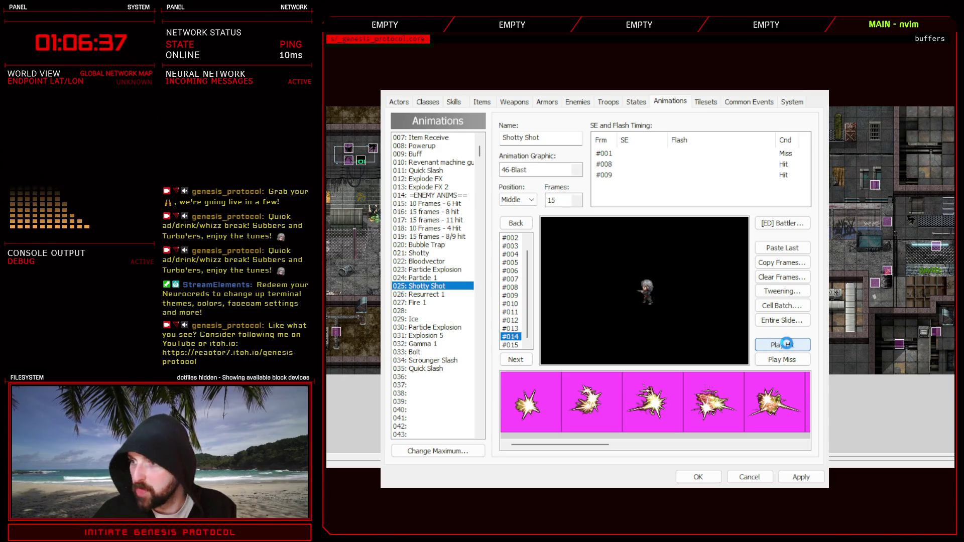
{"action": "left_click", "coordinate": [786, 344]}
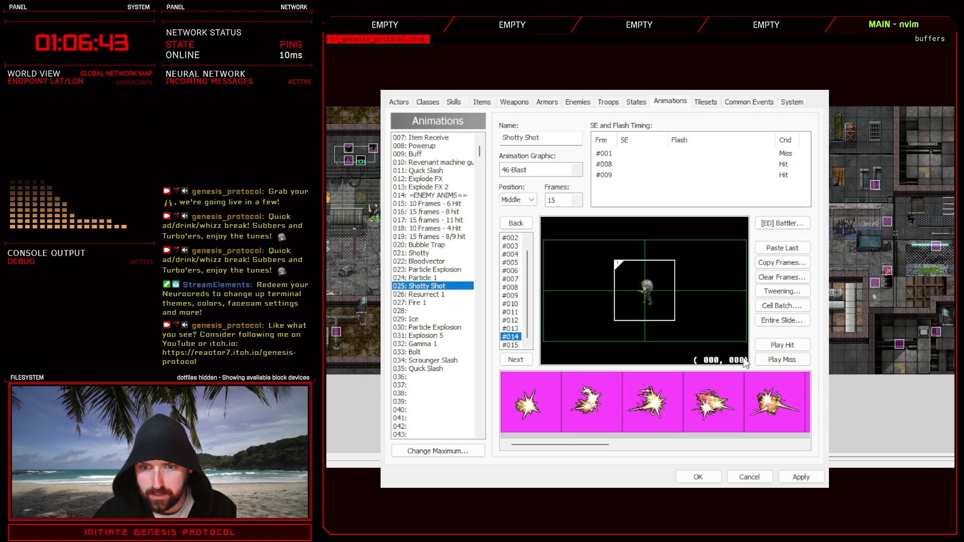
{"action": "left_click", "coordinate": [787, 341]}
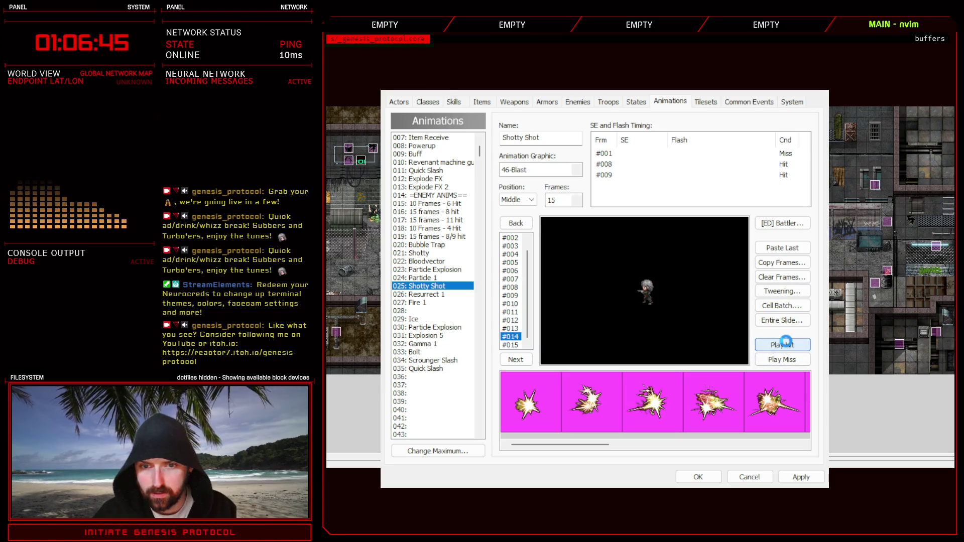
{"action": "left_click", "coordinate": [786, 341]}
{"action": "left_click", "coordinate": [637, 230]}
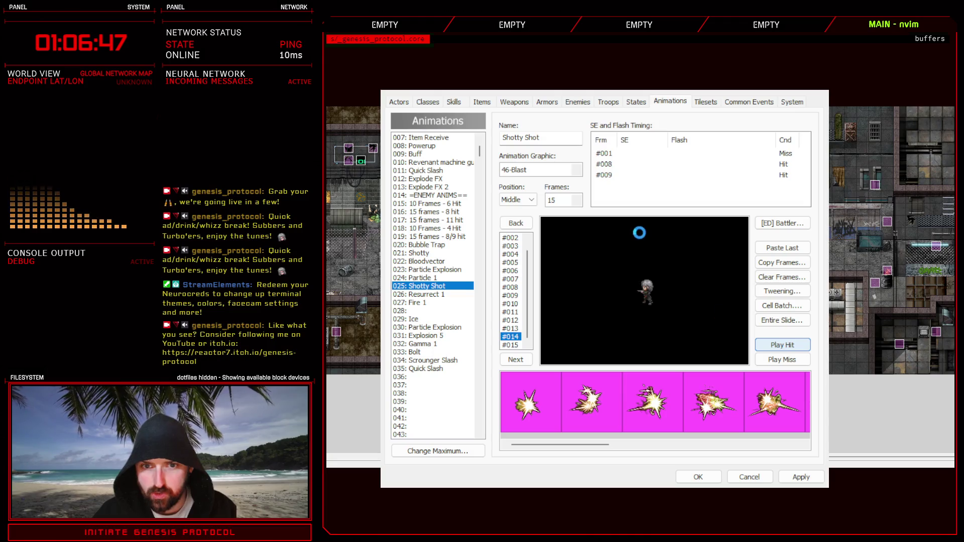
Retime the hit SE/flash entries to frames 10, 12 and 14, leaving the miss on frame 1.
{"action": "left_click", "coordinate": [621, 156]}
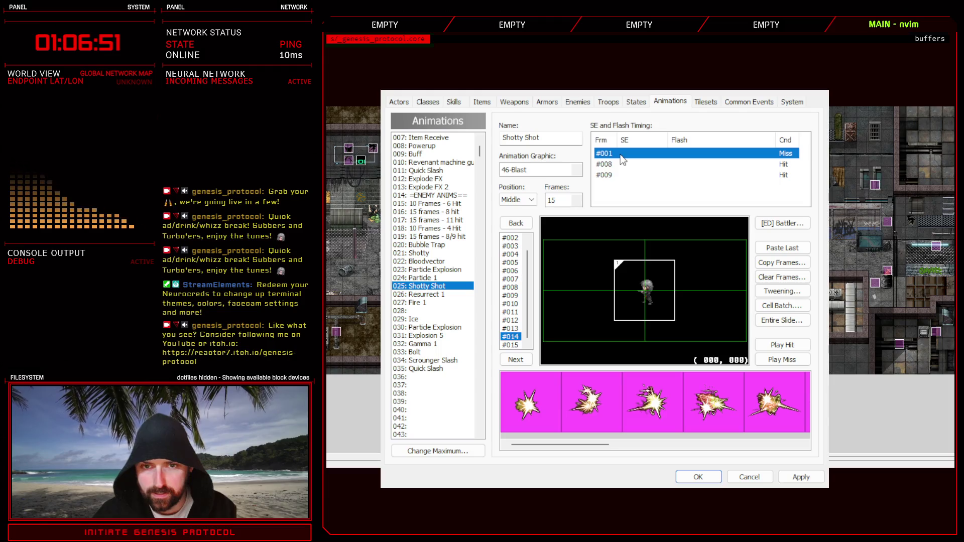
{"action": "left_click", "coordinate": [619, 177]}
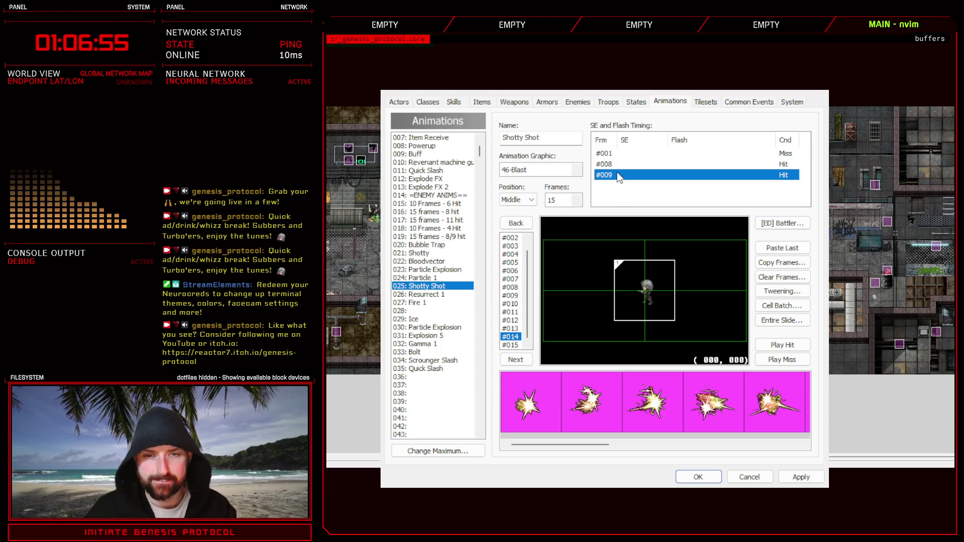
{"action": "left_click", "coordinate": [642, 182]}
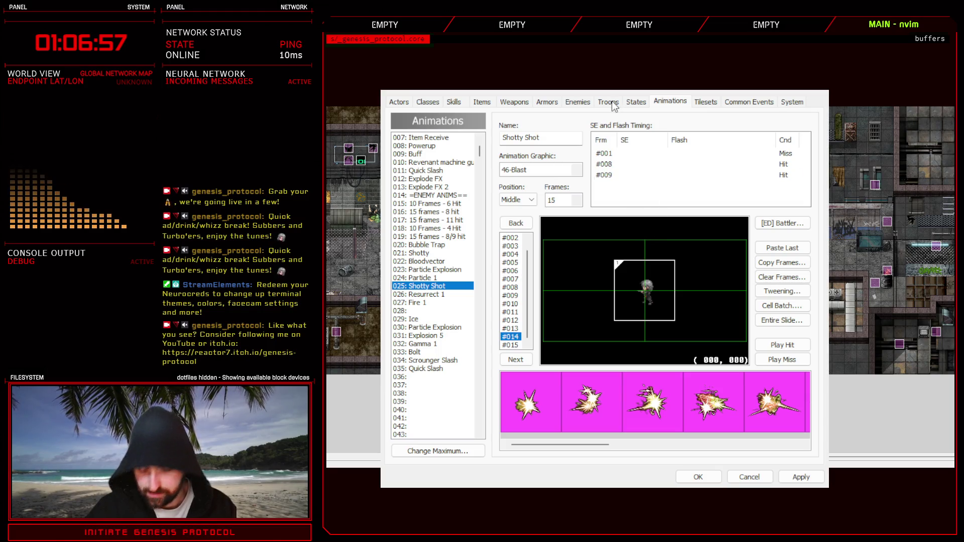
{"action": "left_click", "coordinate": [622, 175]}
{"action": "key", "text": "ctrl+v"}
{"action": "left_click", "coordinate": [616, 185]}
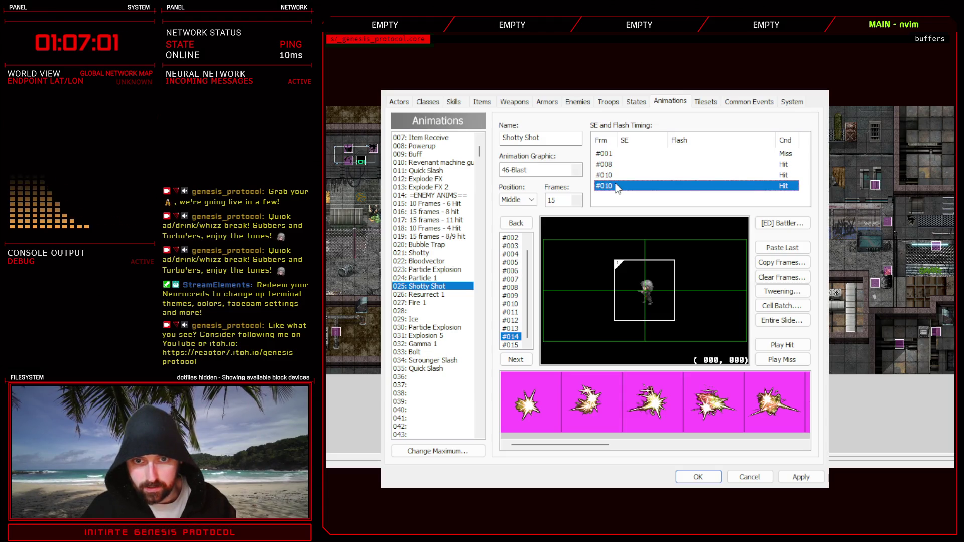
{"action": "left_click", "coordinate": [618, 186]}
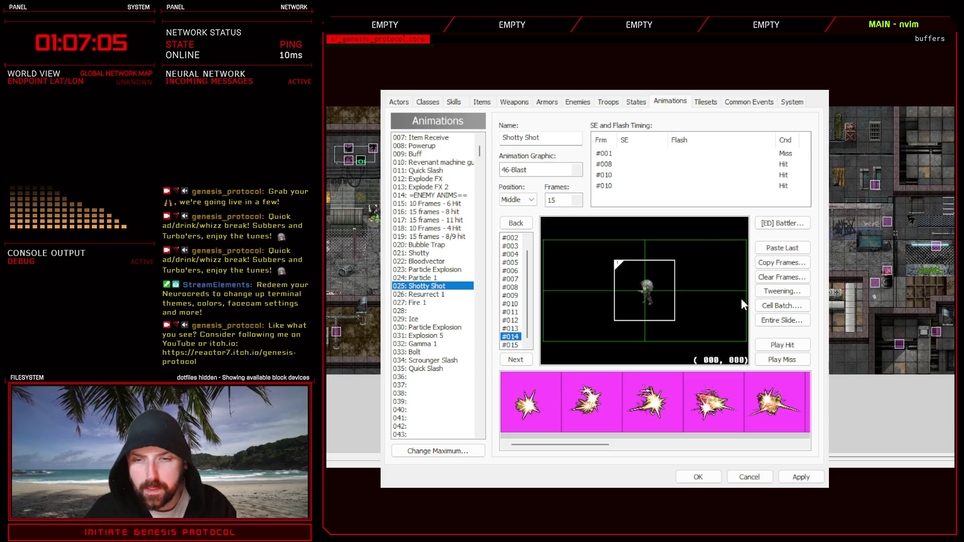
{"action": "key", "text": "Return"}
{"action": "left_click", "coordinate": [614, 166]}
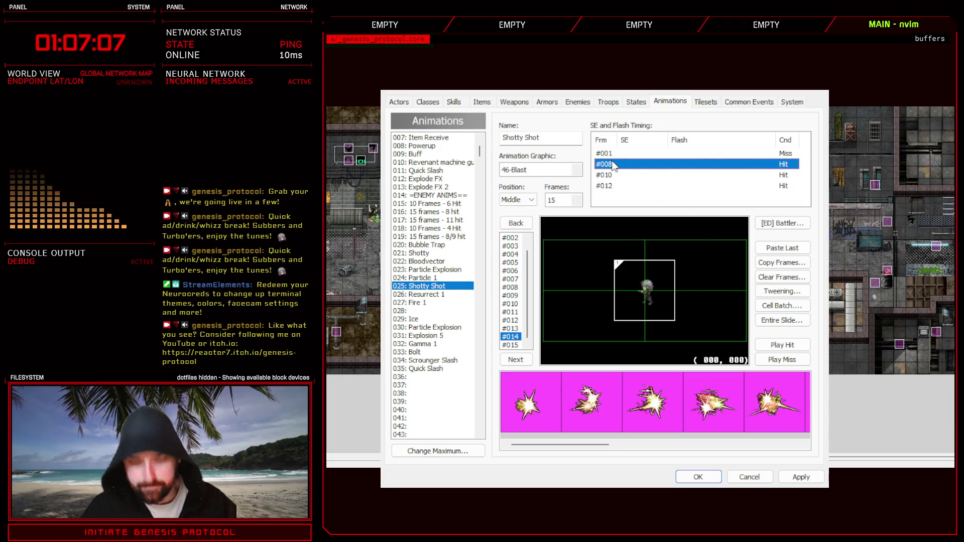
{"action": "left_click", "coordinate": [613, 166]}
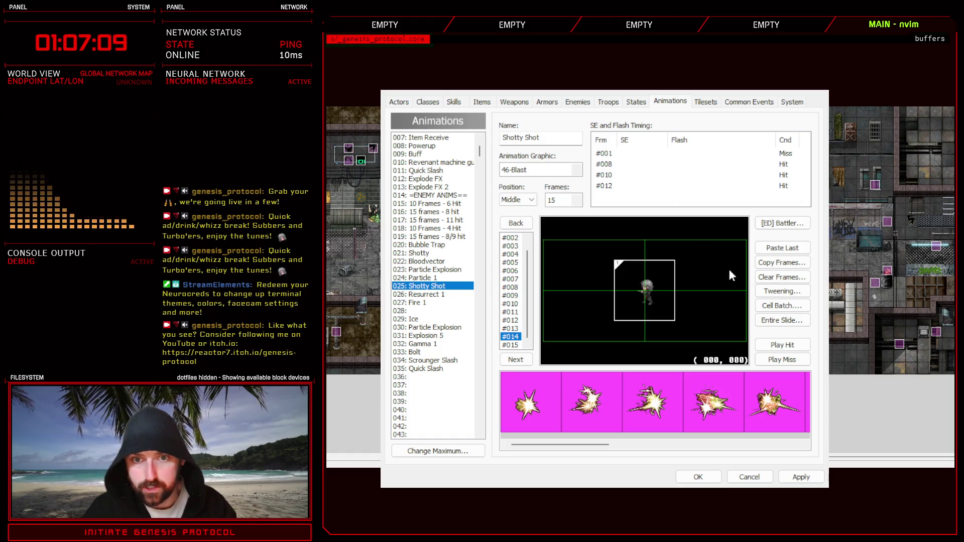
Preview the hits on frames 10, 12 and 14 and apply the timing changes.
{"action": "left_click", "coordinate": [794, 344]}
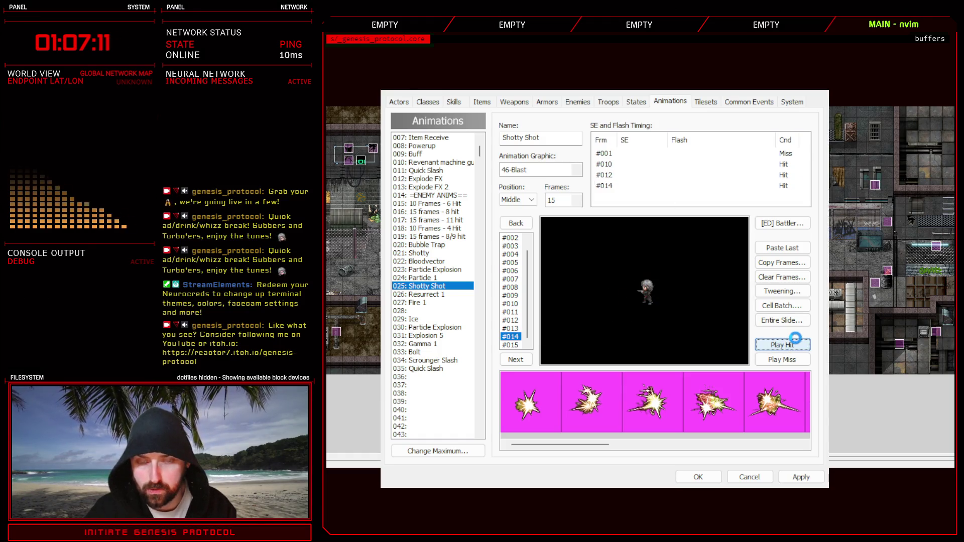
{"action": "left_click", "coordinate": [802, 477]}
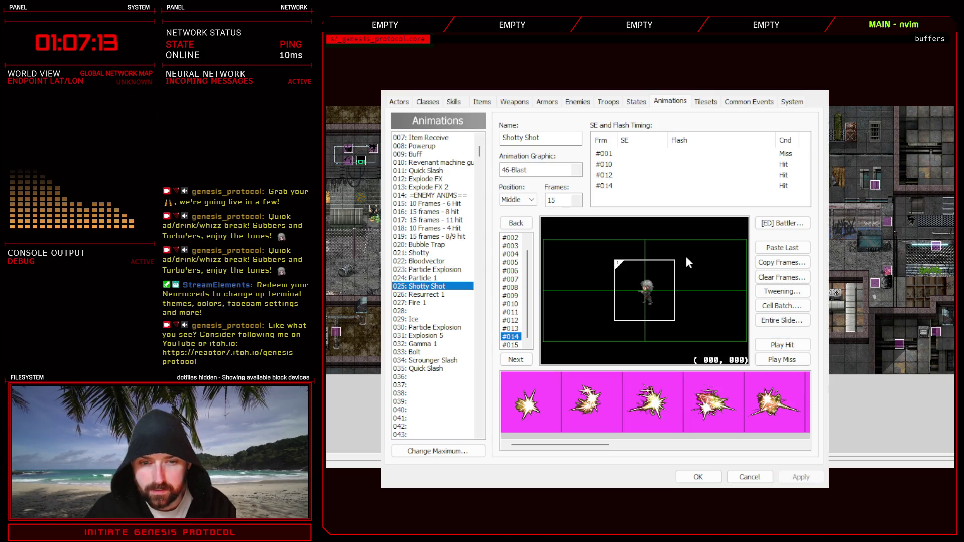
{"action": "left_click", "coordinate": [578, 101]}
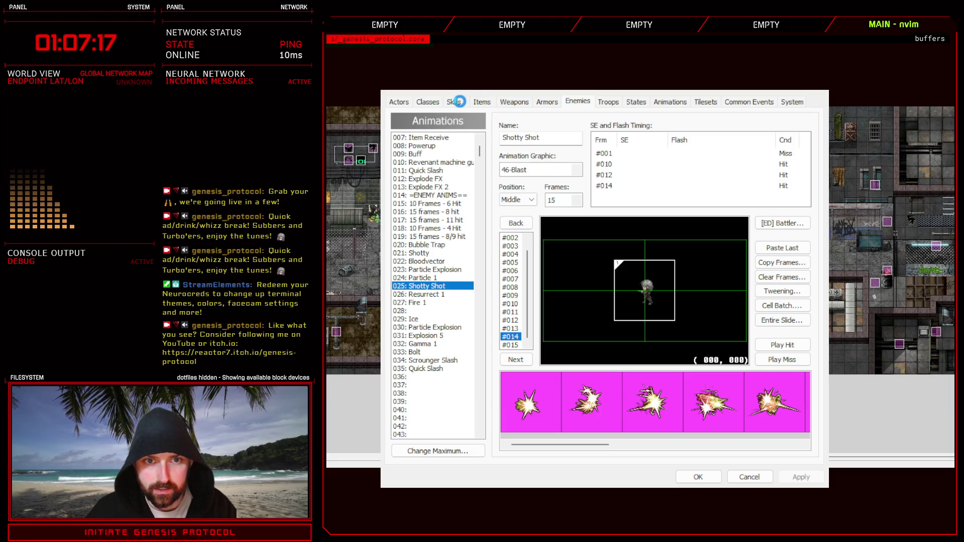
{"action": "left_click", "coordinate": [459, 102]}
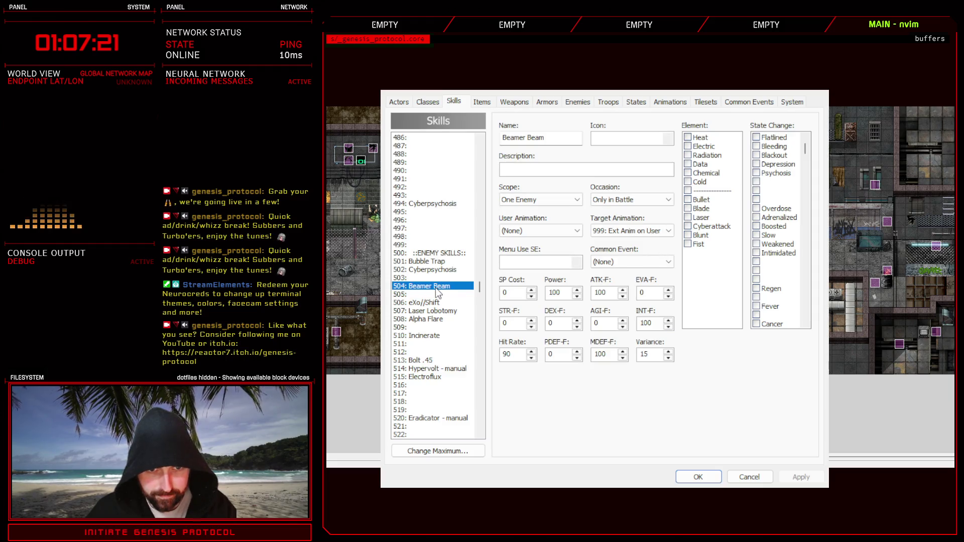
Paste the Beamer Beam skill into slot 505, rename it Shotty Shot and tag it Bullet.
{"action": "left_click", "coordinate": [430, 295]}
{"action": "key", "text": "ctrl+v"}
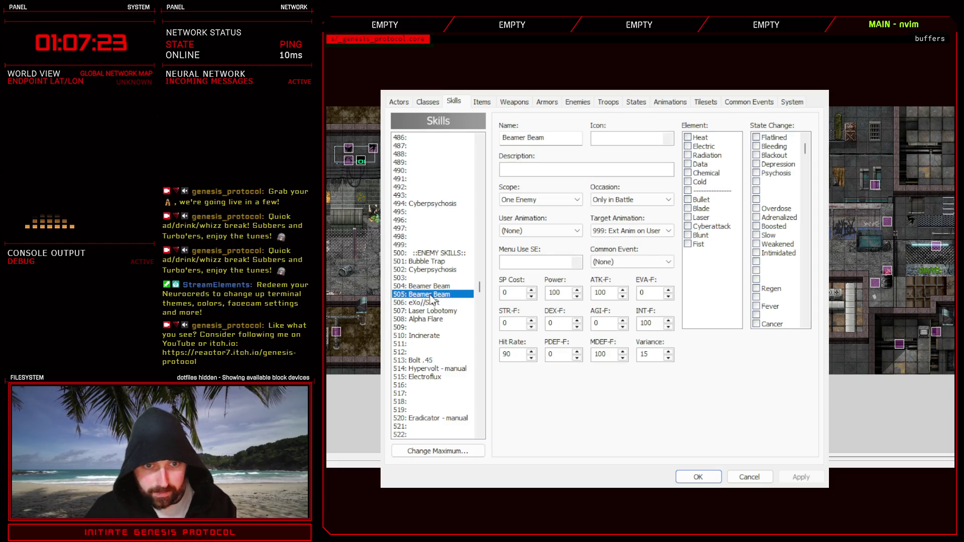
{"action": "left_click_drag", "start_coordinate": [546, 138], "coordinate": [433, 138]}
{"action": "type", "text": "Shotty Shot"}
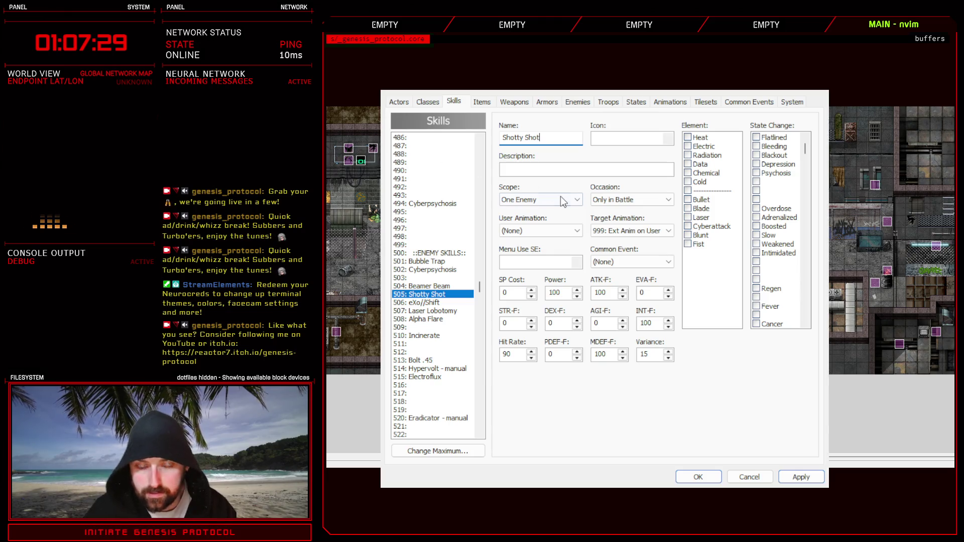
{"action": "left_click", "coordinate": [688, 199]}
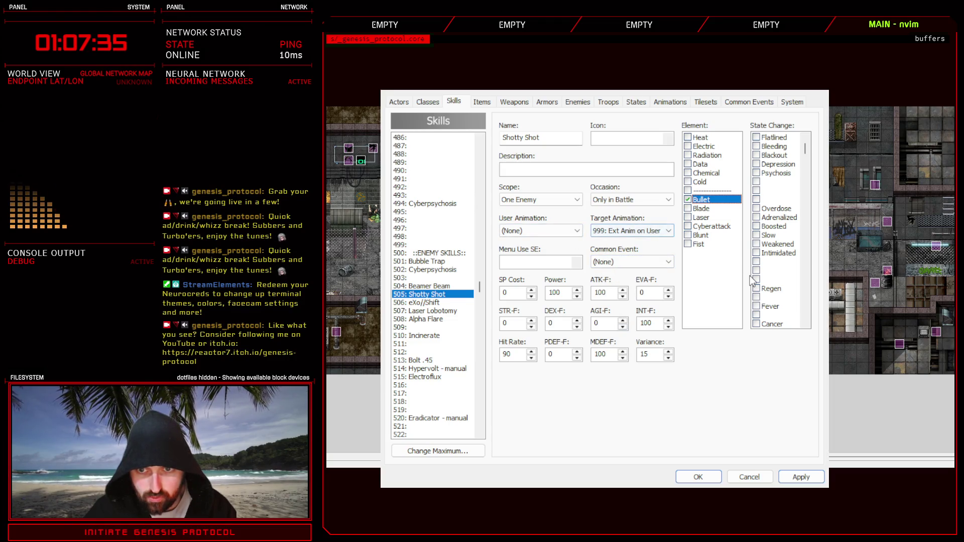
Set the skill's target animation to 025: Shotty Shot, apply, and close the database.
{"action": "left_click", "coordinate": [666, 233]}
{"action": "left_click", "coordinate": [667, 235]}
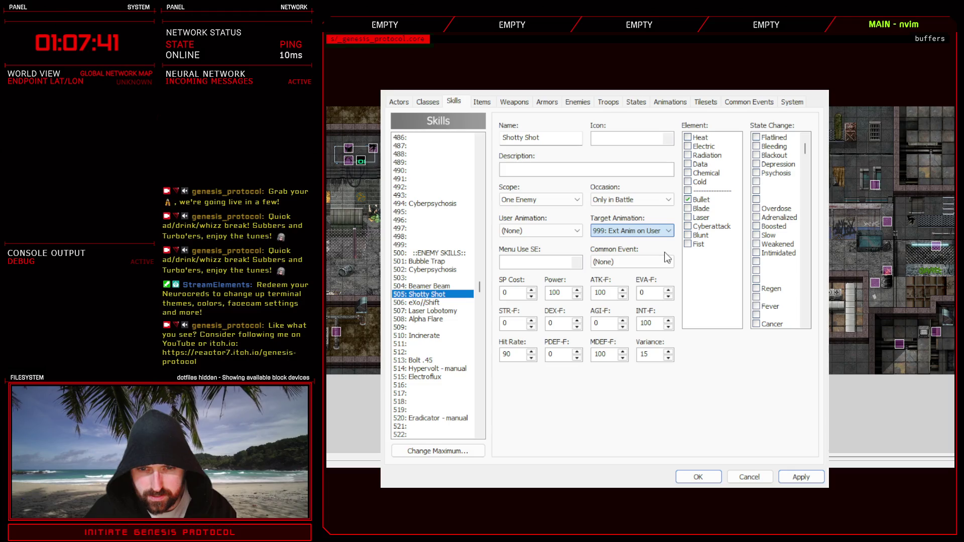
{"action": "type", "text": "025: Shotty Shot"}
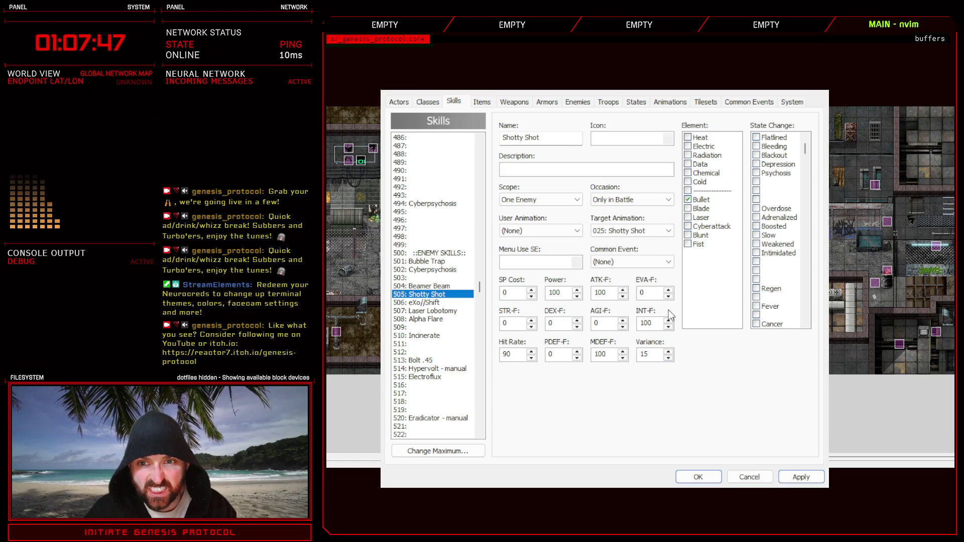
{"action": "left_click", "coordinate": [800, 478]}
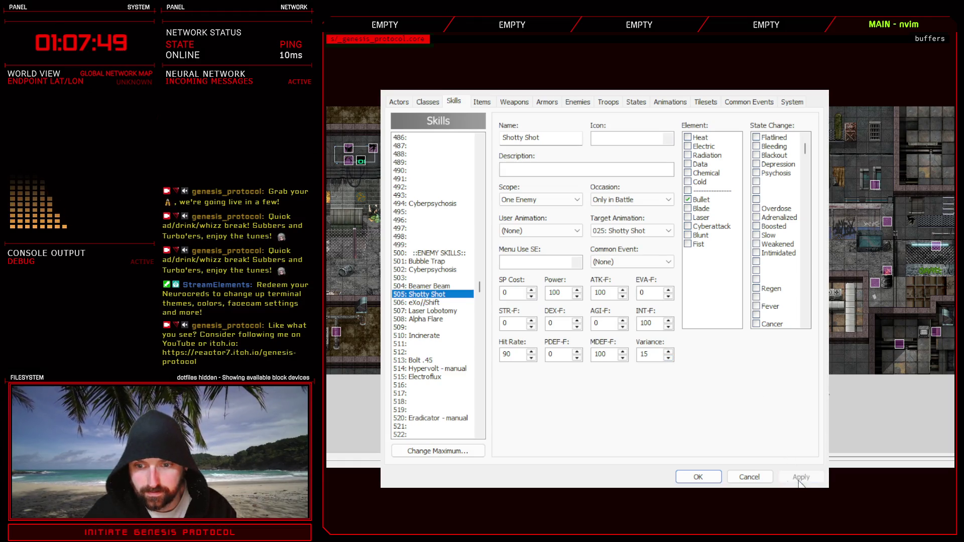
{"action": "left_click", "coordinate": [700, 478]}
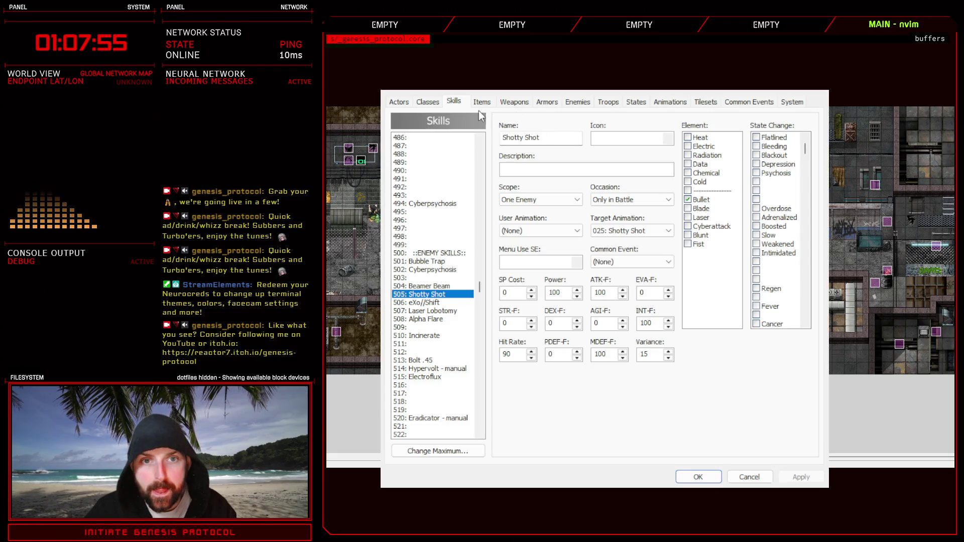
{"action": "left_click", "coordinate": [577, 102]}
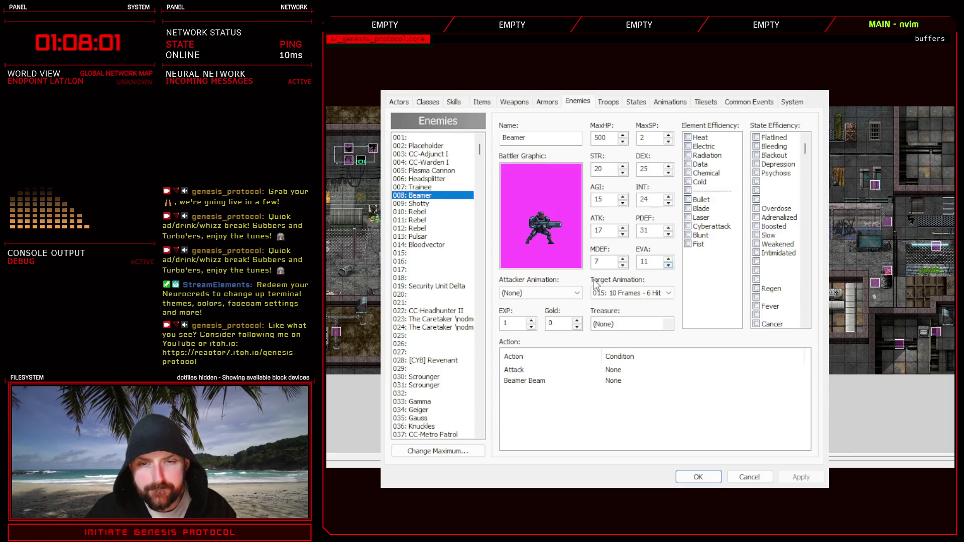
Give enemy 009: Shotty a Shotty Shot action beside Attack, with no condition, and apply.
{"action": "left_click", "coordinate": [427, 204]}
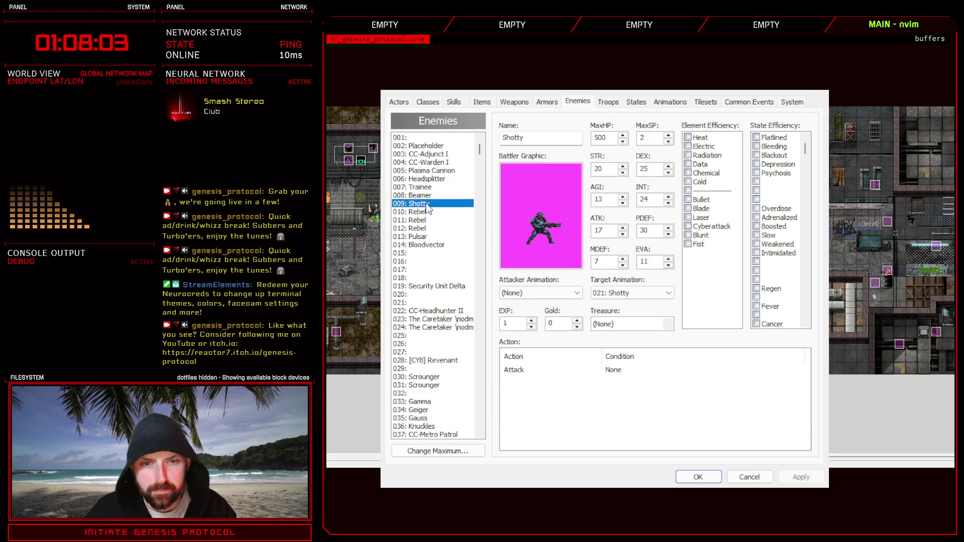
{"action": "left_click", "coordinate": [529, 382]}
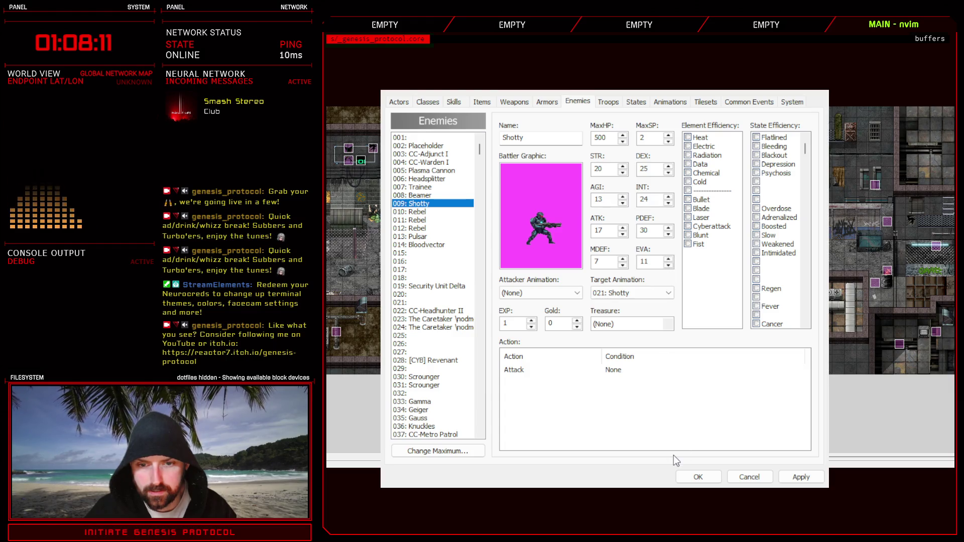
{"action": "key", "text": "Return"}
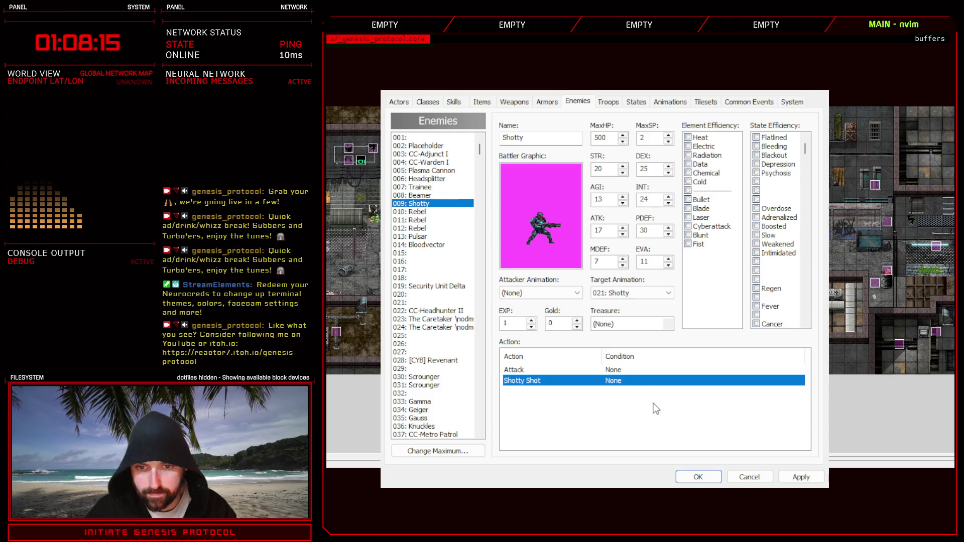
{"action": "left_click", "coordinate": [654, 404]}
{"action": "left_click", "coordinate": [601, 385]}
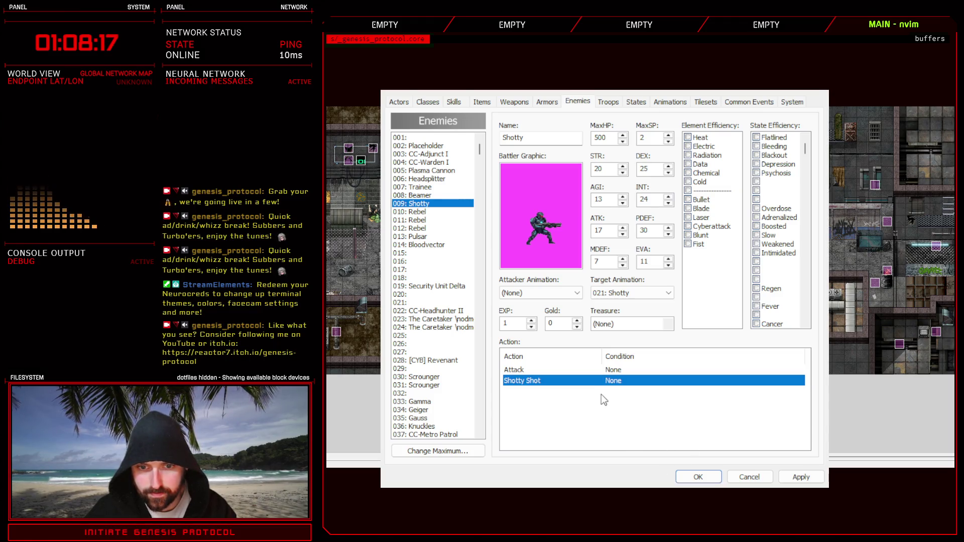
{"action": "left_click", "coordinate": [592, 370]}
{"action": "left_click", "coordinate": [656, 424]}
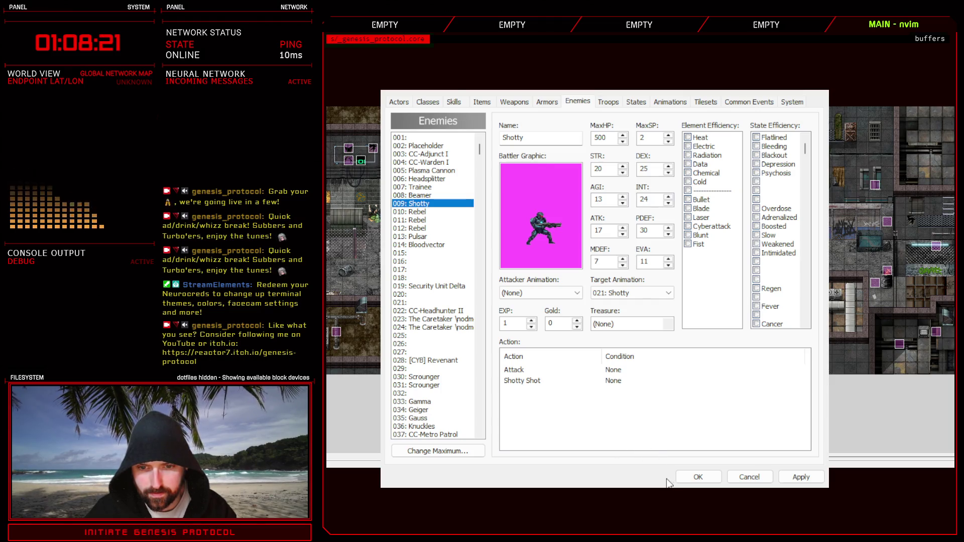
{"action": "left_click", "coordinate": [801, 477]}
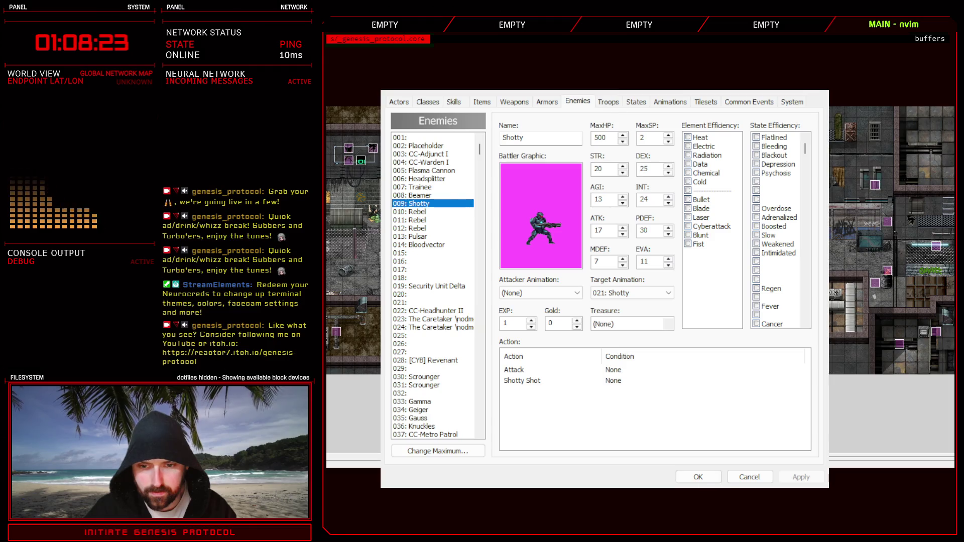
{"action": "left_click", "coordinate": [698, 477]}
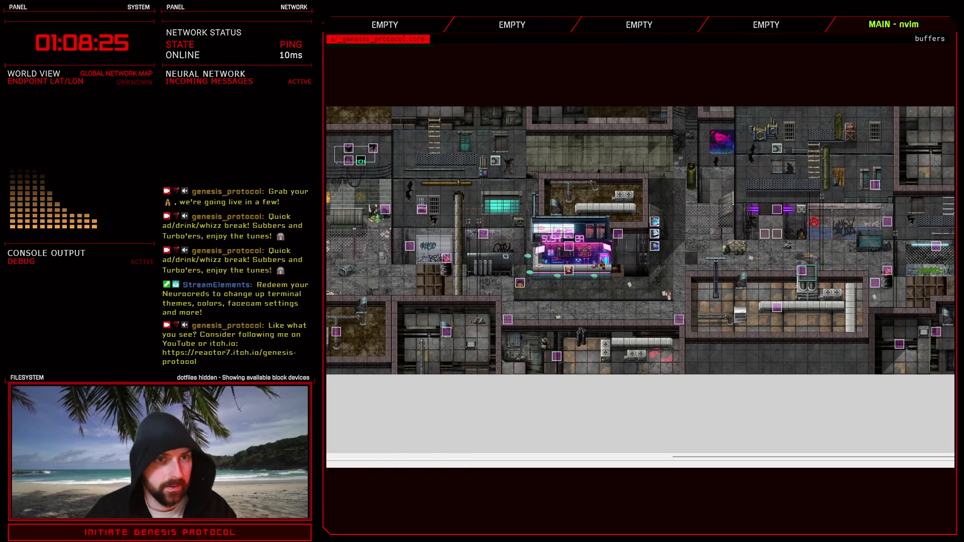
Open the Skills Controller script and locate the Beamer Beam 504 entry.
{"action": "key", "text": "F11"}
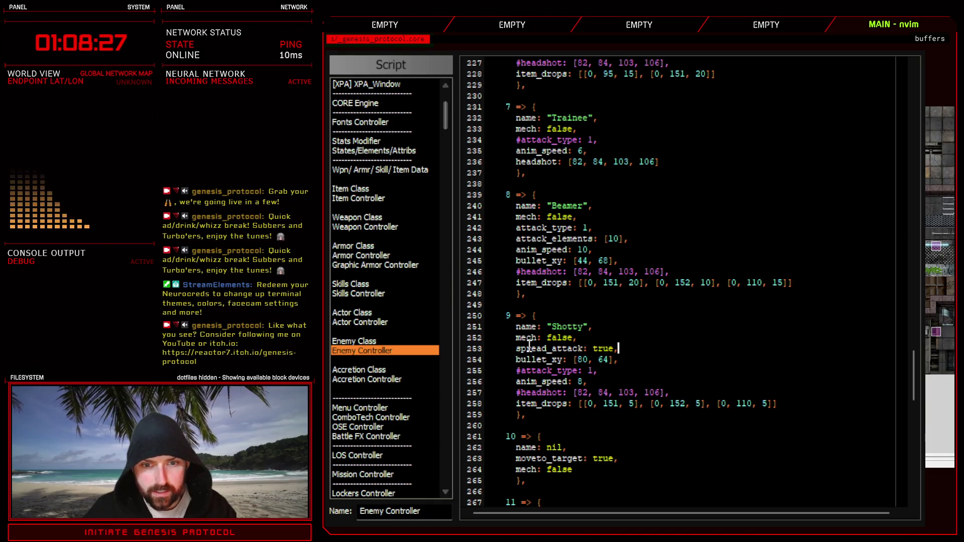
{"action": "left_click", "coordinate": [358, 294]}
{"action": "scroll", "coordinate": [493, 357], "scroll_direction": "down", "scroll_amount": 2}
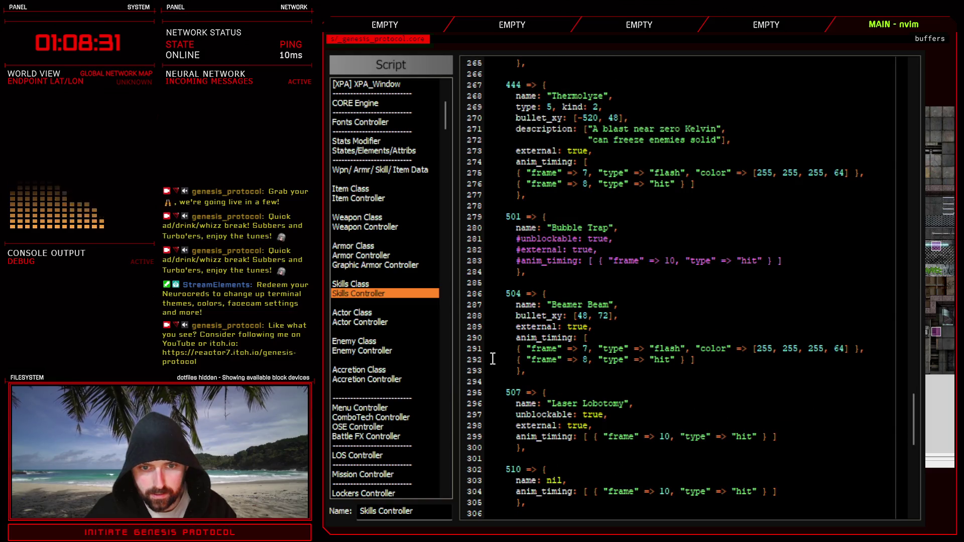
{"action": "left_click_drag", "start_coordinate": [476, 294], "coordinate": [476, 379]}
{"action": "key", "text": "ctrl+c"}
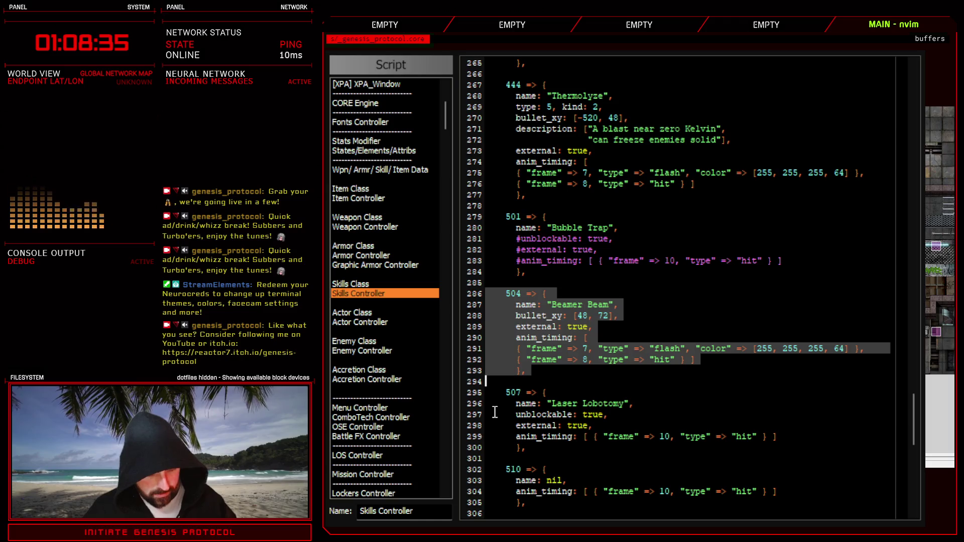
{"action": "left_click", "coordinate": [549, 380]}
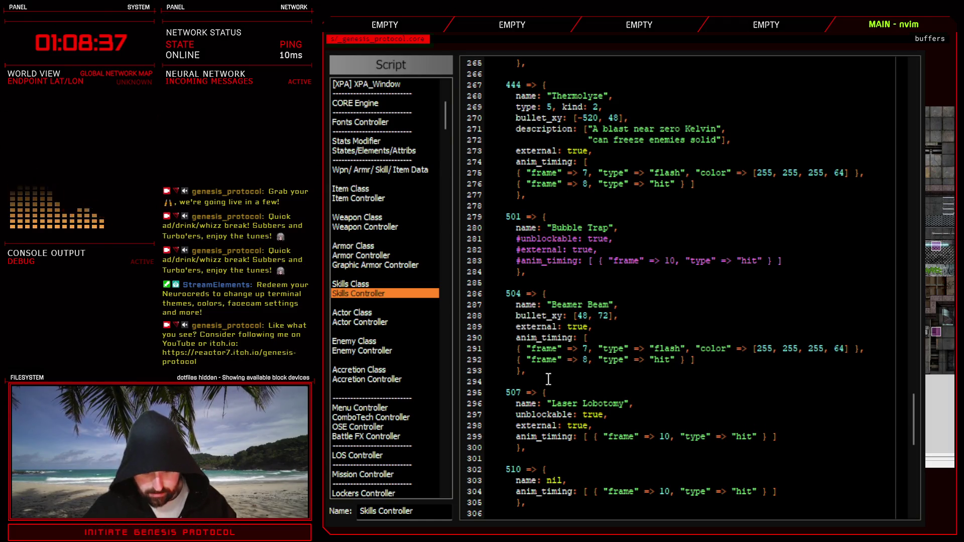
{"action": "key", "text": "Return"}
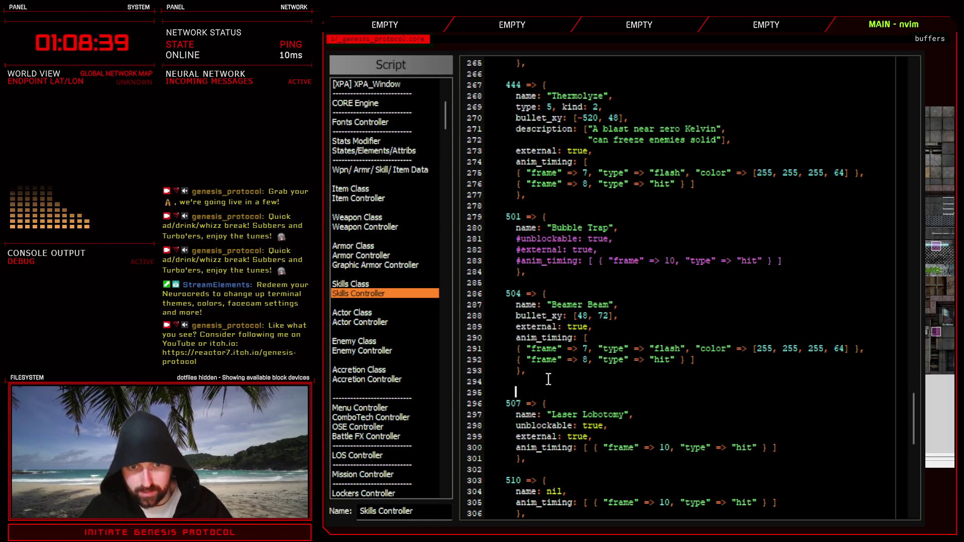
{"action": "key", "text": "BackSpace"}
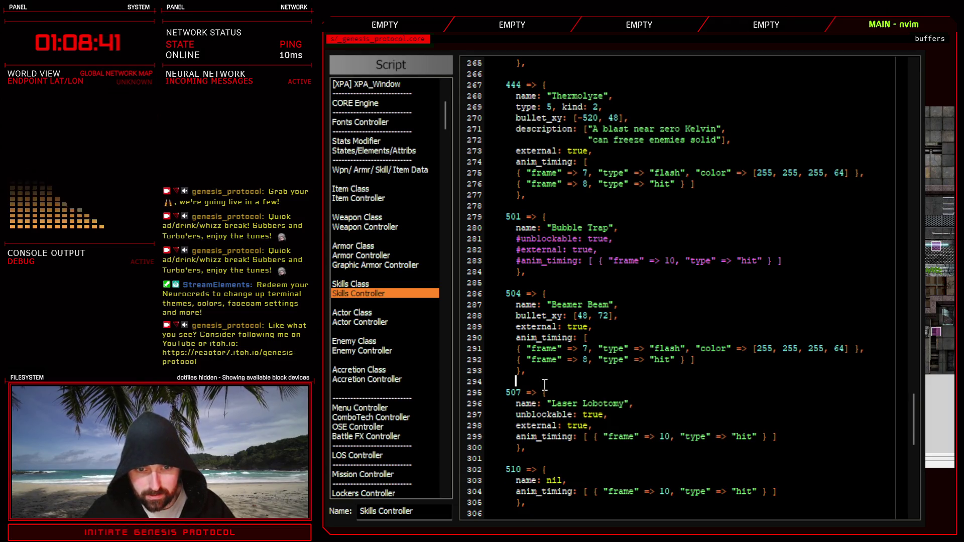
{"action": "key", "text": "F12"}
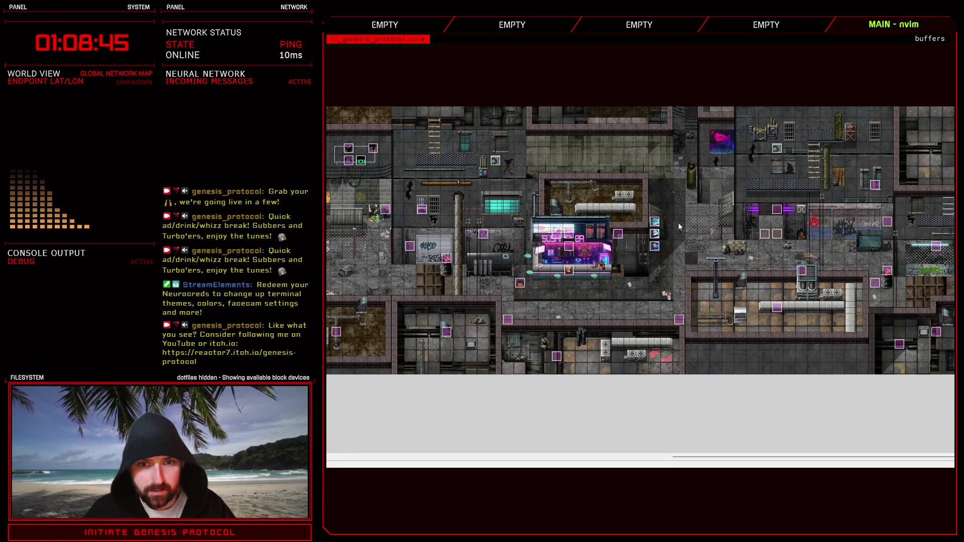
Check the skill number, then paste a copy of the Beamer Beam entry with ID 505.
{"action": "key", "text": "F9"}
{"action": "left_click", "coordinate": [454, 101]}
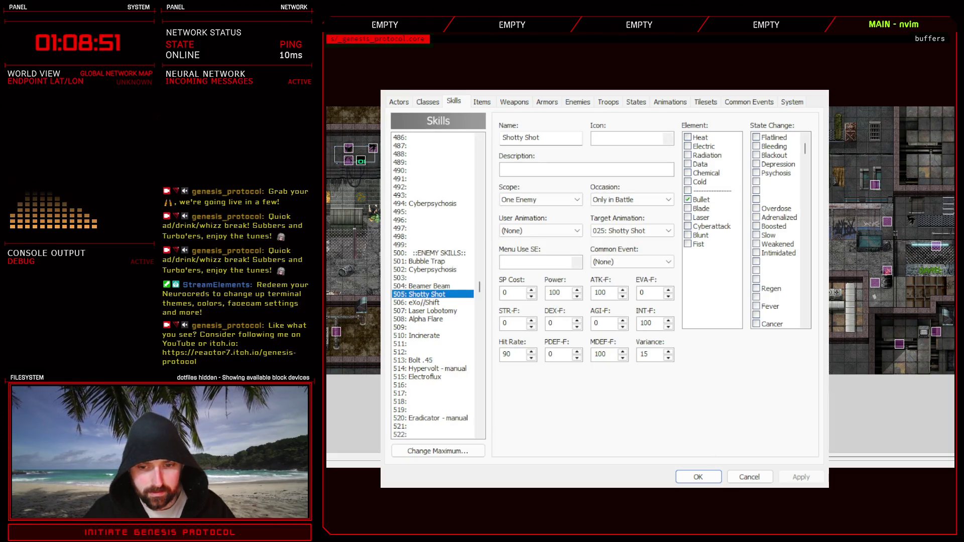
{"action": "key", "text": "Return"}
{"action": "key", "text": "F11"}
{"action": "key", "text": "Return"}
{"action": "key", "text": "Return"}
{"action": "left_click", "coordinate": [472, 393]}
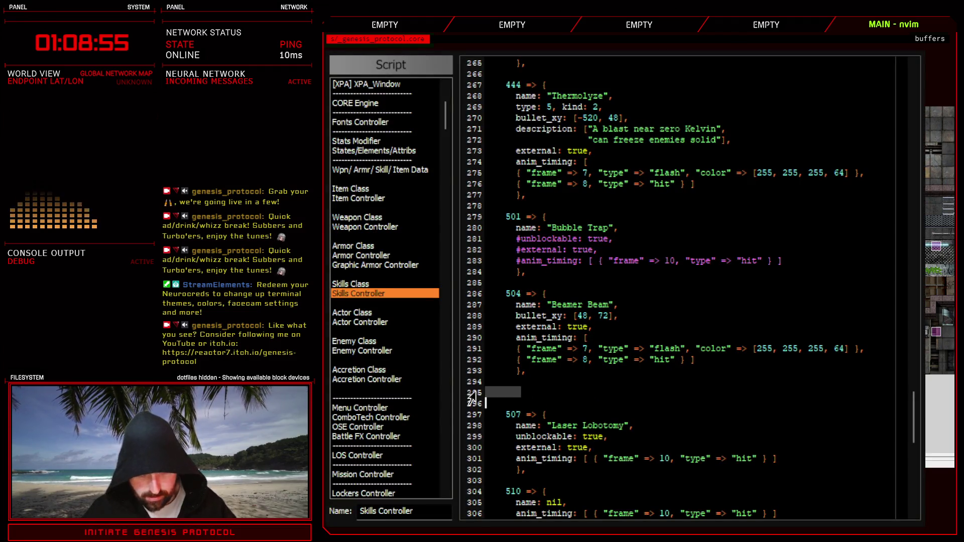
{"action": "key", "text": "ctrl+v"}
{"action": "left_click", "coordinate": [518, 393]}
{"action": "key", "text": "BackSpace"}
{"action": "type", "text": "5"}
Rename the copied entry to Shotty Shot and delete its bullet_xy line.
{"action": "left_click_drag", "start_coordinate": [554, 402], "coordinate": [609, 404]}
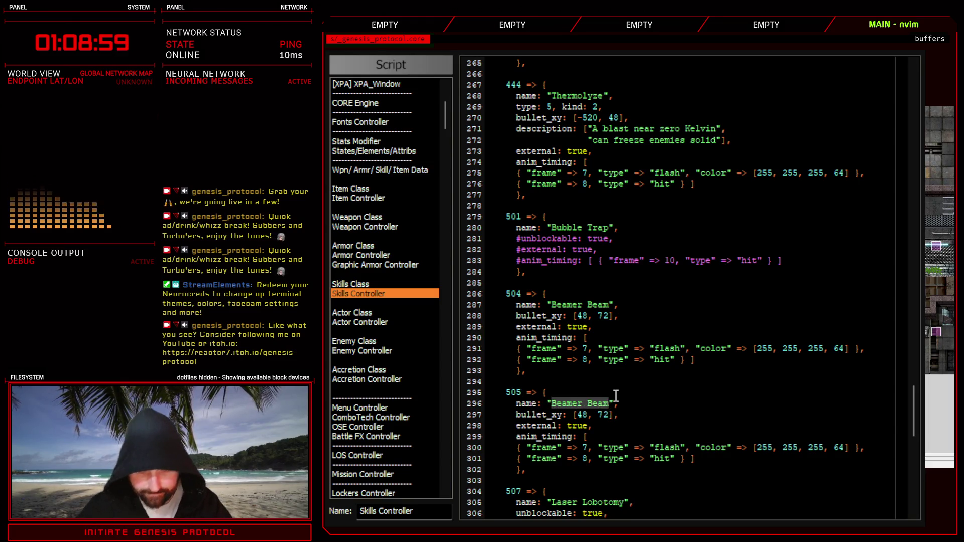
{"action": "type", "text": "Shotty Sho"}
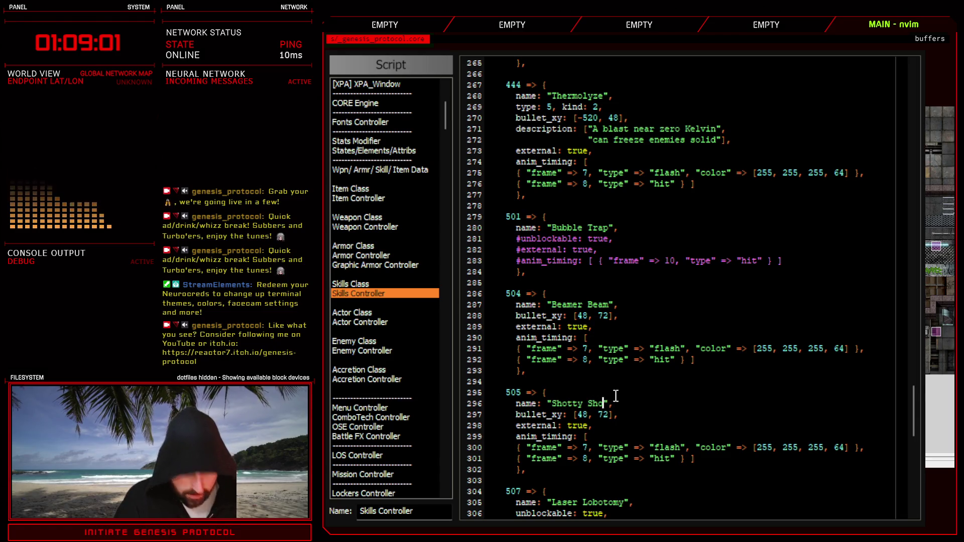
{"action": "type", "text": "t"}
{"action": "left_click_drag", "start_coordinate": [572, 416], "coordinate": [622, 415]}
{"action": "left_click", "coordinate": [635, 412]}
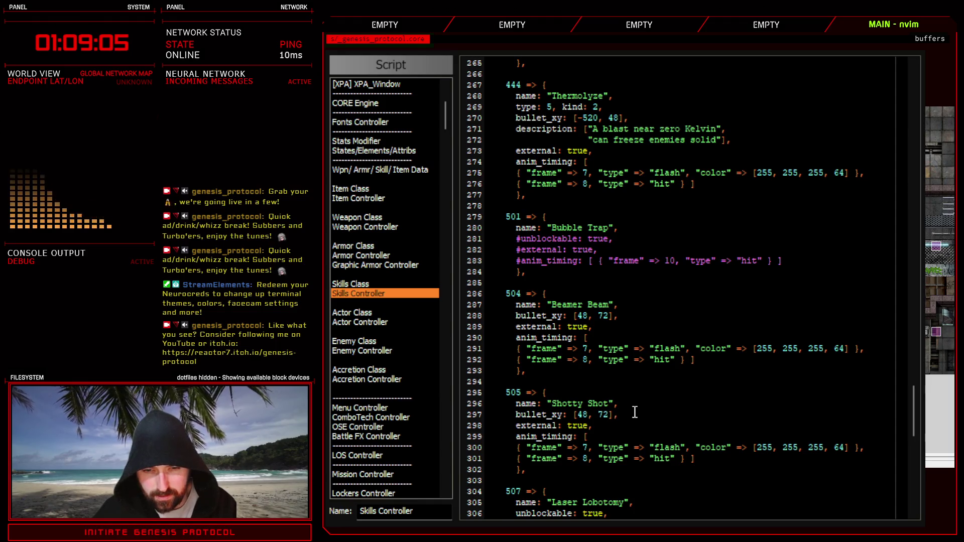
{"action": "triple_click", "coordinate": [521, 416]}
{"action": "key", "text": "BackSpace"}
Comment out the copy's external and anim_timing lines with ##, then save and close the script.
{"action": "left_click", "coordinate": [604, 416]}
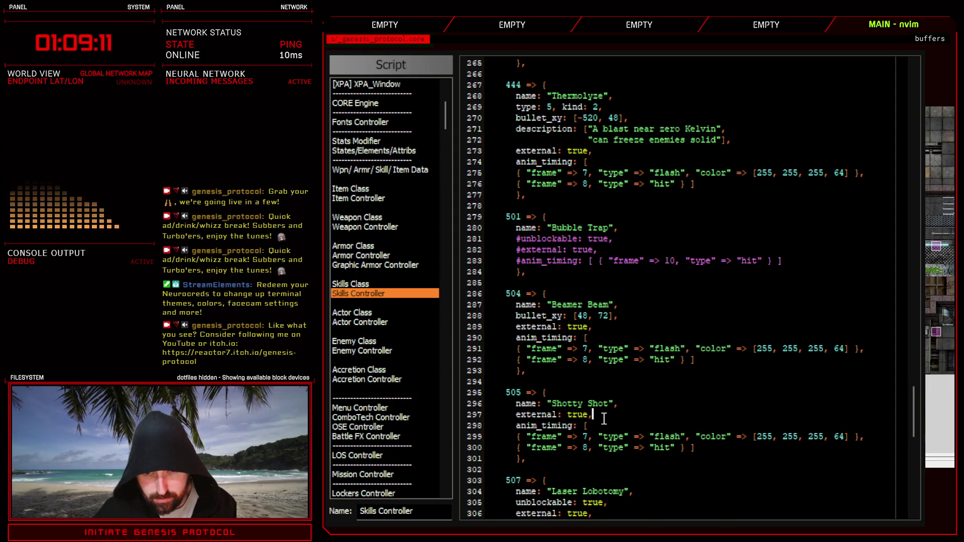
{"action": "scroll", "coordinate": [610, 418], "scroll_direction": "down", "scroll_amount": 2}
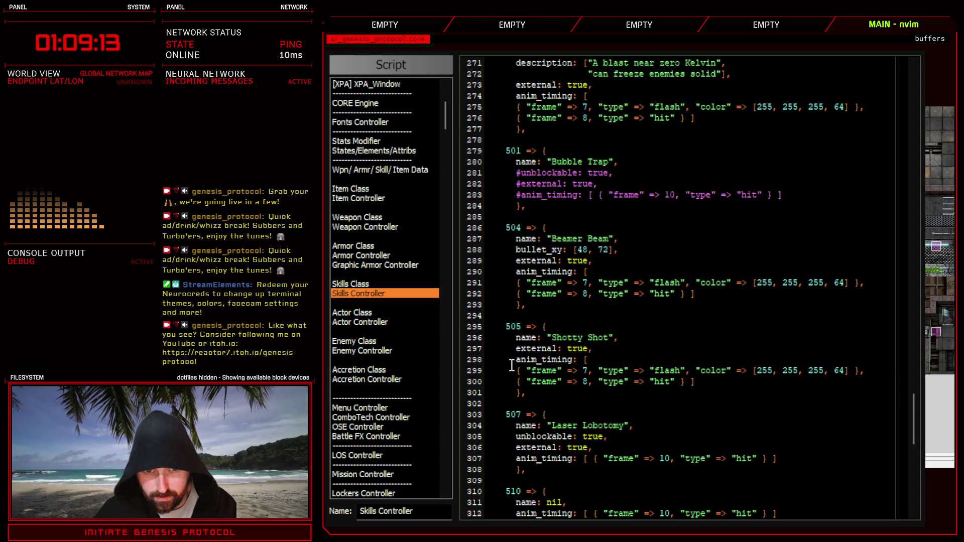
{"action": "type", "text": "#"}
{"action": "type", "text": "#"}
{"action": "key", "text": "Down"}
{"action": "key", "text": "Left"}
{"action": "type", "text": "#"}
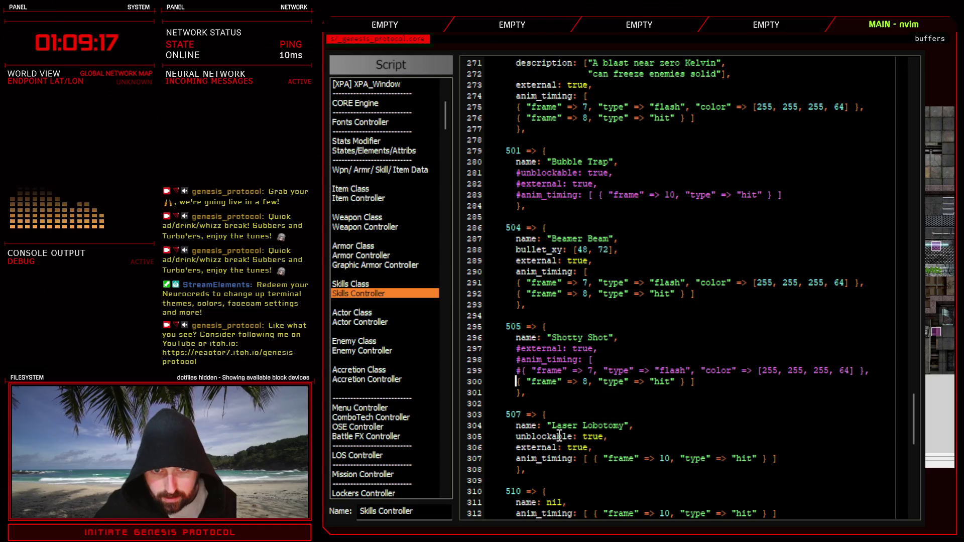
{"action": "type", "text": "#"}
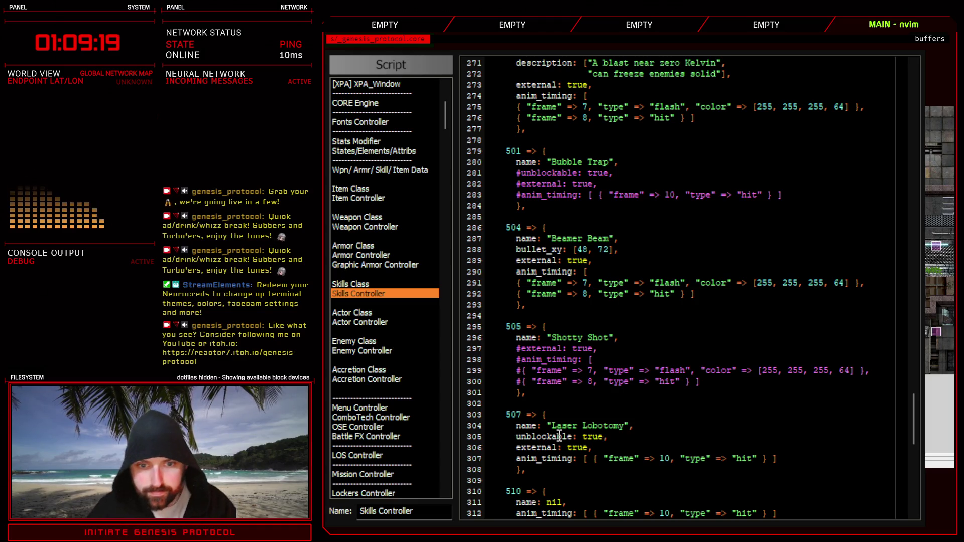
{"action": "key", "text": "Escape"}
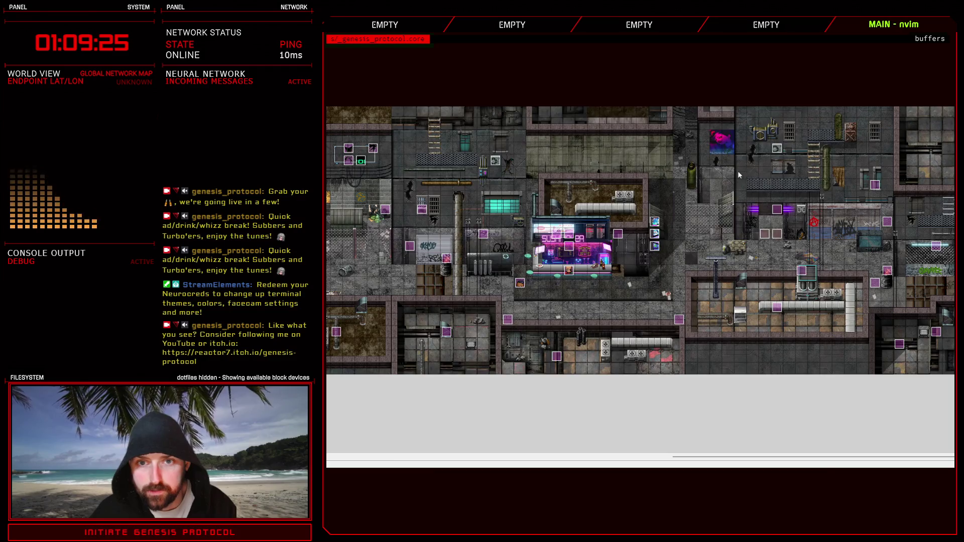
{"action": "key", "text": "F9"}
{"action": "left_click", "coordinate": [608, 101]}
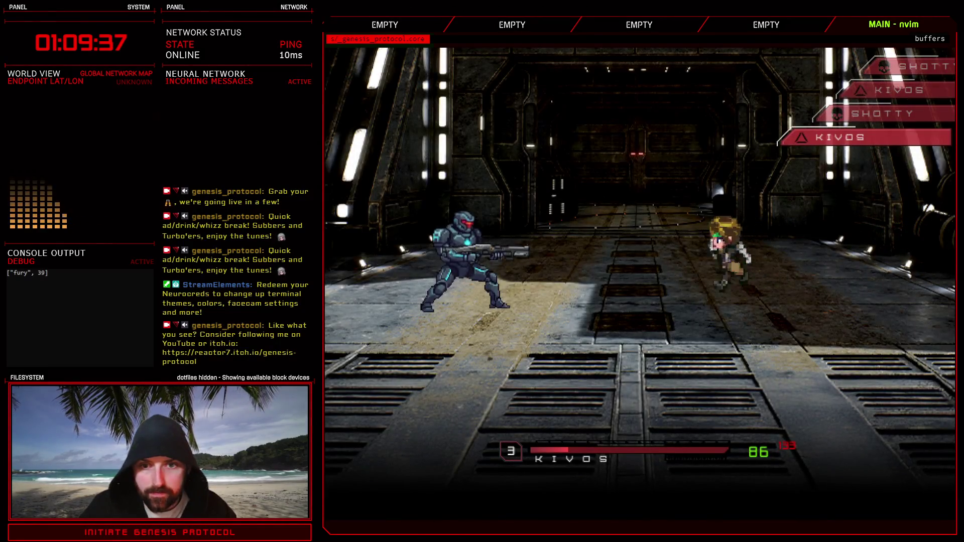
Play the battle test turns by confirming Kivos's skill and choosing Defend.
{"action": "key", "text": "Return"}
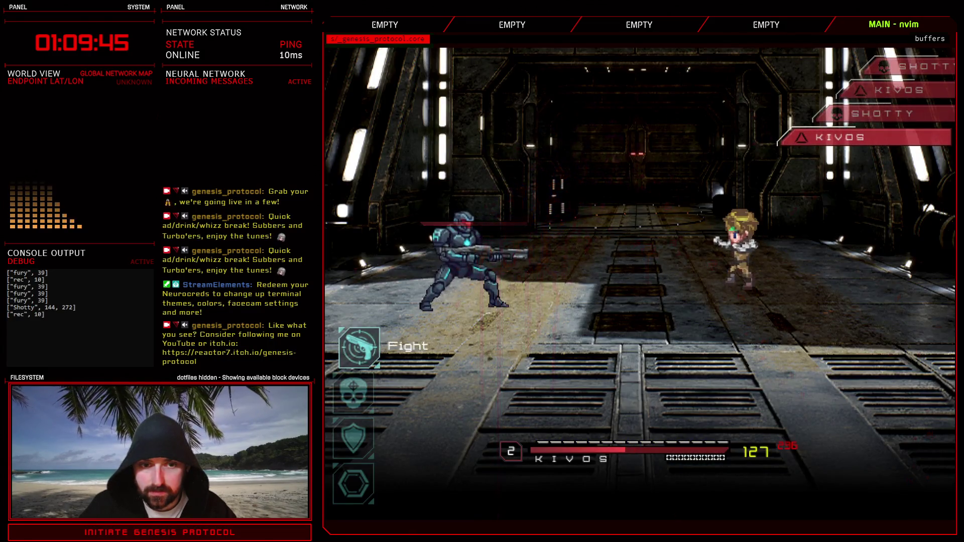
{"action": "key", "text": "Down"}
{"action": "key", "text": "Down"}
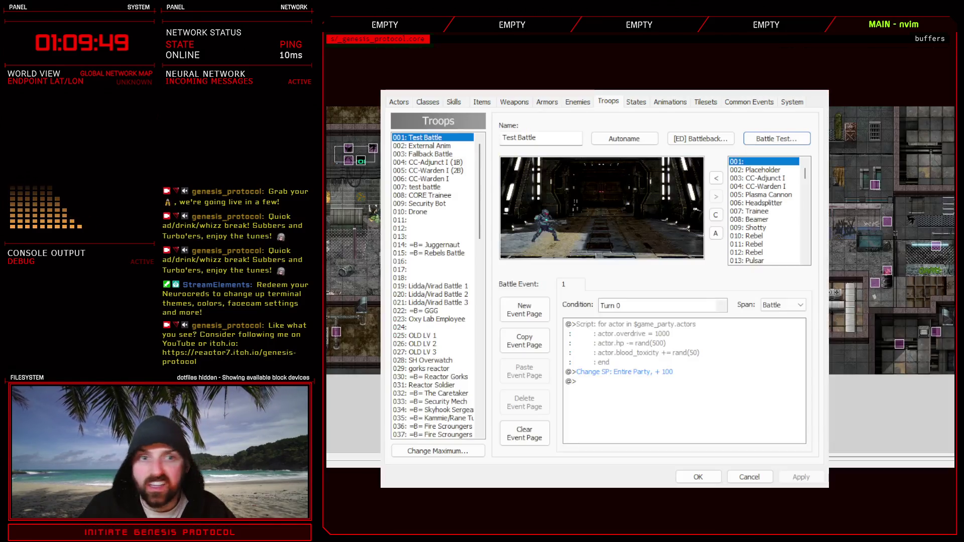
{"action": "left_click", "coordinate": [669, 101]}
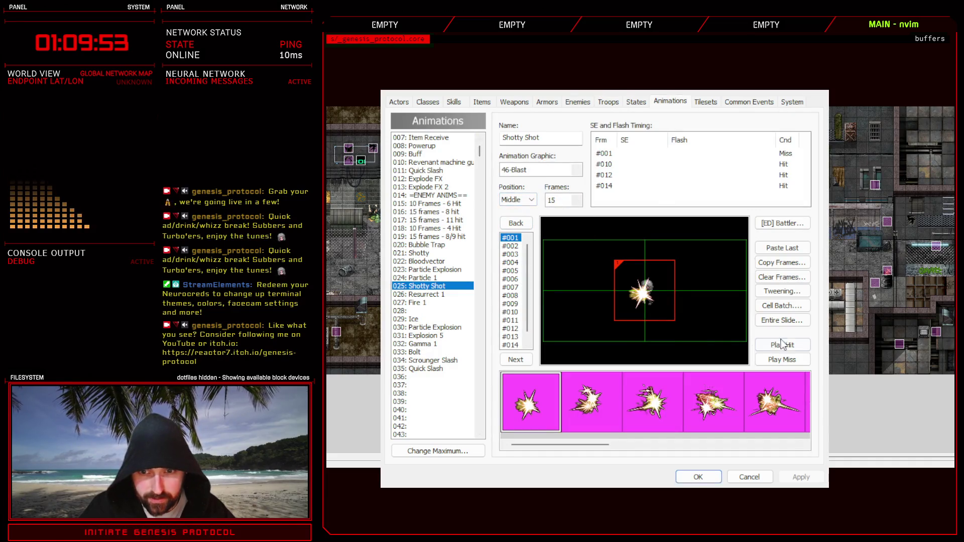
Preview 025 Shotty Shot, change its position from Middle to Bottom, preview again and apply.
{"action": "left_click", "coordinate": [790, 307]}
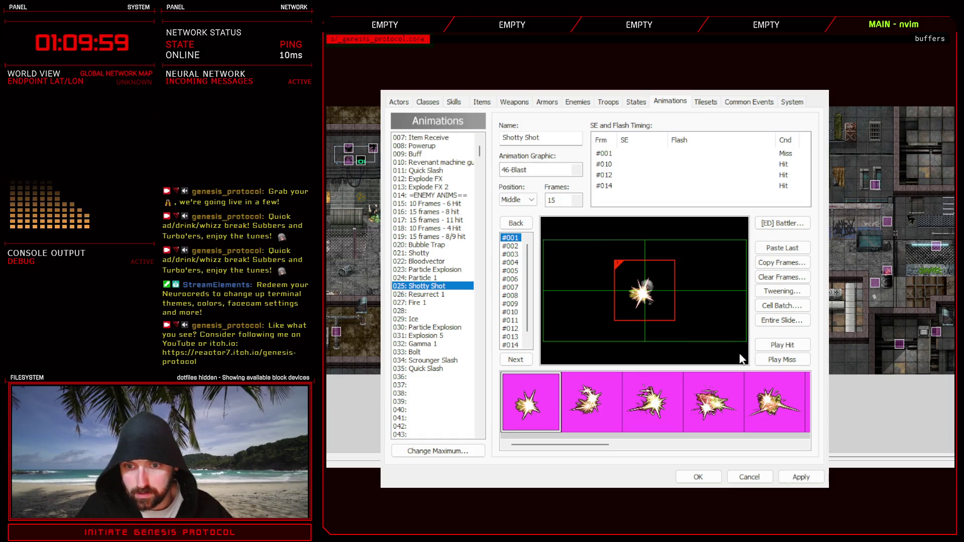
{"action": "left_click", "coordinate": [773, 345]}
{"action": "left_click", "coordinate": [779, 347]}
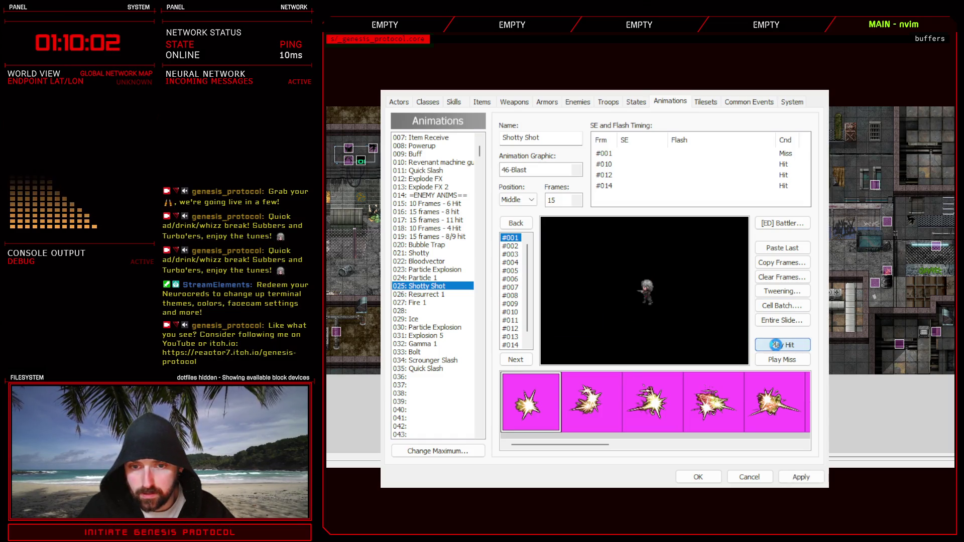
{"action": "left_click", "coordinate": [803, 479]}
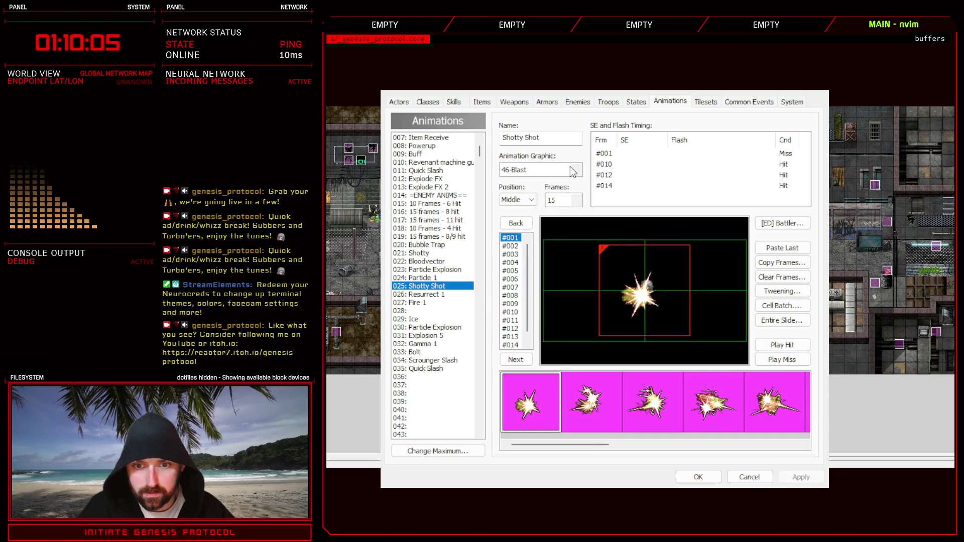
{"action": "left_click", "coordinate": [517, 199]}
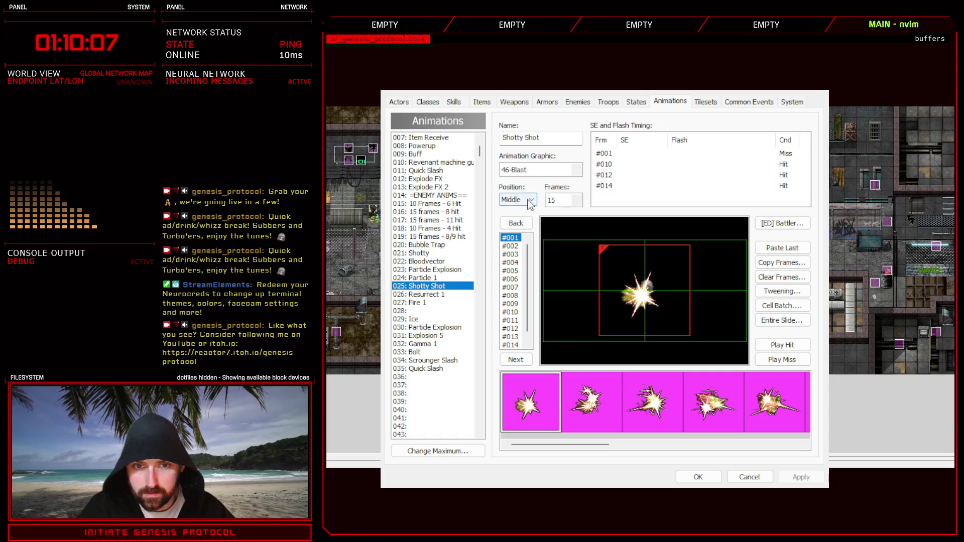
{"action": "left_click", "coordinate": [522, 231]}
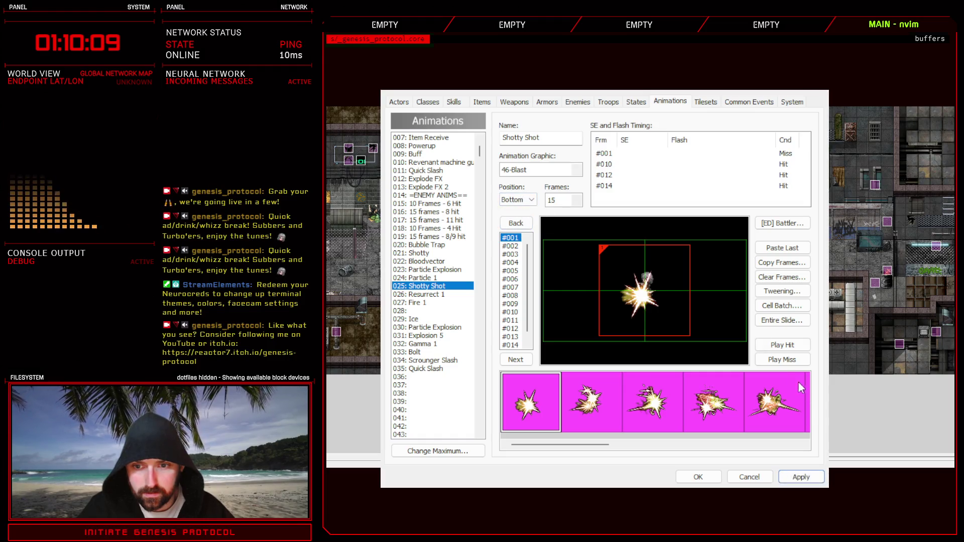
{"action": "left_click", "coordinate": [776, 344]}
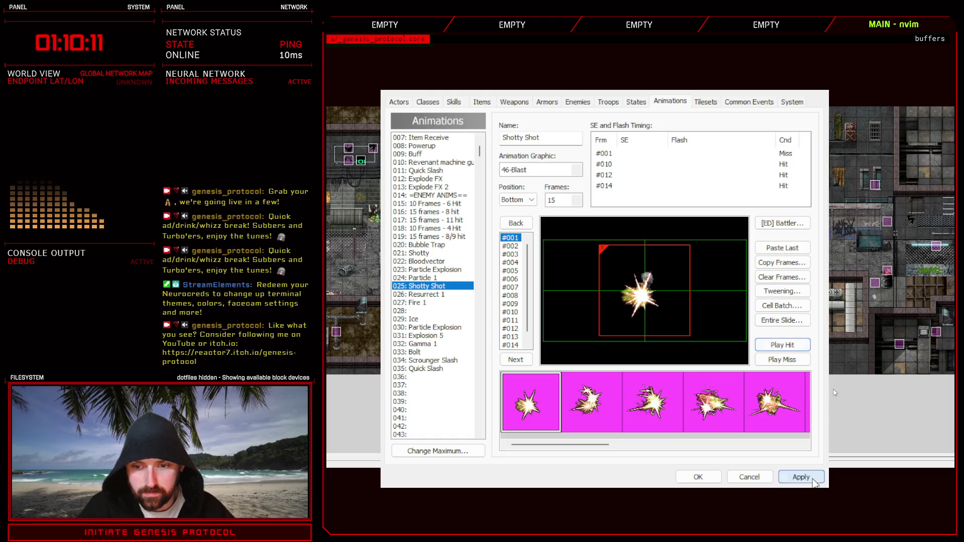
{"action": "left_click", "coordinate": [801, 477]}
{"action": "left_click", "coordinate": [583, 104]}
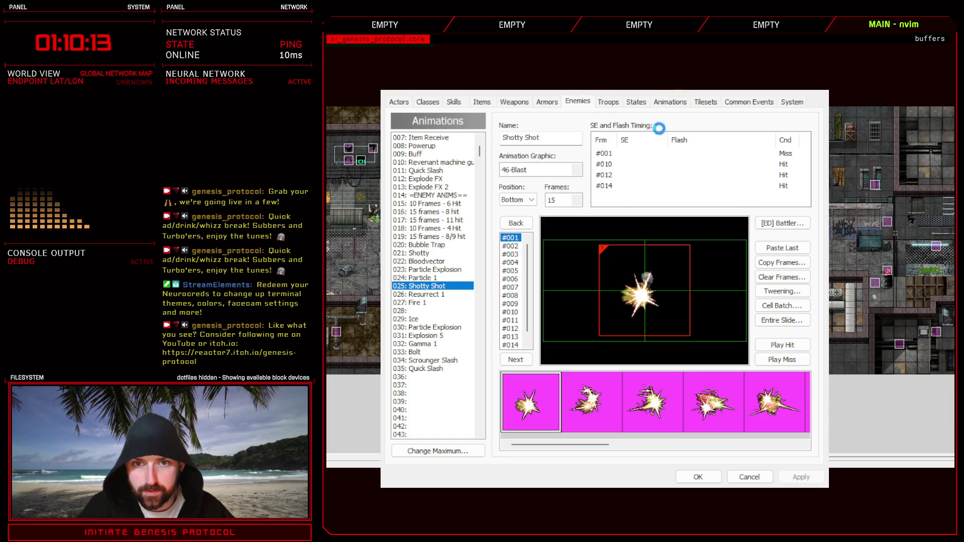
{"action": "left_click", "coordinate": [606, 103]}
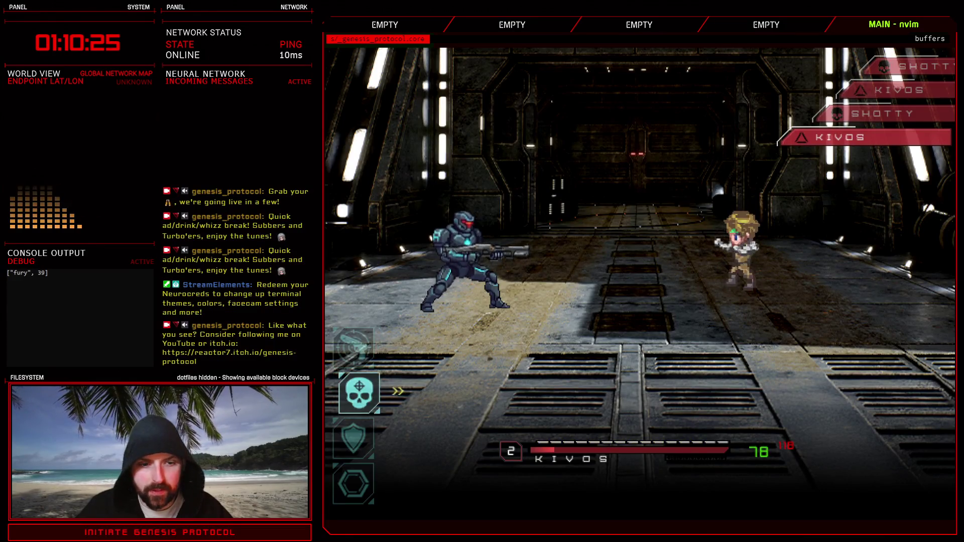
Use Kivos's shield skill, then Defend, in the opening battle turns.
{"action": "key", "text": "Down"}
{"action": "key", "text": "Return"}
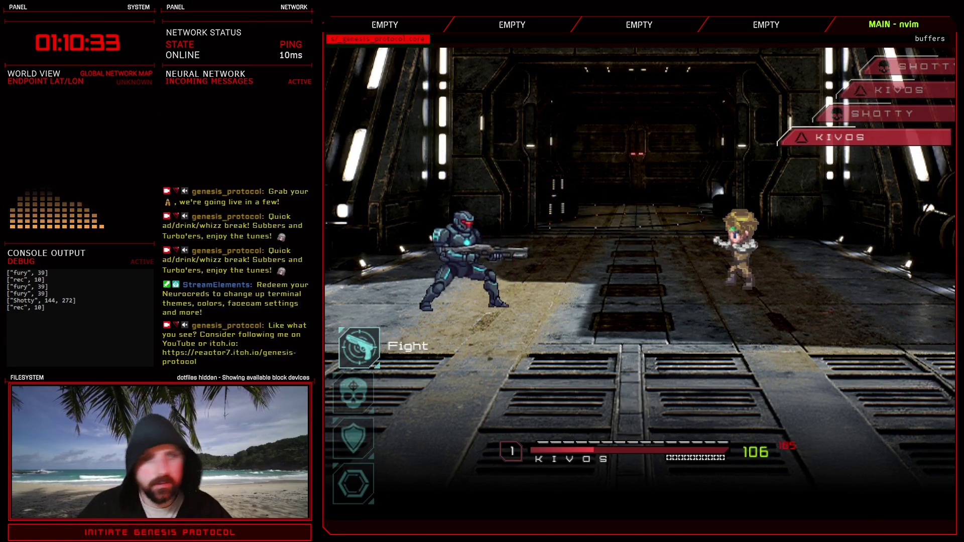
{"action": "key", "text": "Down"}
{"action": "key", "text": "Down"}
{"action": "key", "text": "Return"}
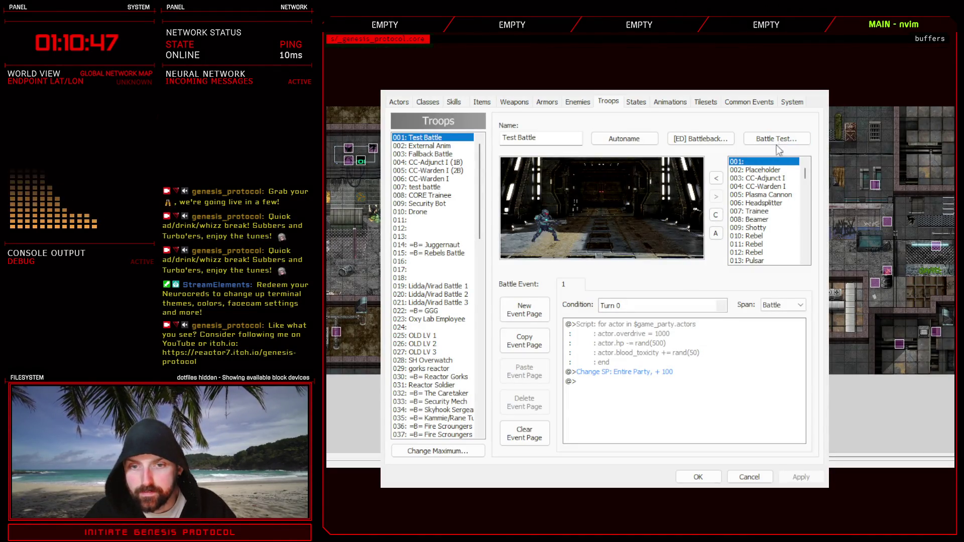
Restart the battle test and play turns with Defend, Auto and the skull skill.
{"action": "key", "text": "alt+F4"}
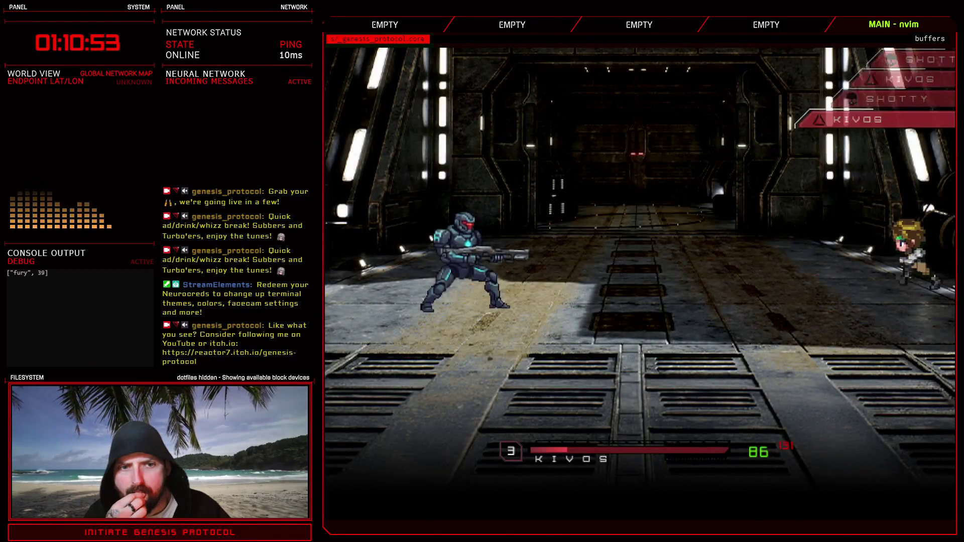
{"action": "key", "text": "Down"}
{"action": "key", "text": "Down"}
{"action": "key", "text": "Return"}
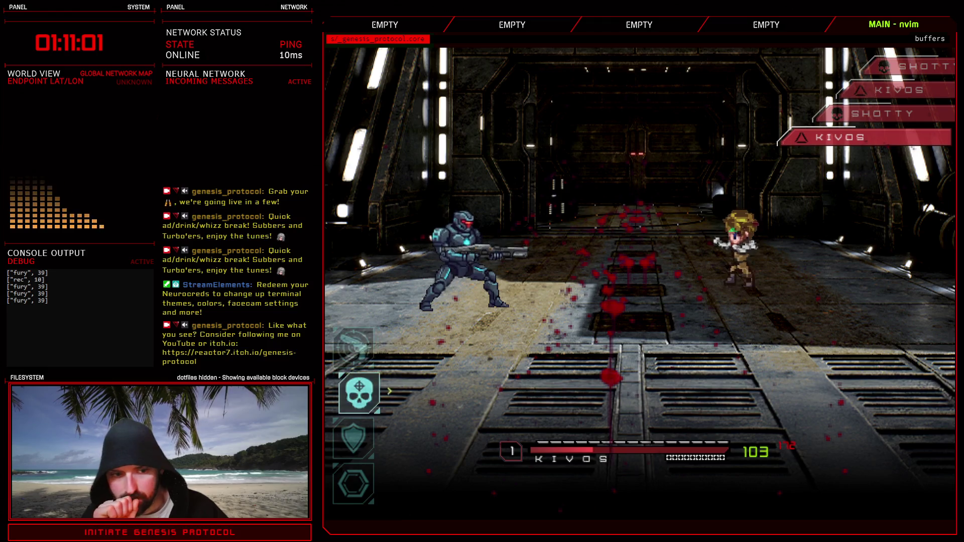
{"action": "key", "text": "Down"}
{"action": "key", "text": "Return"}
{"action": "key", "text": "Down"}
{"action": "key", "text": "Return"}
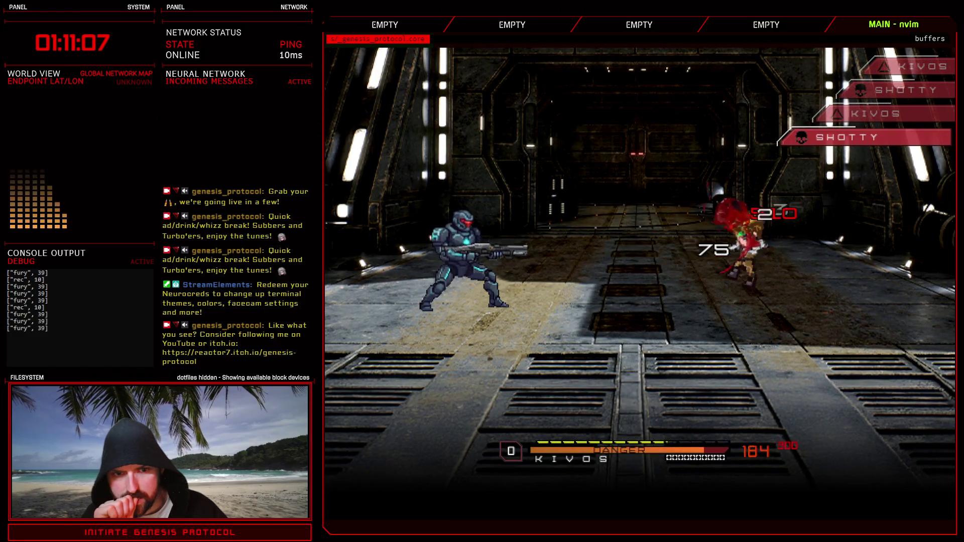
{"action": "key", "text": "Down"}
{"action": "key", "text": "Down"}
{"action": "key", "text": "Return"}
{"action": "key", "text": "Down"}
{"action": "key", "text": "Return"}
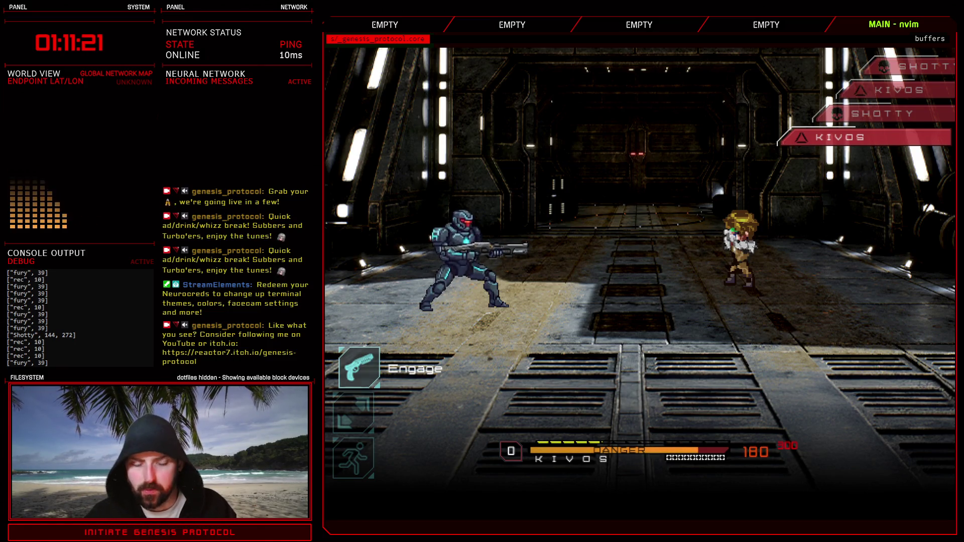
Defend with Kivos's shield, then exit the game and close the database.
{"action": "key", "text": "Down"}
{"action": "key", "text": "Return"}
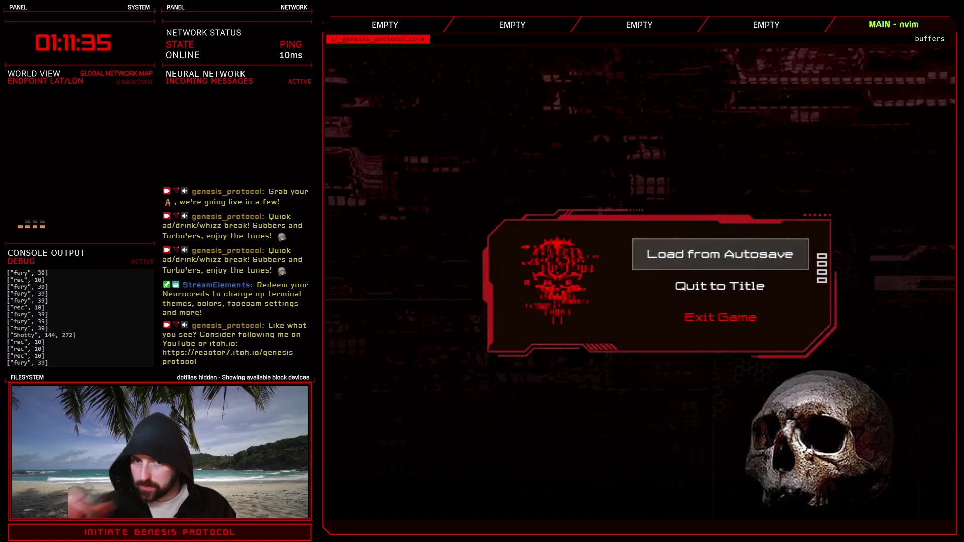
{"action": "key", "text": "Down"}
{"action": "key", "text": "Down"}
{"action": "key", "text": "Return"}
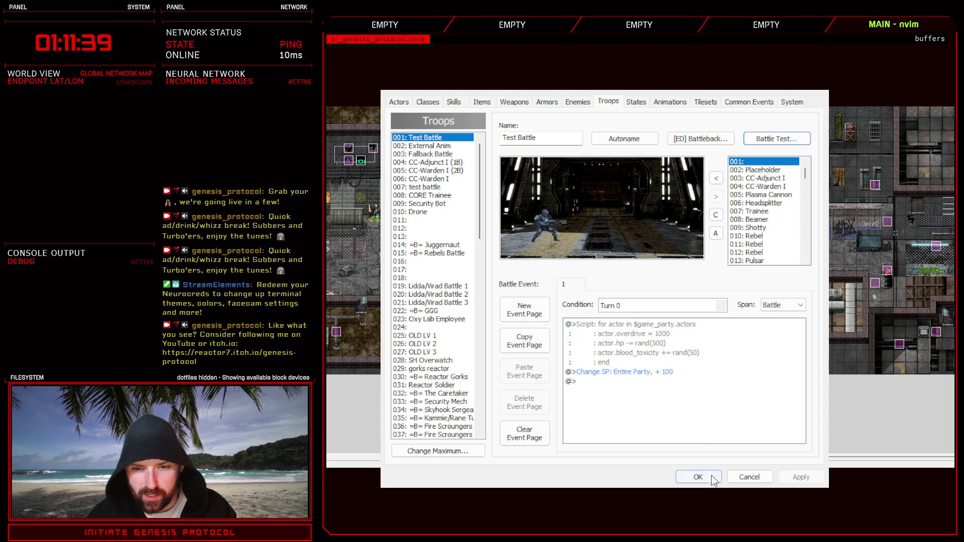
{"action": "left_click", "coordinate": [697, 477]}
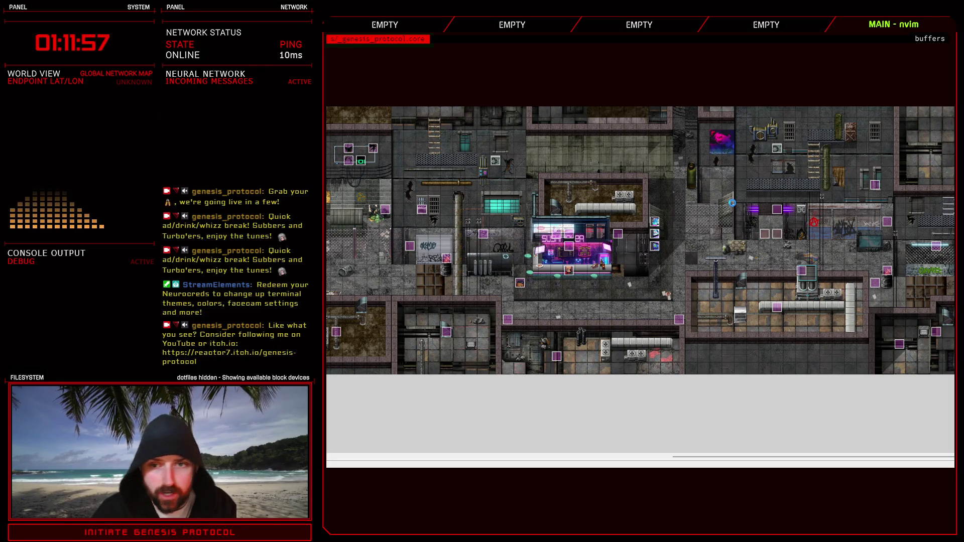
Replace the soldier in the Test Battle troop with 013: Pulsar, positioned left, and apply.
{"action": "key", "text": "F9"}
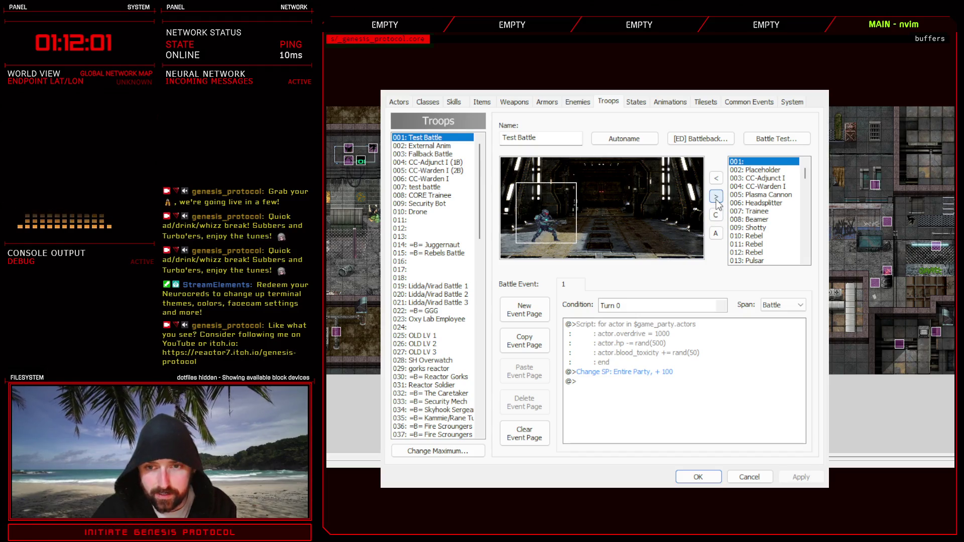
{"action": "left_click", "coordinate": [717, 201]}
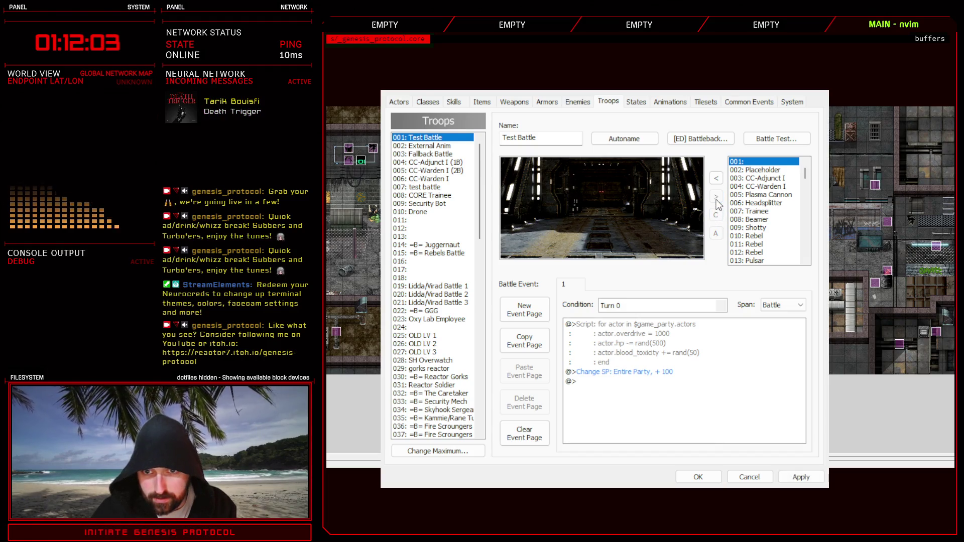
{"action": "left_click", "coordinate": [768, 228]}
{"action": "scroll", "coordinate": [767, 226], "scroll_direction": "down", "scroll_amount": 2}
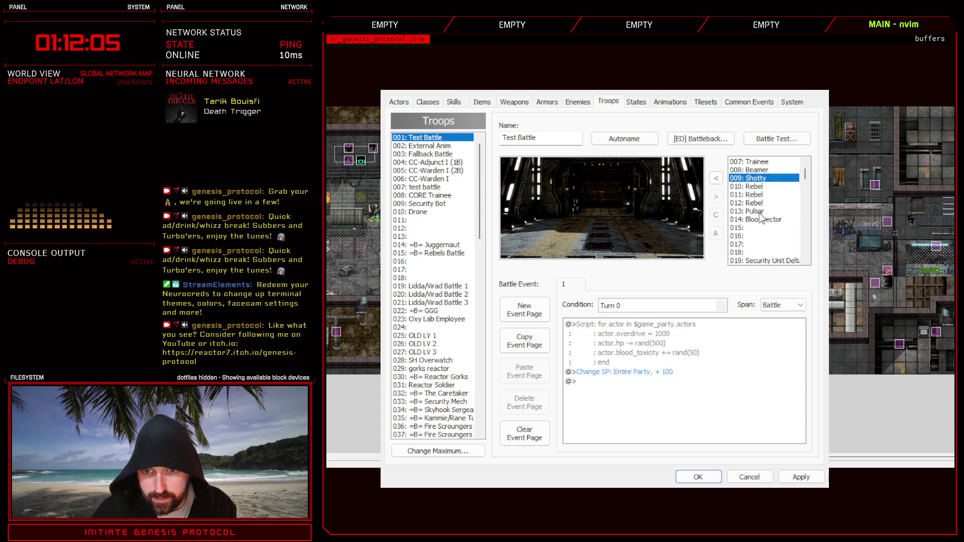
{"action": "left_click", "coordinate": [754, 211]}
{"action": "left_click", "coordinate": [716, 179]}
{"action": "mouse_move", "coordinate": [602, 225]}
{"action": "left_mouse_down"}
{"action": "mouse_move", "coordinate": [550, 216]}
{"action": "mouse_move", "coordinate": [544, 228]}
{"action": "left_mouse_up"}
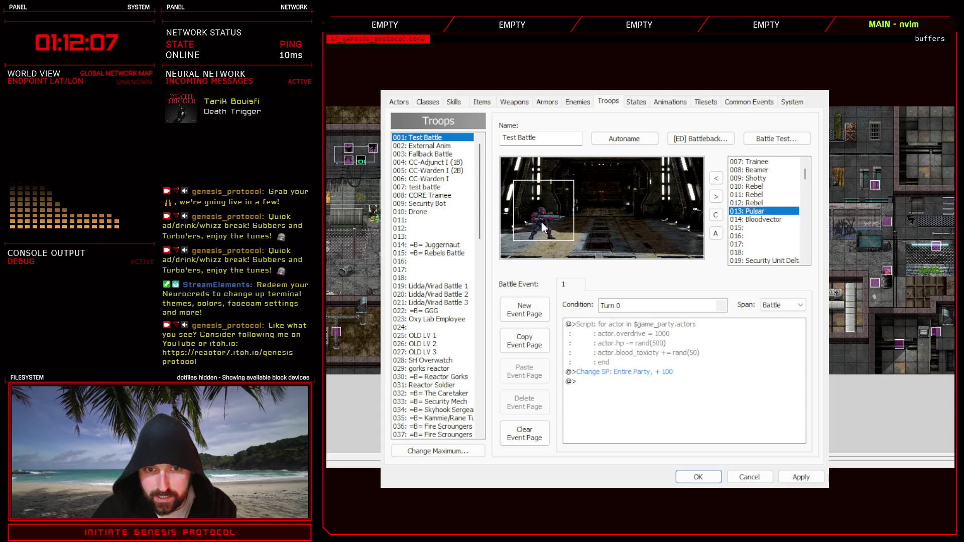
{"action": "left_click", "coordinate": [795, 477]}
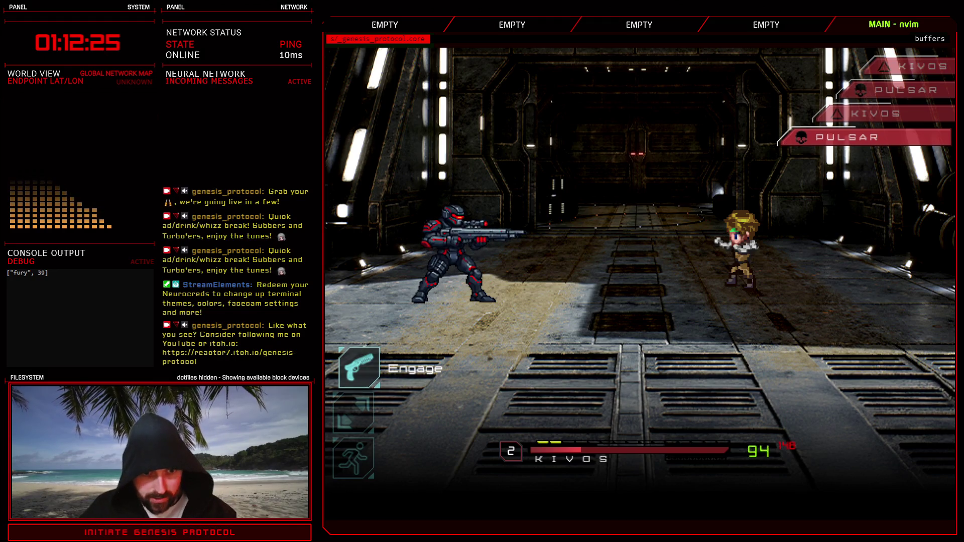
{"action": "key", "text": "Down"}
{"action": "key", "text": "Up"}
{"action": "key", "text": "Return"}
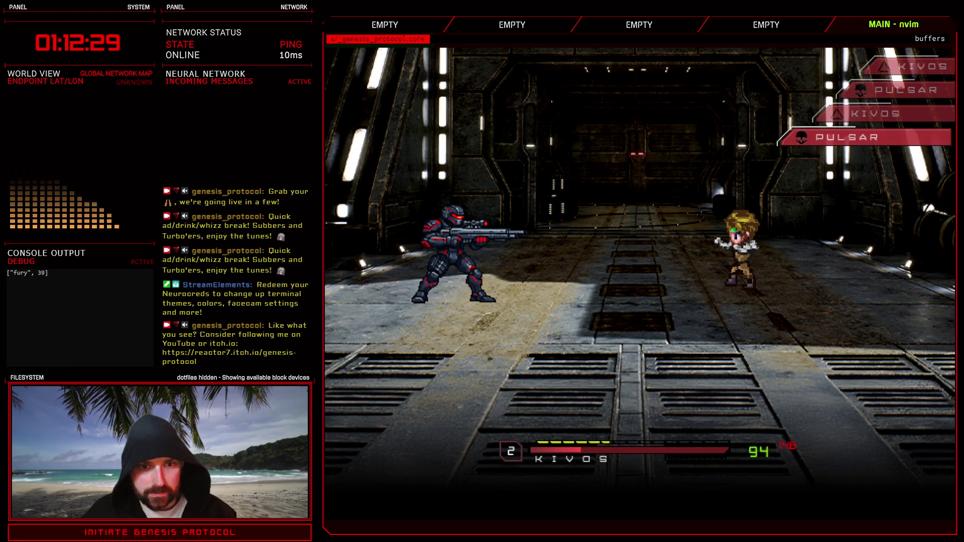
{"action": "key", "text": "Down"}
{"action": "key", "text": "Return"}
{"action": "key", "text": "Return"}
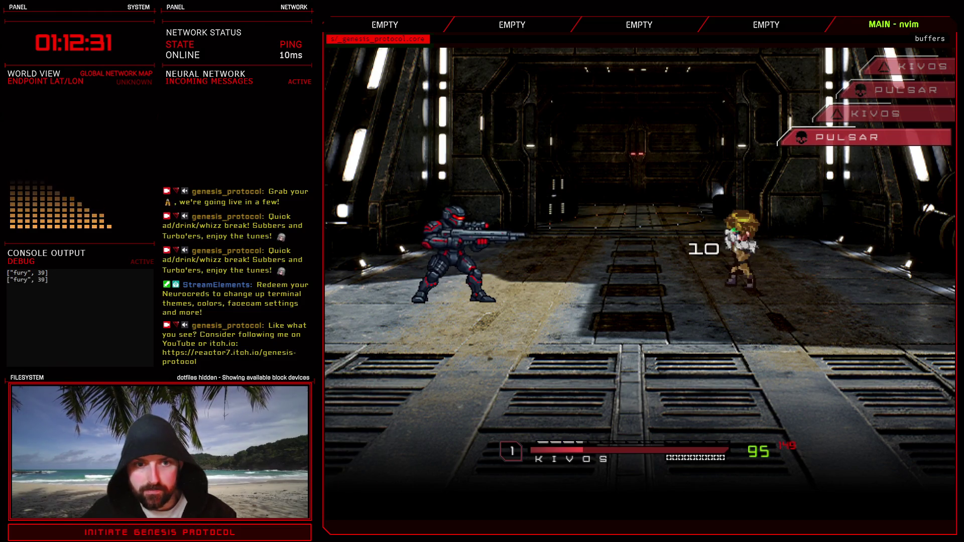
{"action": "key", "text": "Down"}
{"action": "key", "text": "Down"}
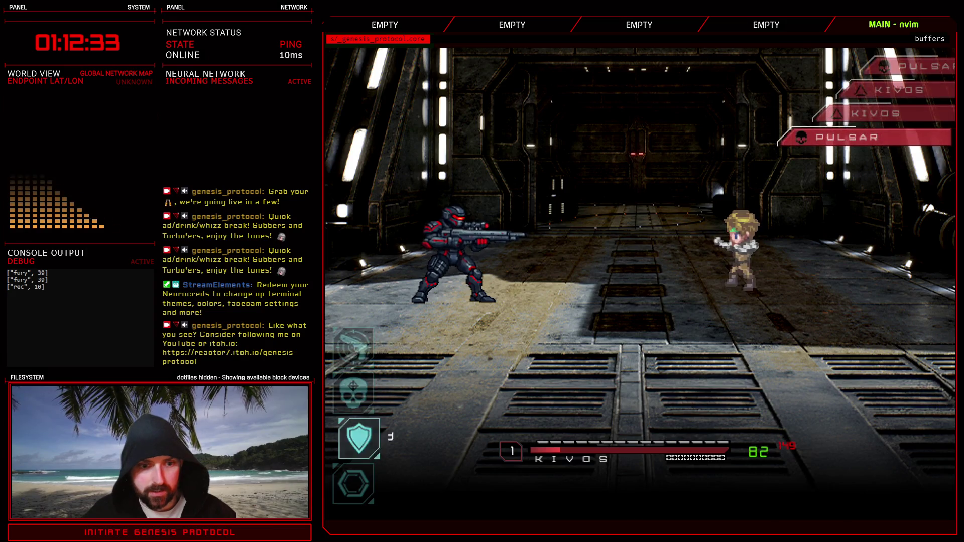
{"action": "key", "text": "Return"}
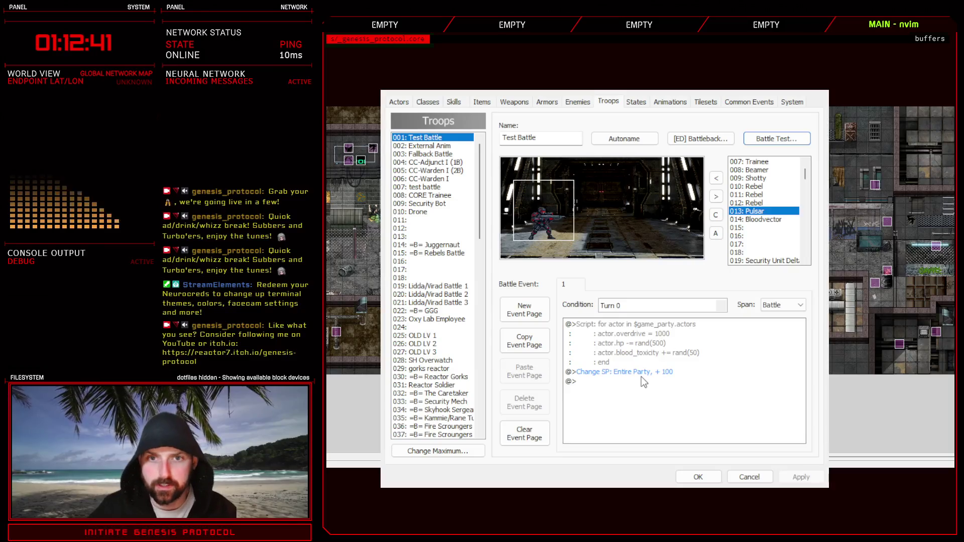
Set enemy 013: Pulsar's MaxHP to 1000, apply it, and close the database.
{"action": "left_click", "coordinate": [572, 103]}
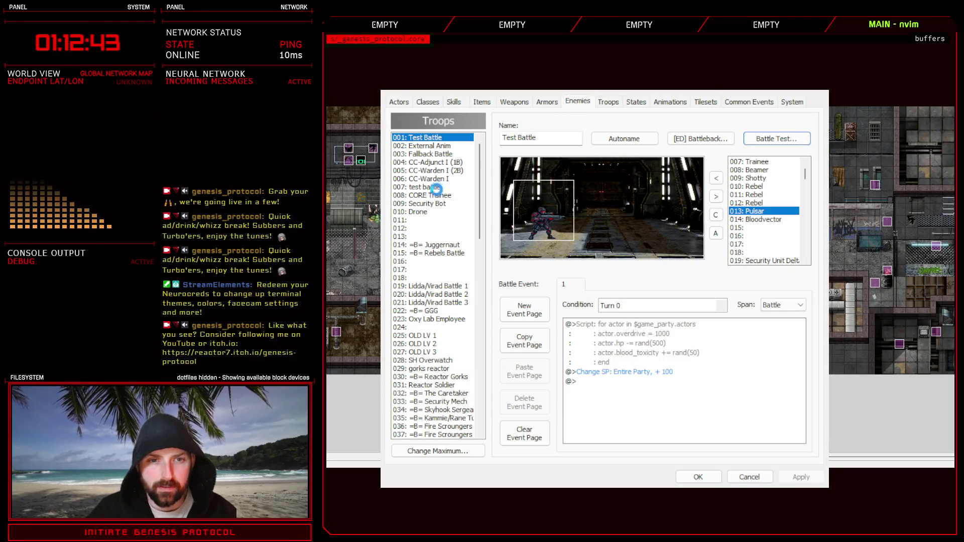
{"action": "left_click", "coordinate": [442, 203]}
{"action": "left_click", "coordinate": [423, 237]}
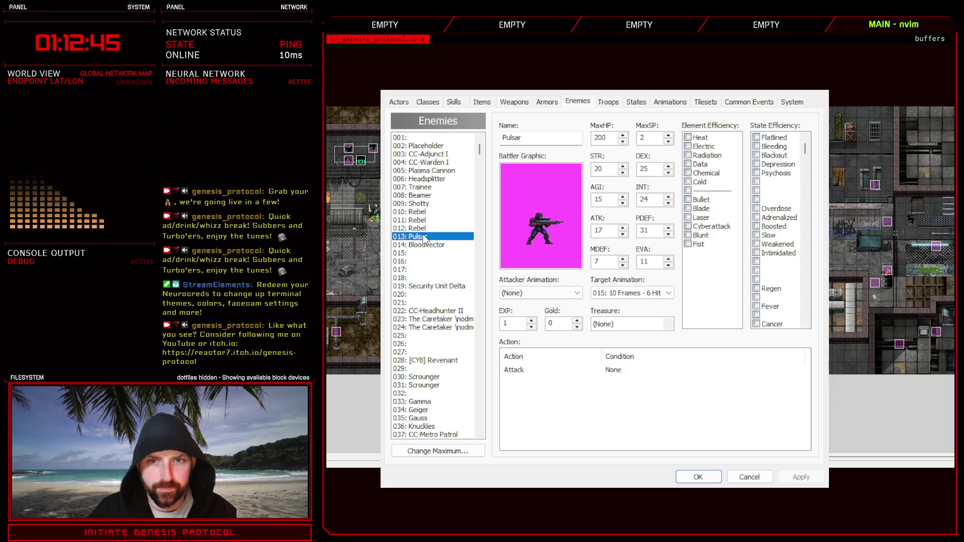
{"action": "type", "text": "1000"}
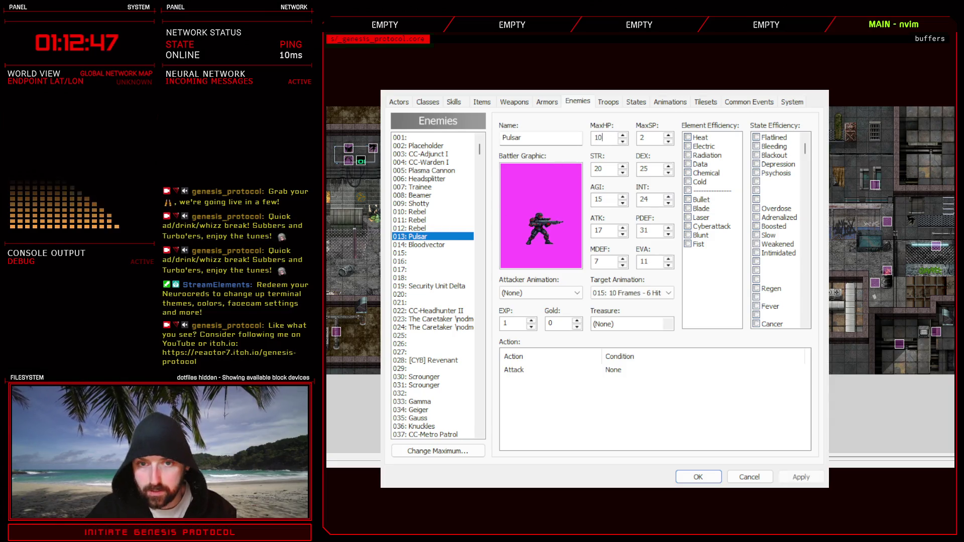
{"action": "left_click", "coordinate": [801, 477]}
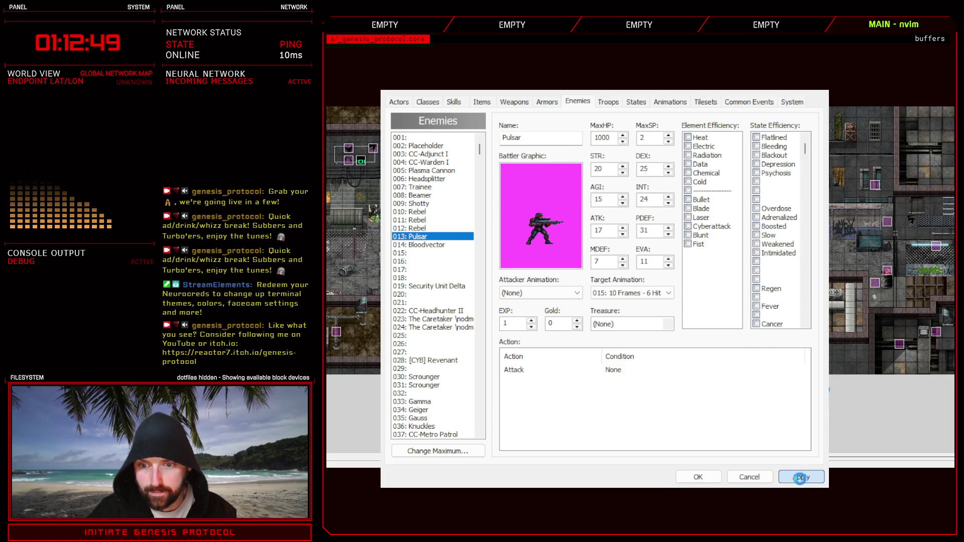
{"action": "left_click", "coordinate": [698, 477]}
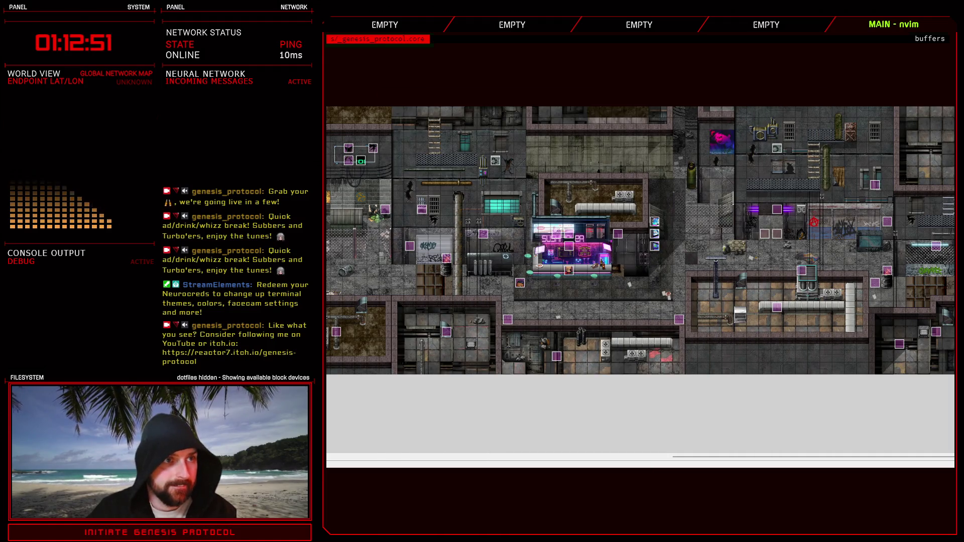
{"action": "key", "text": "alt+Tab"}
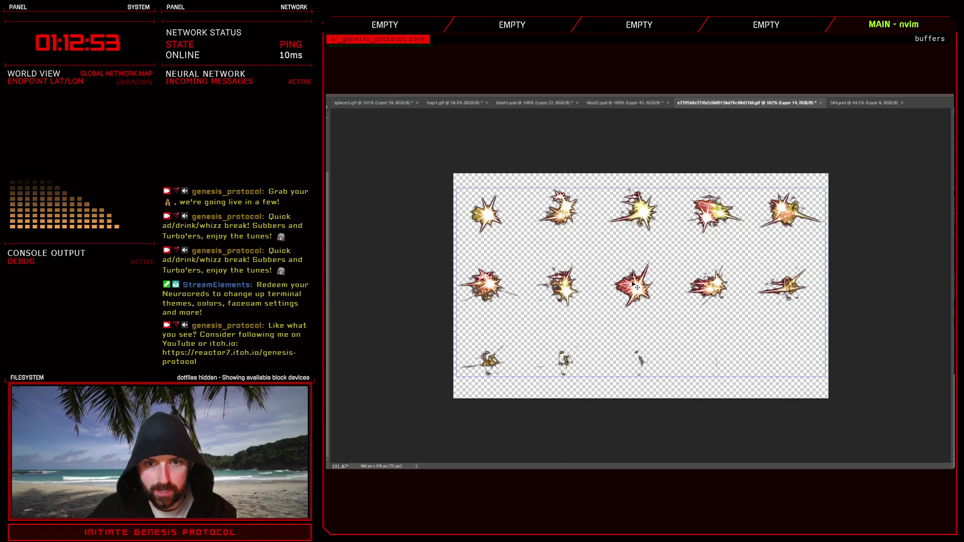
Go past the teal blast2.psd document to bring up the orange blast1.psd.
{"action": "left_click", "coordinate": [619, 102]}
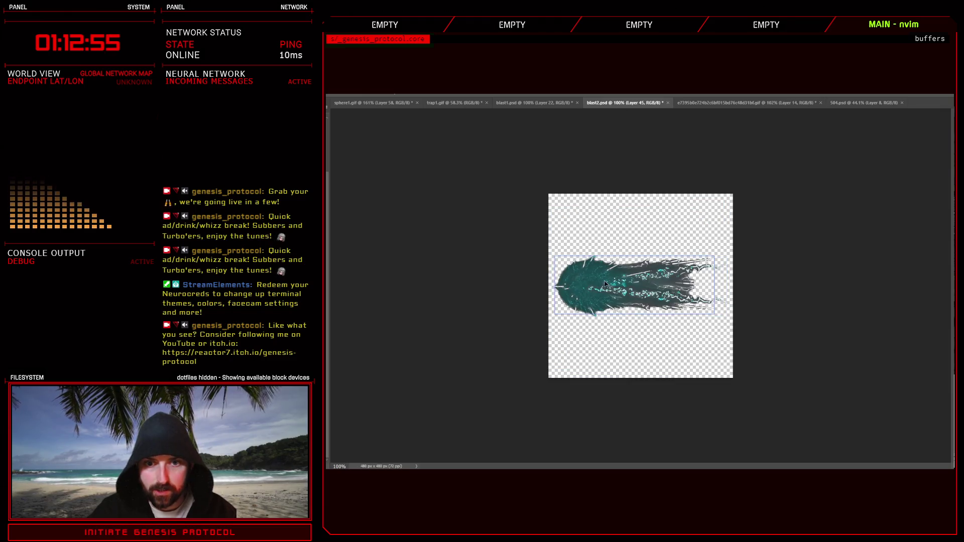
{"action": "left_click", "coordinate": [532, 104]}
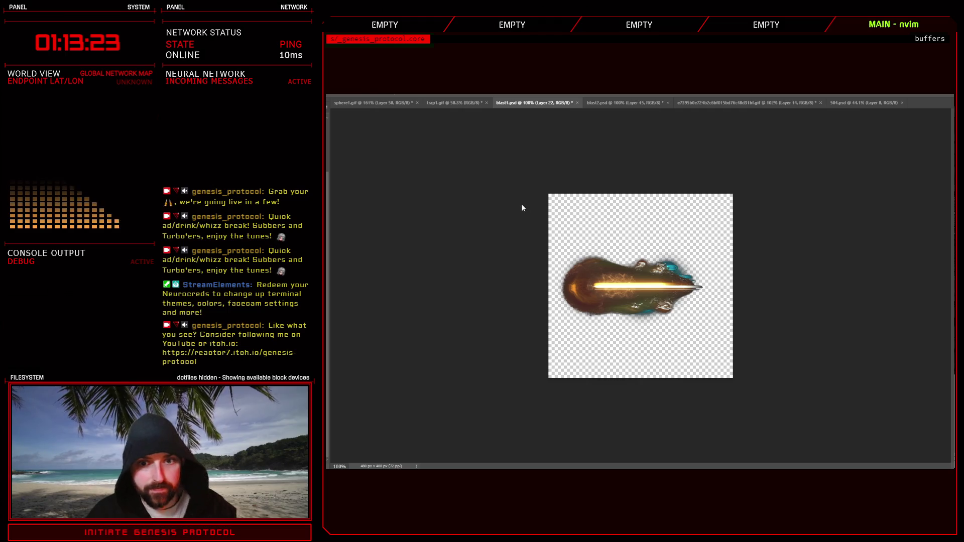
Undo the crop, fit the 2400x1440 canvas in view, and transform the blast sprite.
{"action": "key", "text": "ctrl+z"}
{"action": "key", "text": "ctrl+0"}
{"action": "key", "text": "ctrl+t"}
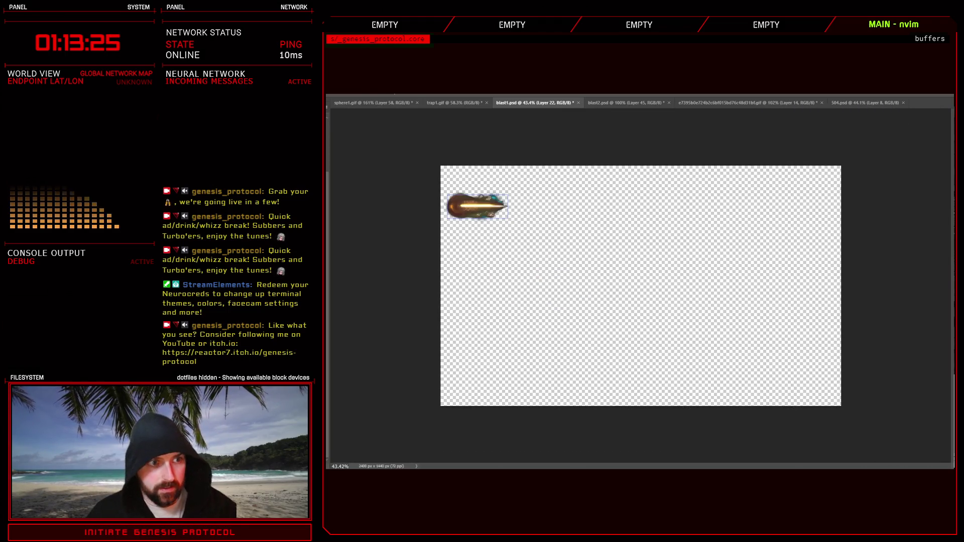
{"action": "key", "text": "Return"}
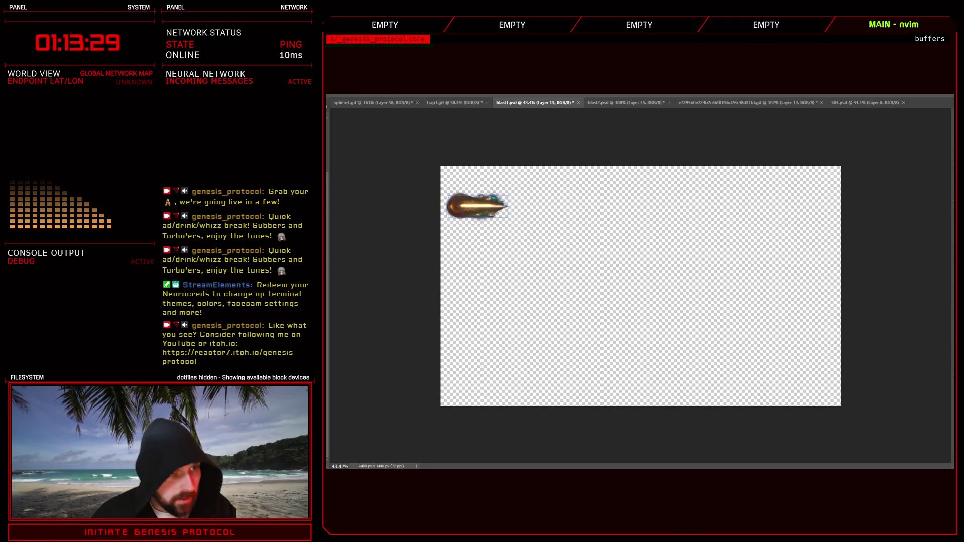
{"action": "key", "text": "ctrl+d"}
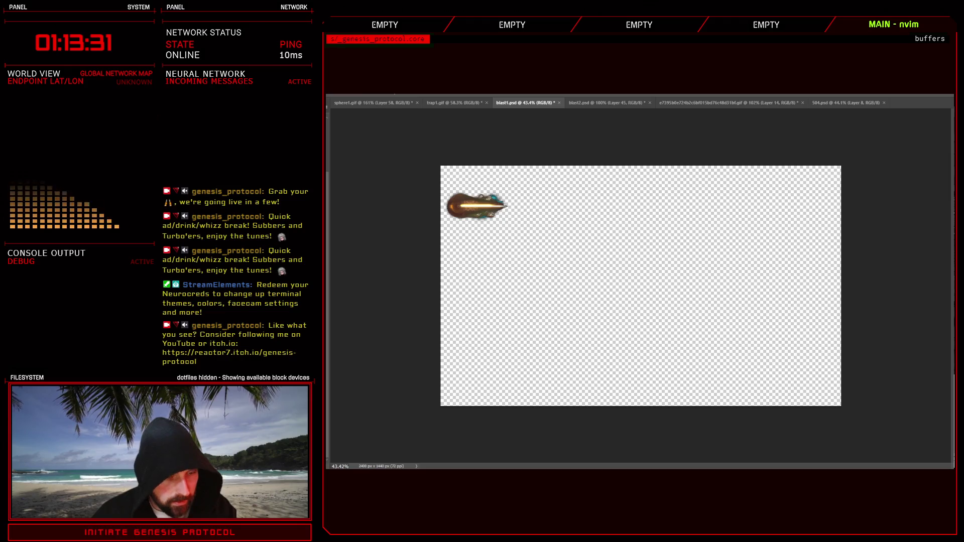
Duplicate the blast sprite into three rows and five evenly spaced columns.
{"action": "key", "text": "ctrl+j"}
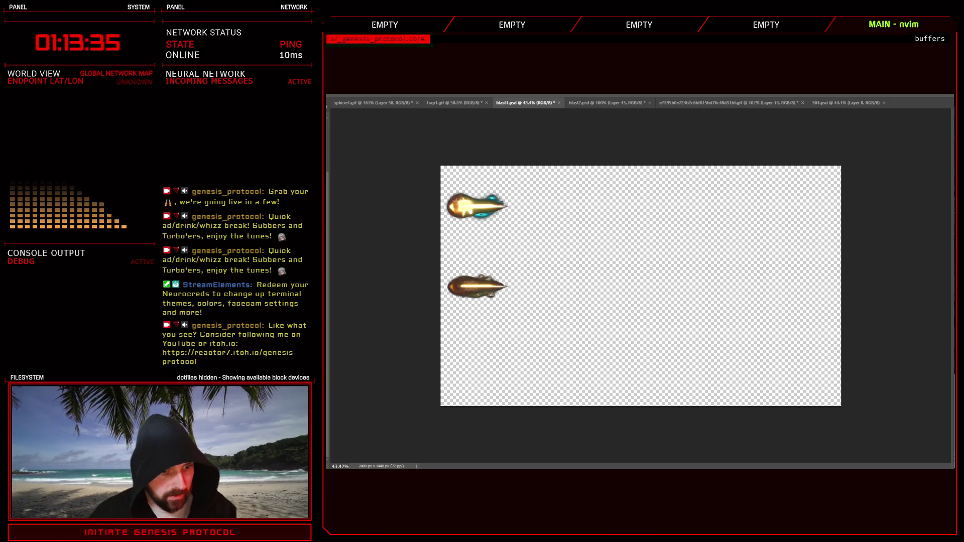
{"action": "left_click_drag", "start_coordinate": [477, 286], "coordinate": [477, 366]}
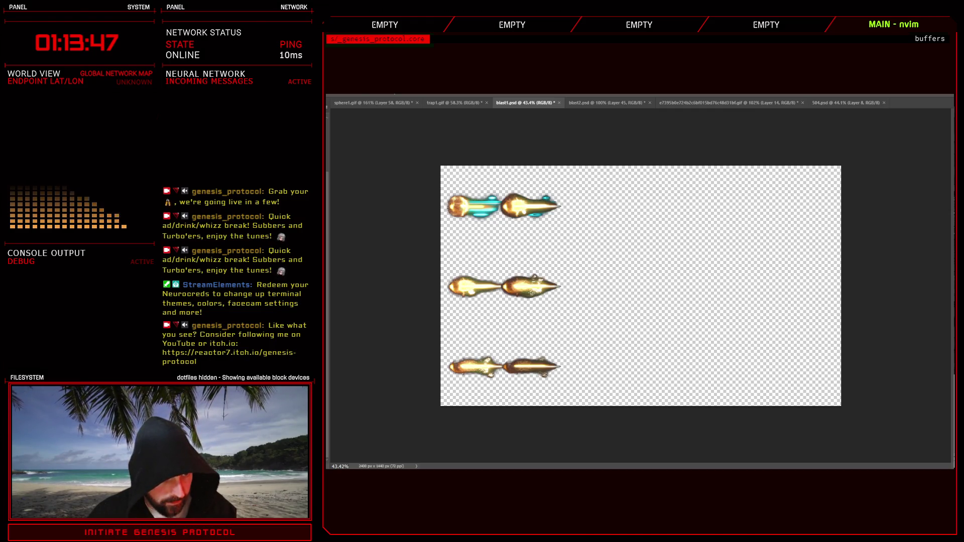
{"action": "key", "text": "shift+Right"}
{"action": "key", "text": "shift+Right"}
{"action": "key", "text": "shift+Right"}
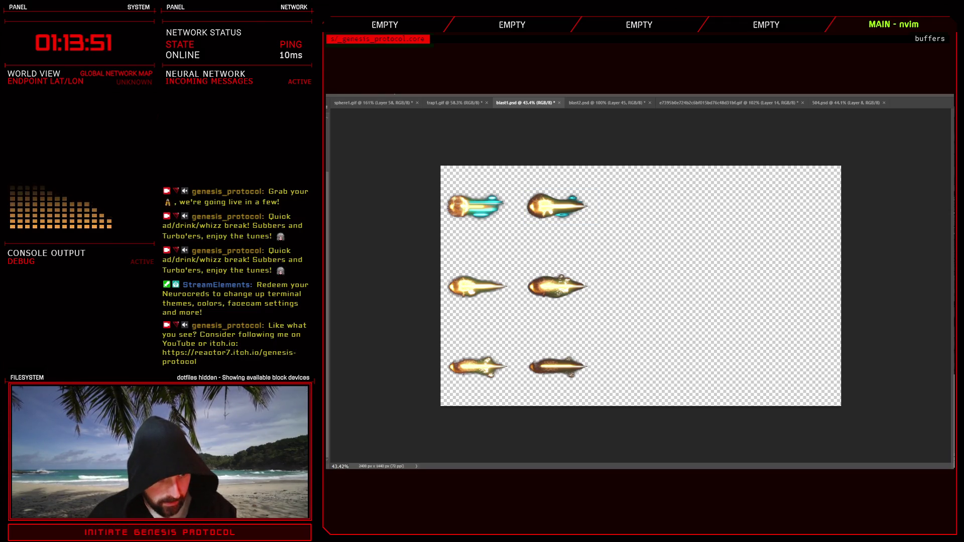
{"action": "left_click_drag", "start_coordinate": [556, 286], "coordinate": [638, 286]}
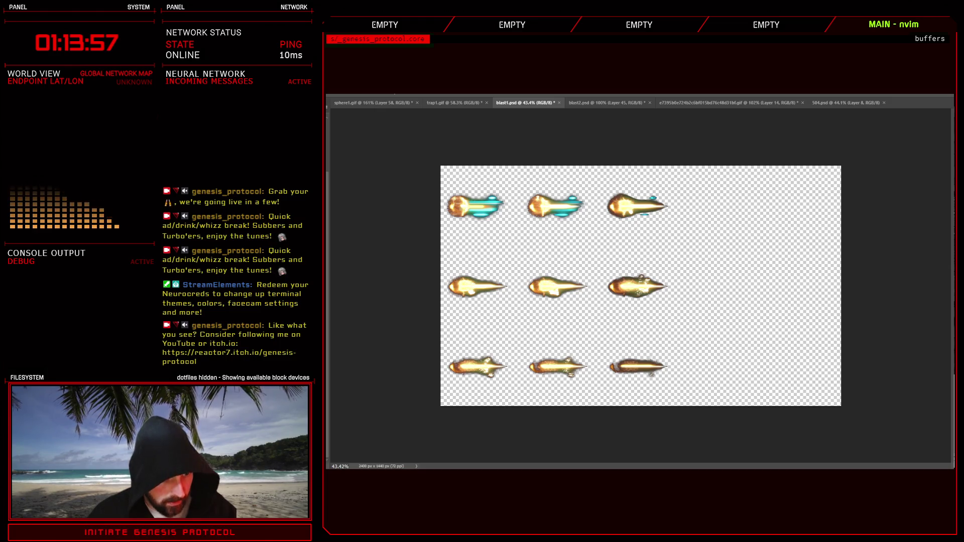
{"action": "left_click_drag", "start_coordinate": [638, 286], "coordinate": [718, 286]}
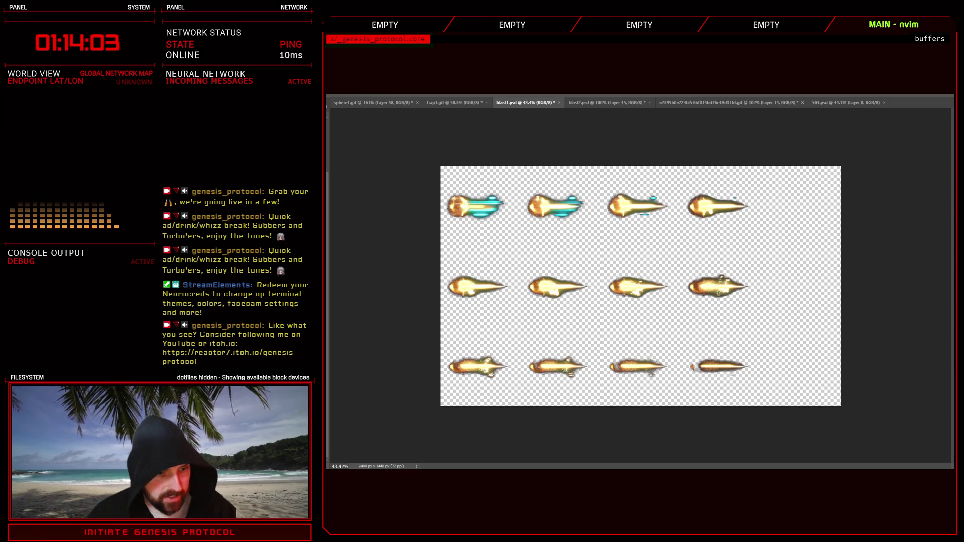
{"action": "key", "text": "ctrl+alt+shift+t"}
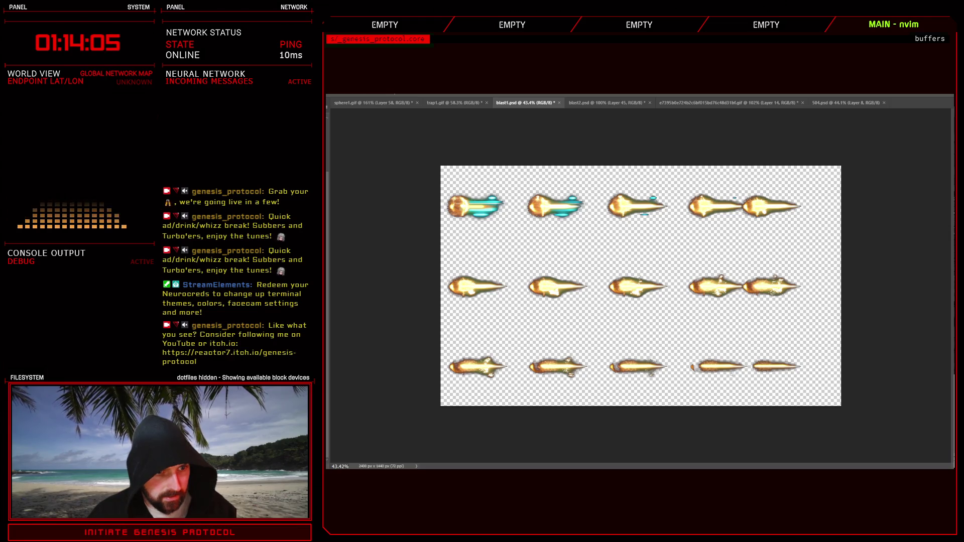
{"action": "key", "text": "shift+Right"}
{"action": "key", "text": "shift+Right"}
{"action": "key", "text": "shift+Right"}
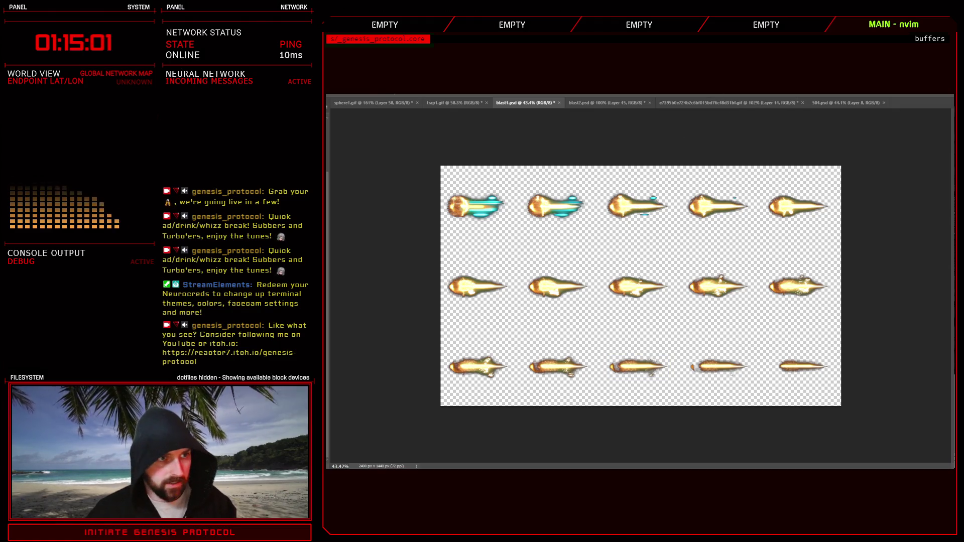
{"action": "left_click", "coordinate": [645, 285]}
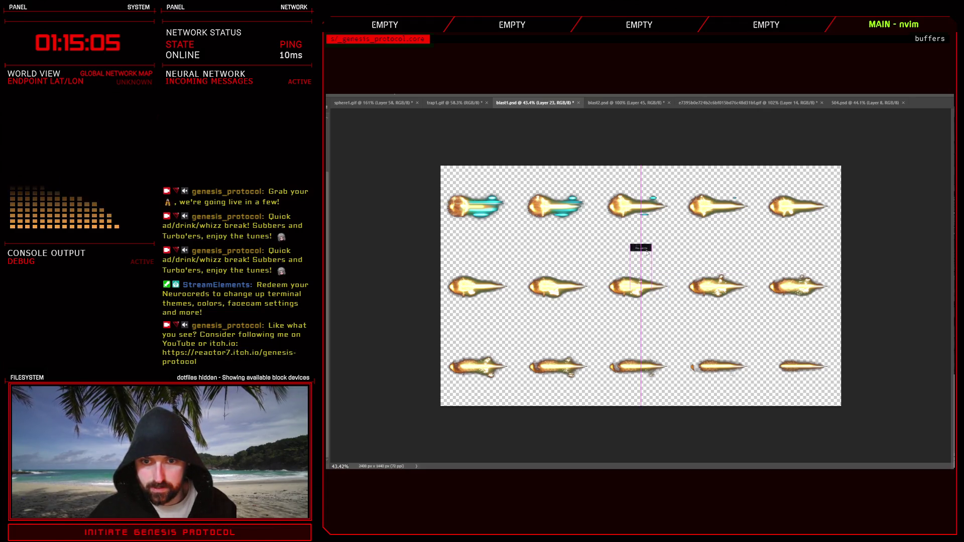
{"action": "scroll", "coordinate": [639, 234], "scroll_direction": "up", "scroll_amount": 10}
{"action": "scroll", "coordinate": [636, 234], "scroll_direction": "up", "scroll_amount": 5}
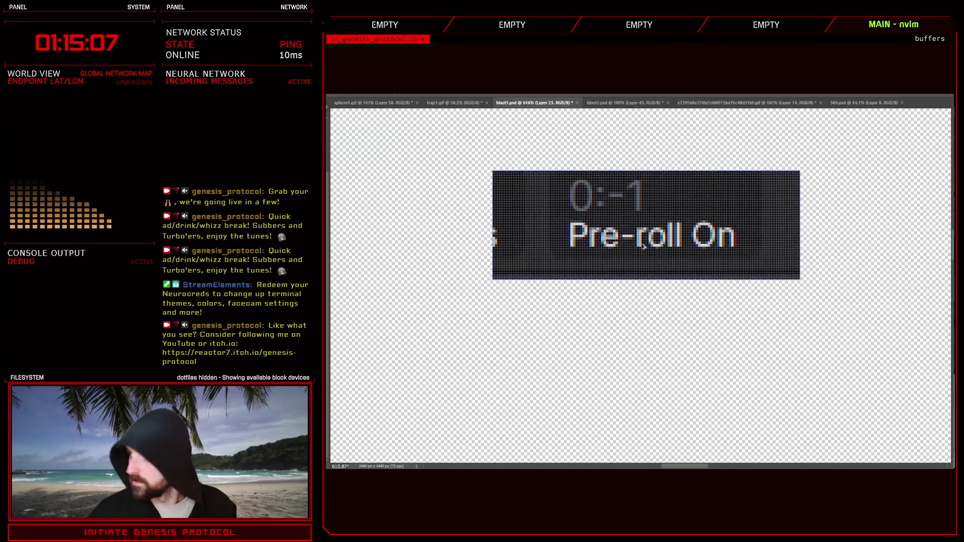
{"action": "key", "text": "ctrl+apostrophe"}
{"action": "key", "text": "ctrl+apostrophe"}
{"action": "scroll", "coordinate": [640, 227], "scroll_direction": "down", "scroll_amount": 4}
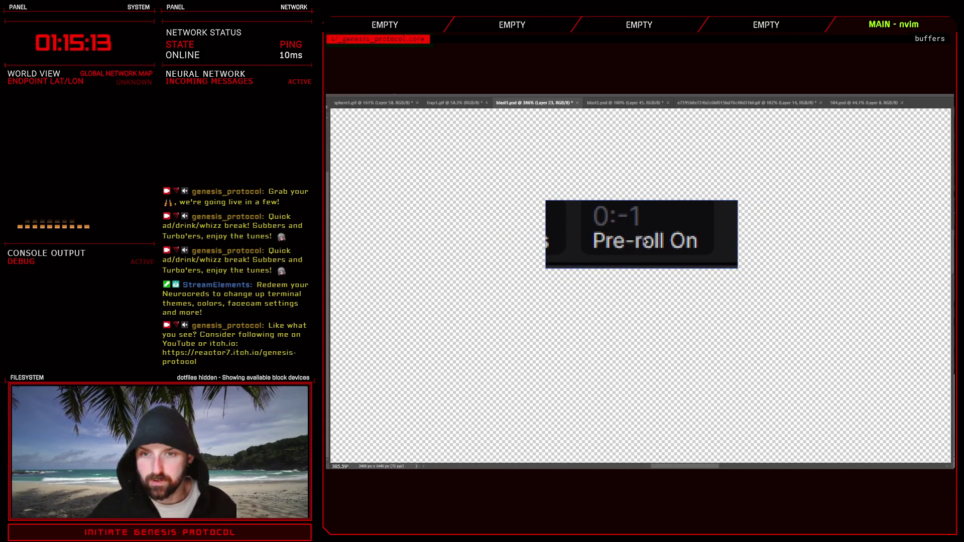
{"action": "scroll", "coordinate": [646, 246], "scroll_direction": "down", "scroll_amount": 8}
{"action": "scroll", "coordinate": [646, 263], "scroll_direction": "down", "scroll_amount": 2}
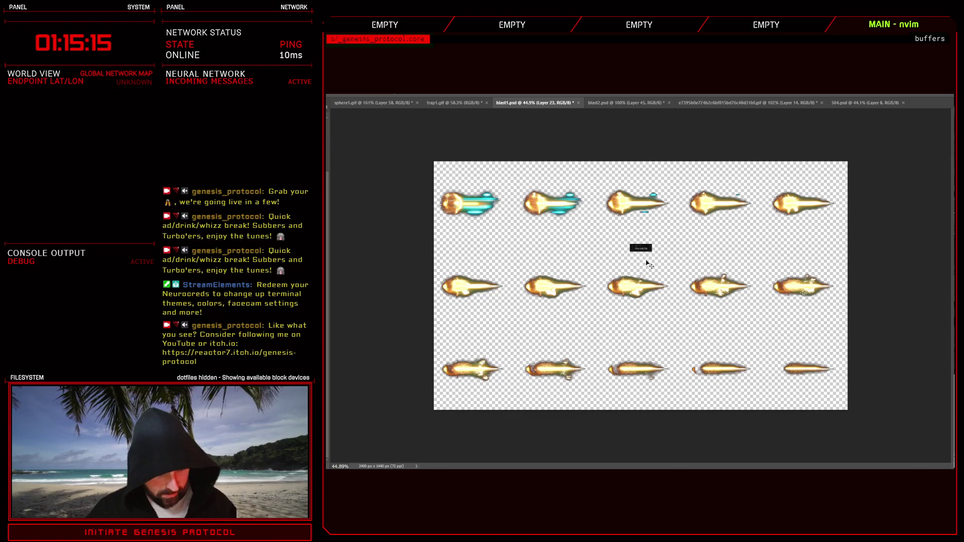
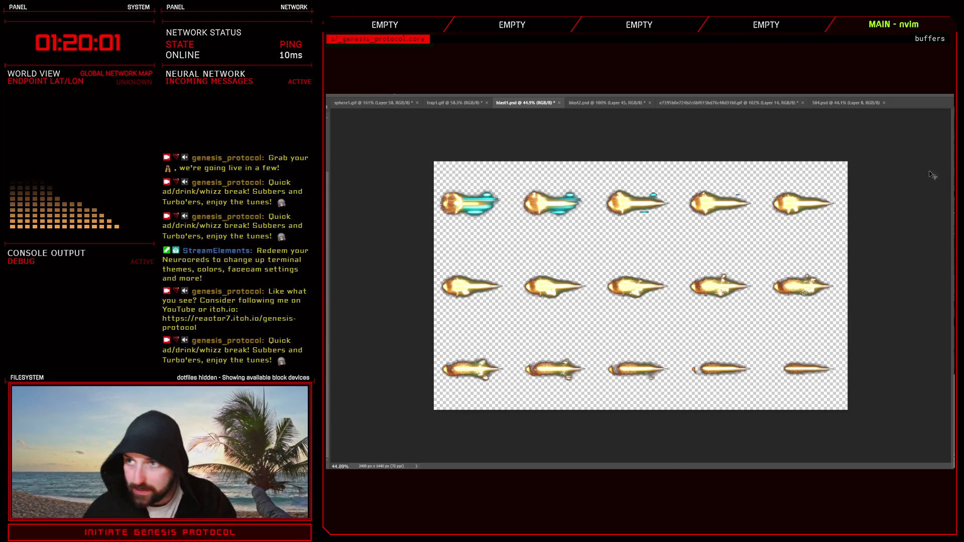
Switch from the Photoshop blast sprite sheet to the RPG Maker XP map editor.
{"action": "key", "text": "alt+Tab"}
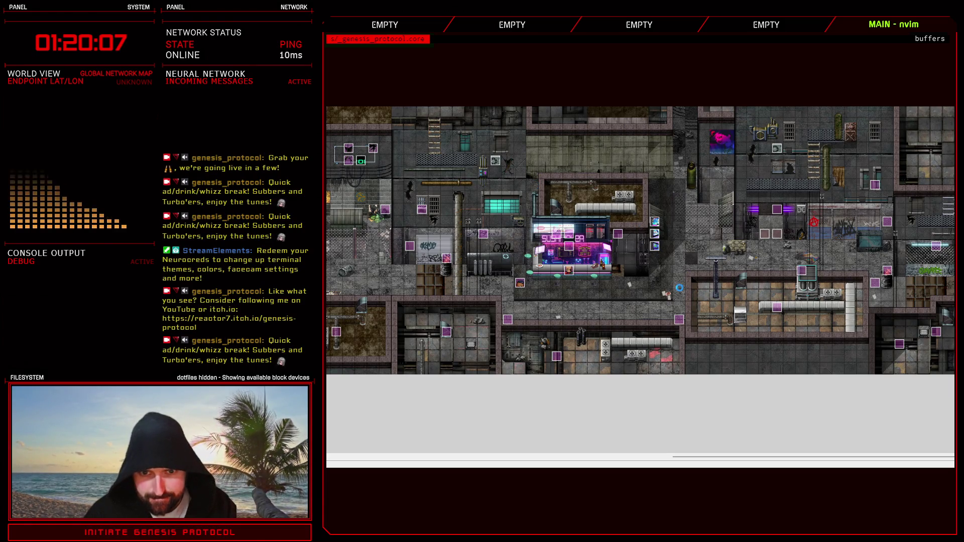
Try pasting Beamer Beam over skill 506 and renaming it, then discard the edits.
{"action": "key", "text": "F9"}
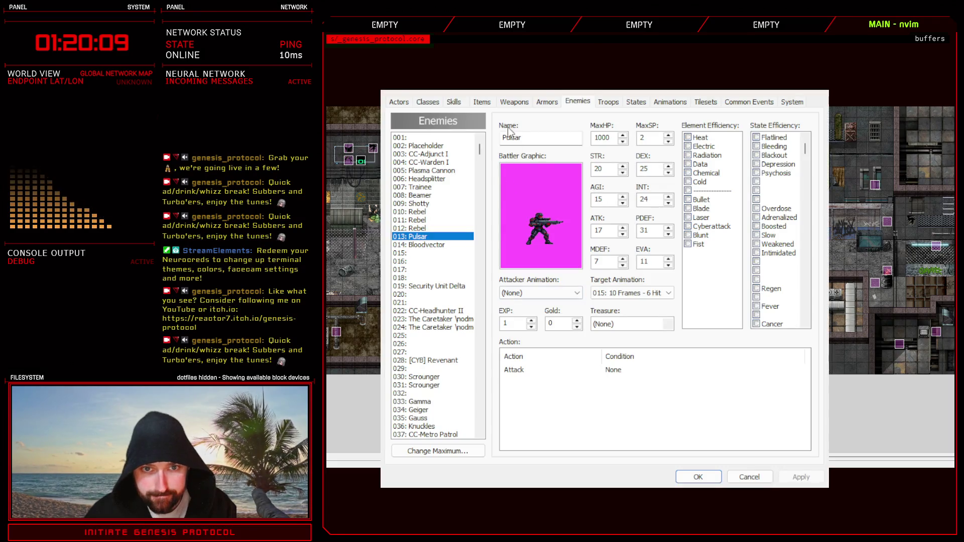
{"action": "left_click", "coordinate": [454, 101]}
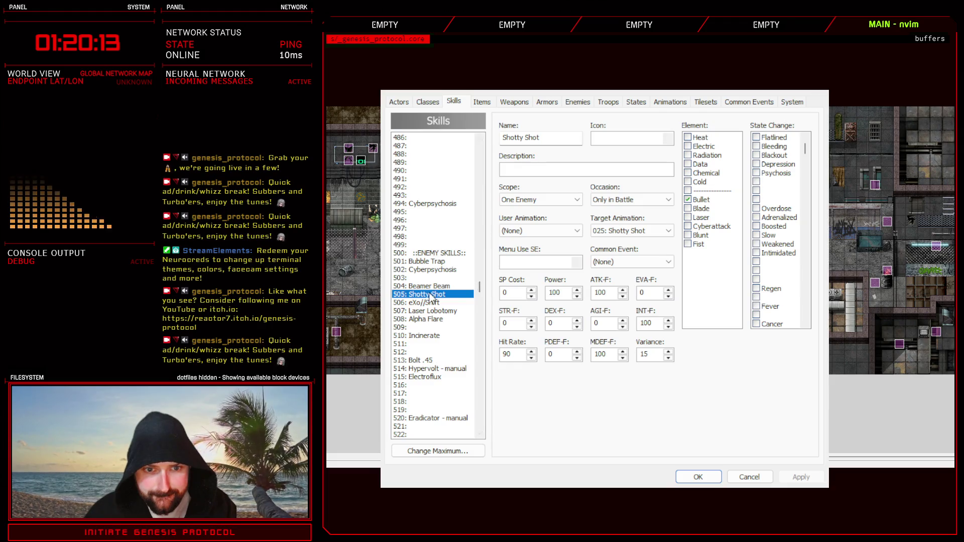
{"action": "left_click", "coordinate": [434, 304]}
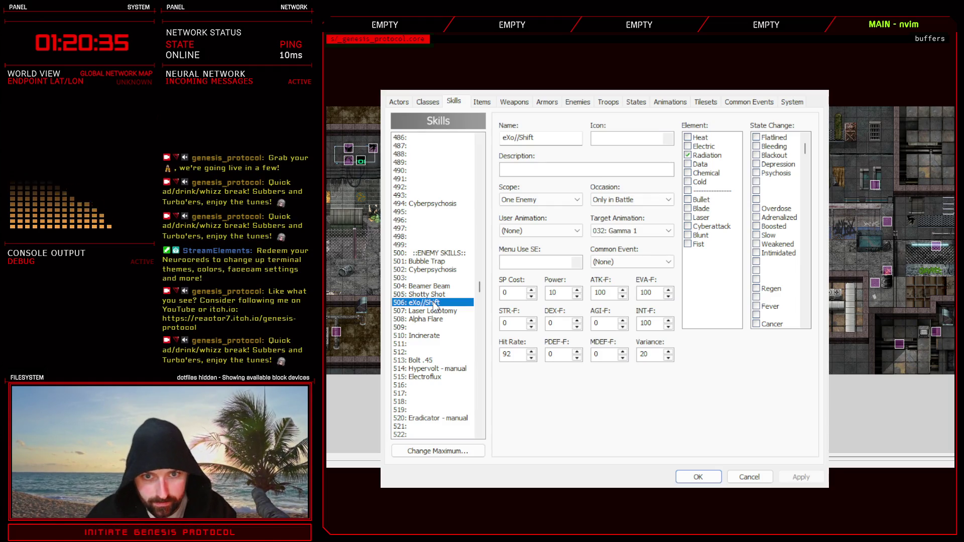
{"action": "left_click", "coordinate": [438, 296]}
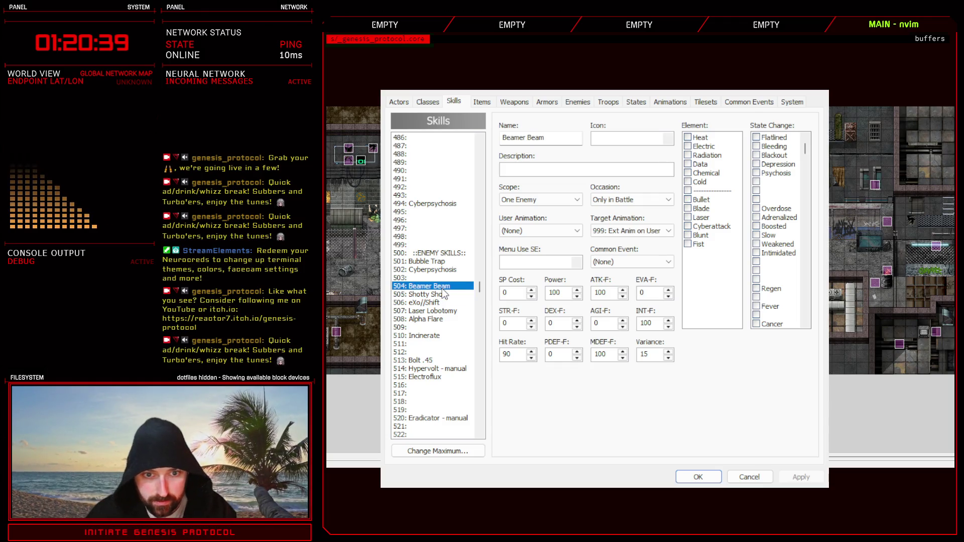
{"action": "left_click", "coordinate": [442, 303]}
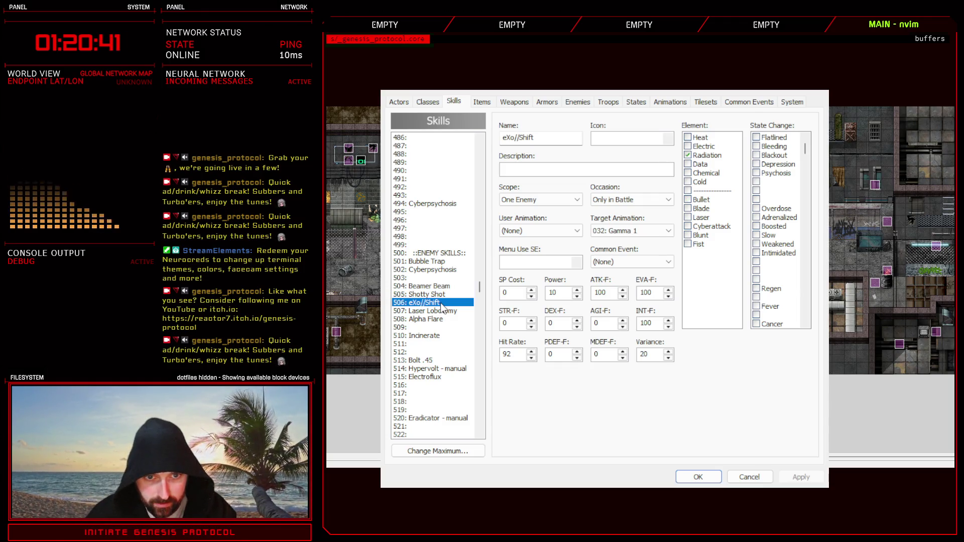
{"action": "key", "text": "ctrl+v"}
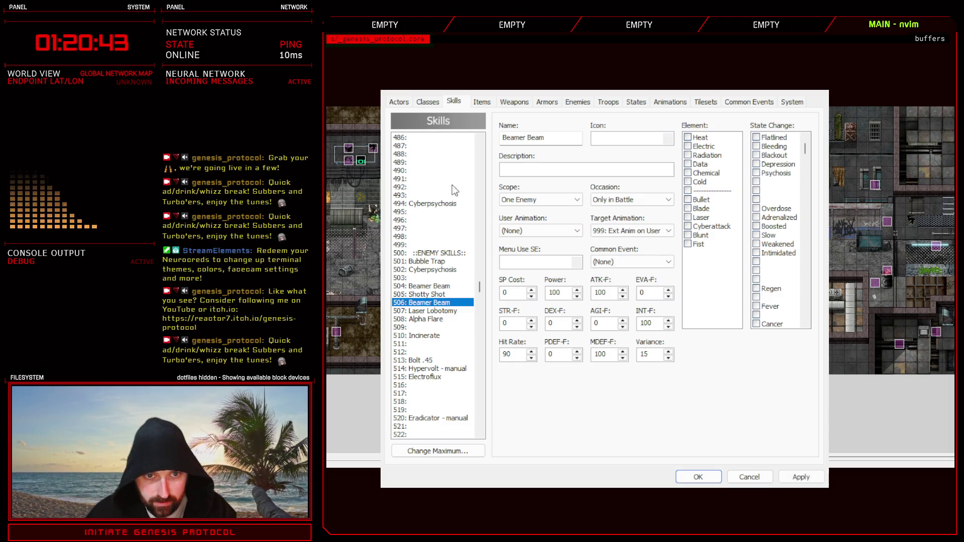
{"action": "left_click_drag", "start_coordinate": [549, 138], "coordinate": [414, 143]}
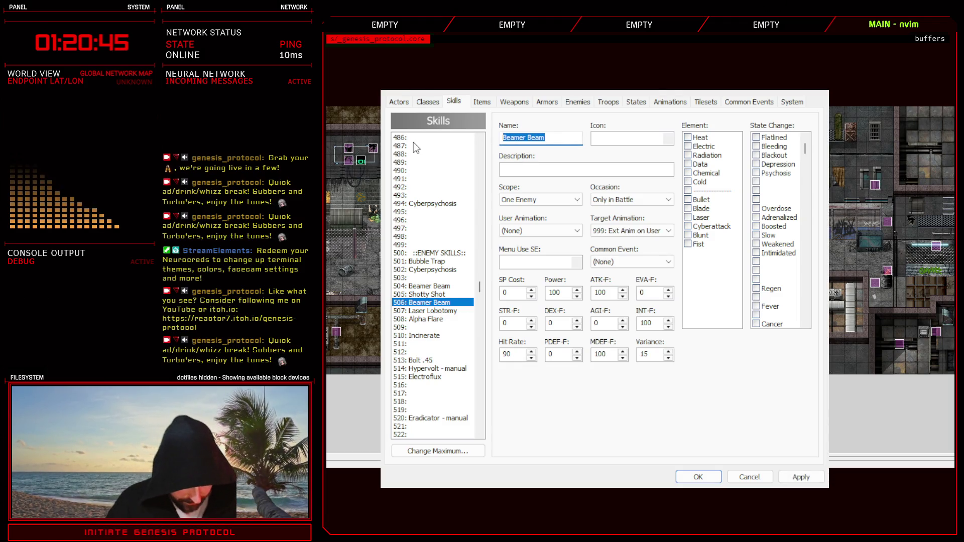
{"action": "type", "text": "eXo//Shift"}
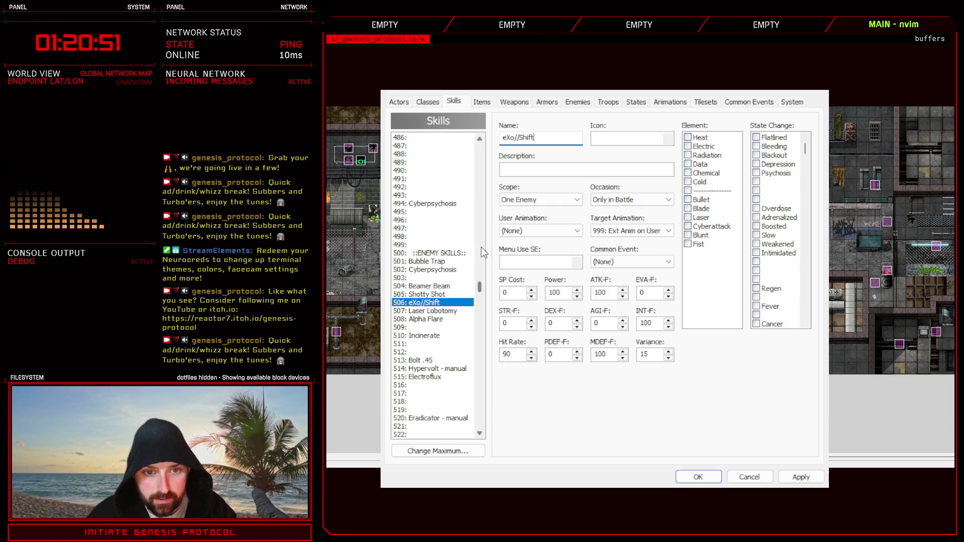
{"action": "left_click", "coordinate": [762, 474]}
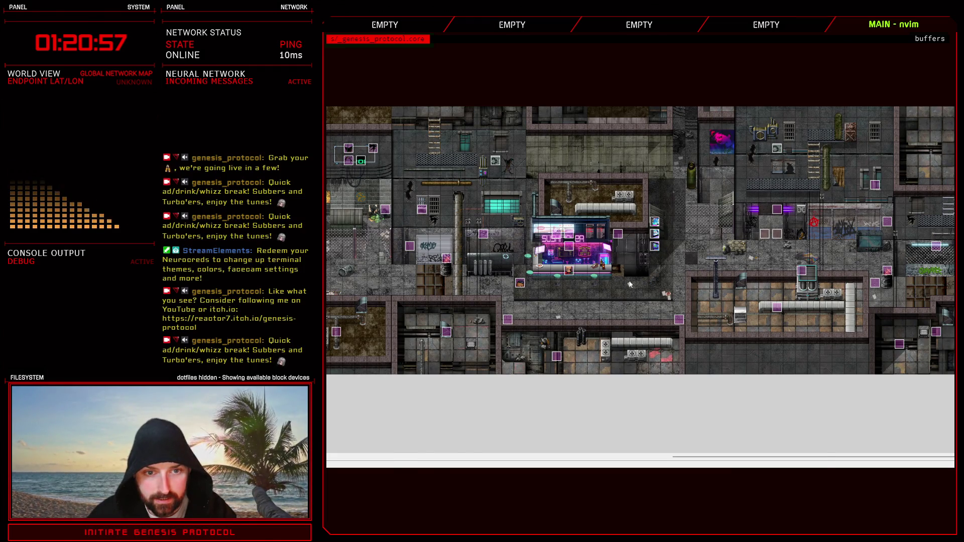
Copy Beamer Beam onto skill 506, rename it eXo//Shift, add the Laser element, and apply.
{"action": "key", "text": "F9"}
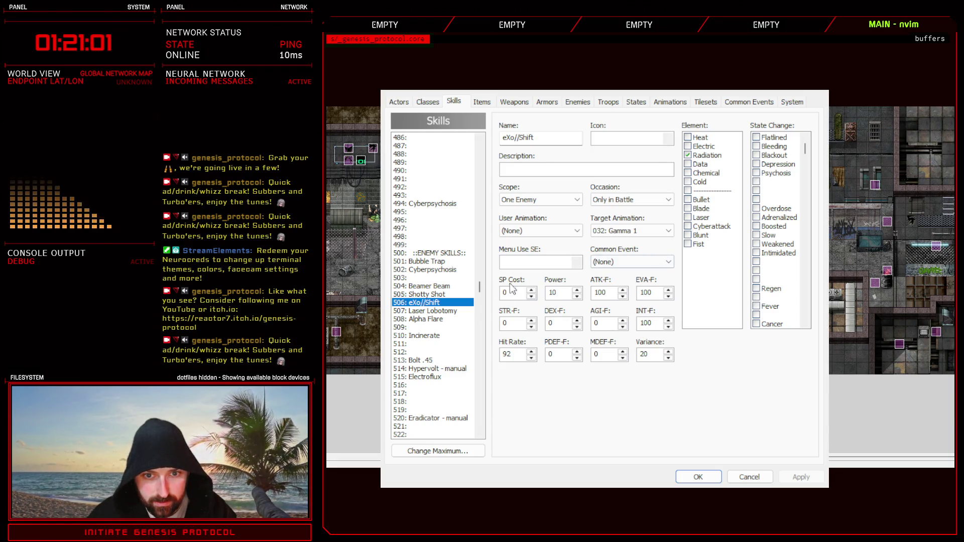
{"action": "left_click", "coordinate": [444, 287]}
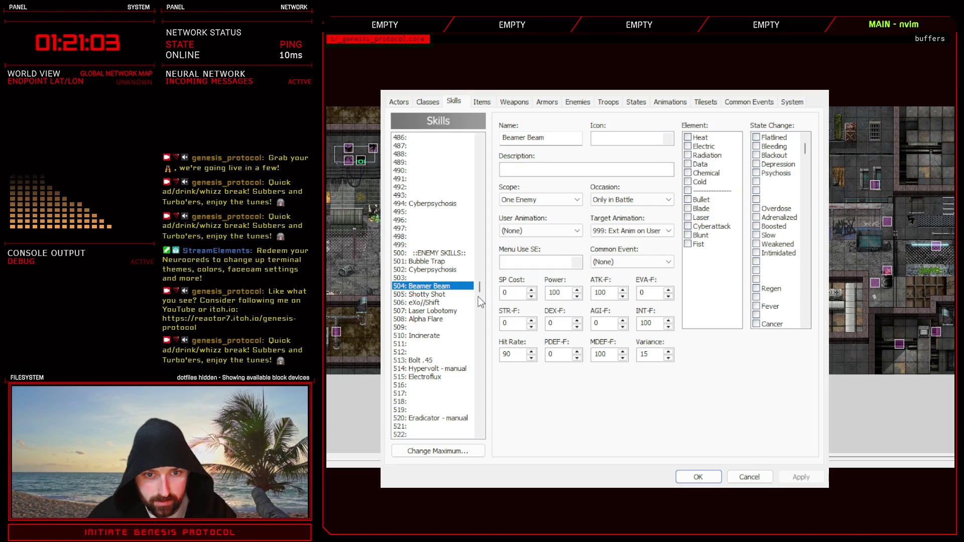
{"action": "left_click", "coordinate": [437, 302]}
{"action": "key", "text": "ctrl+v"}
{"action": "triple_click", "coordinate": [546, 135]}
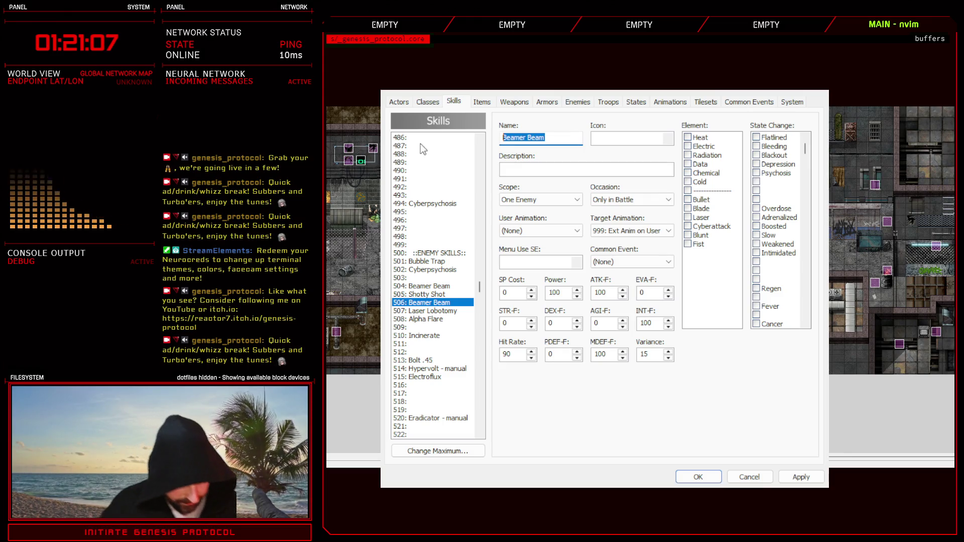
{"action": "type", "text": "eXo//Shif"}
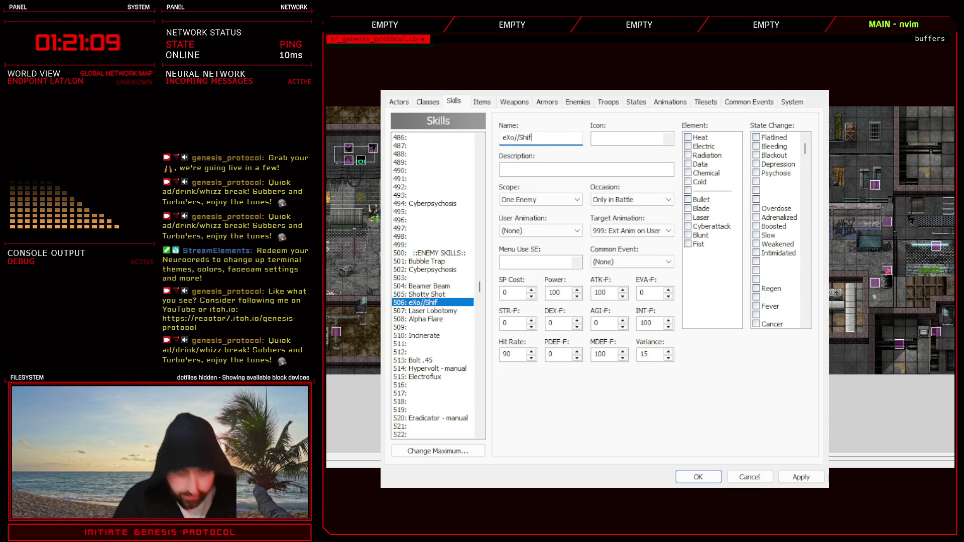
{"action": "type", "text": "t"}
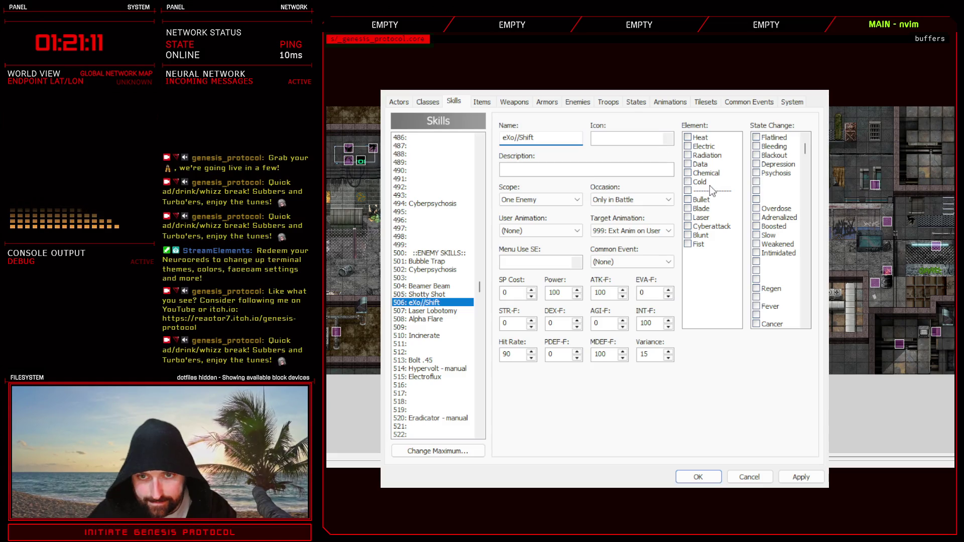
{"action": "left_click", "coordinate": [696, 218]}
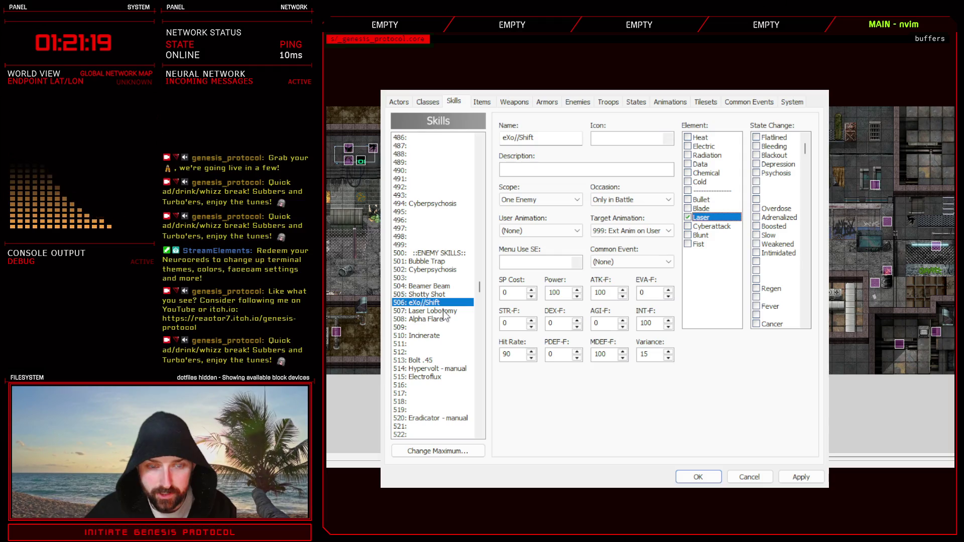
{"action": "left_click", "coordinate": [799, 476]}
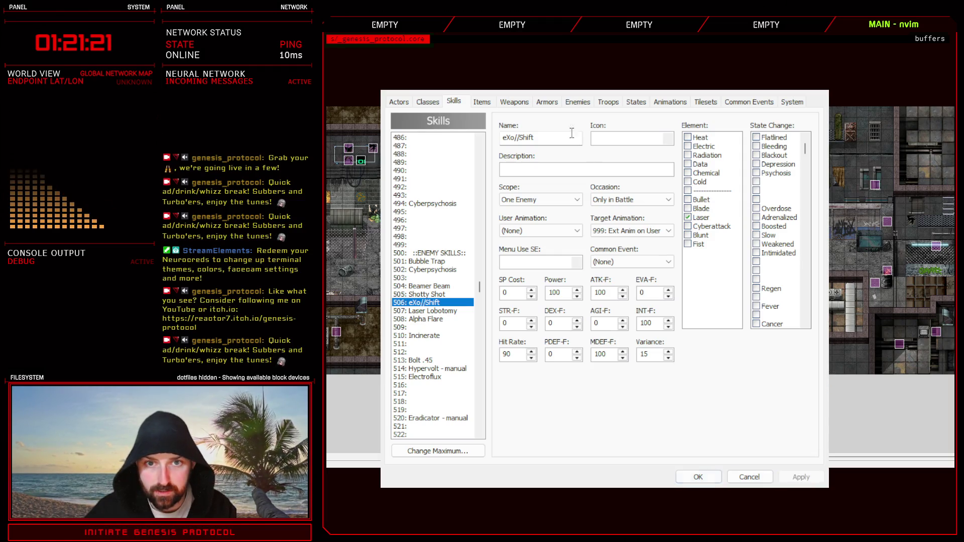
{"action": "left_click", "coordinate": [578, 102]}
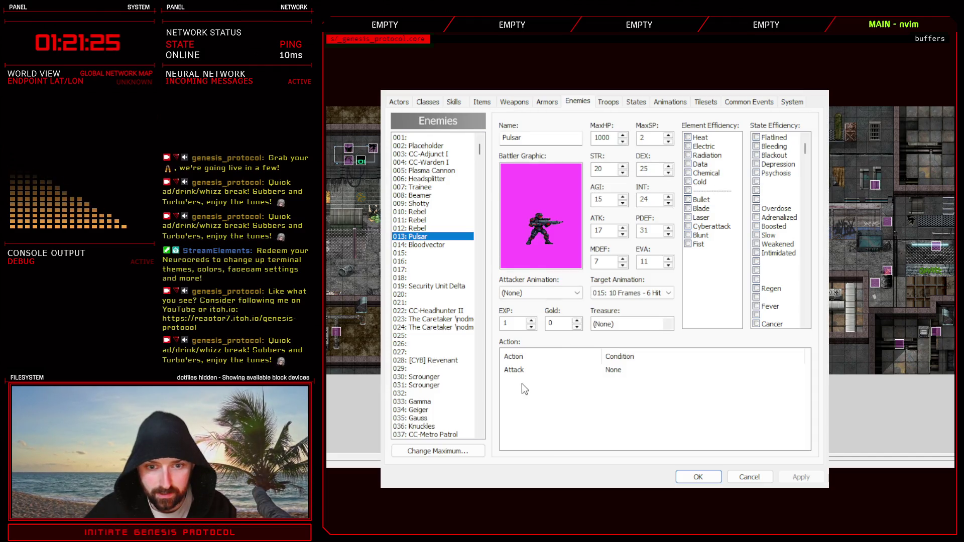
Add eXo//Shift to Pulsar's action list, save the database, and bring up blast1.psd.
{"action": "left_click", "coordinate": [522, 380]}
{"action": "left_click", "coordinate": [617, 321]}
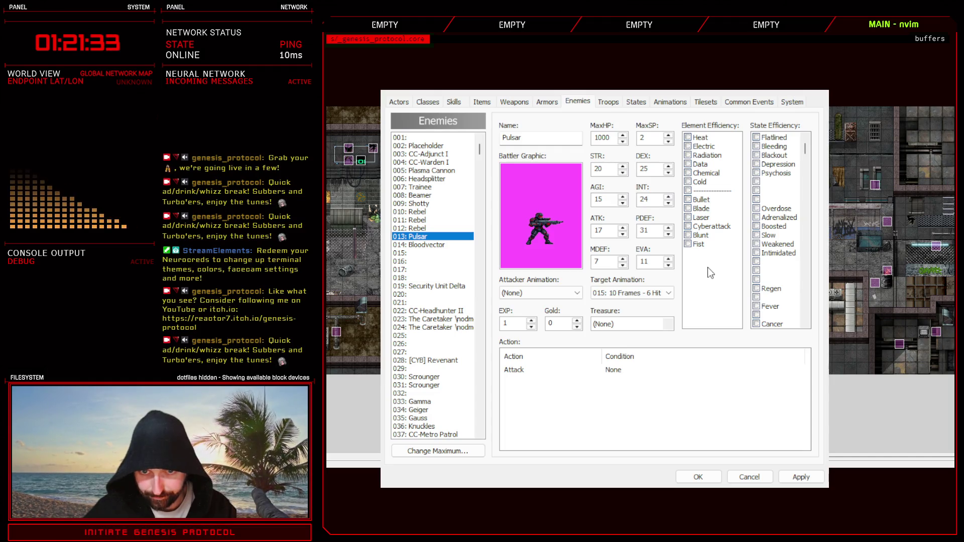
{"action": "left_click", "coordinate": [656, 483]}
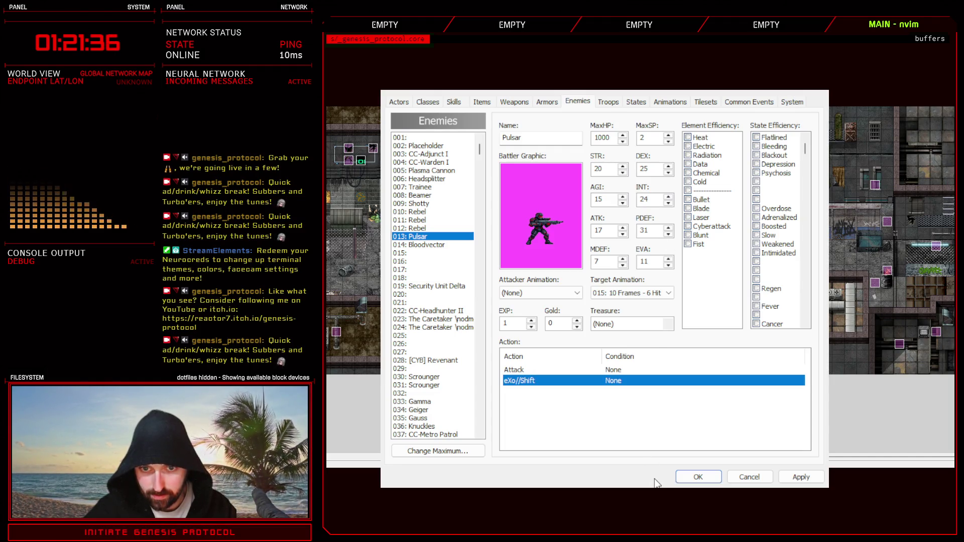
{"action": "left_click", "coordinate": [644, 389]}
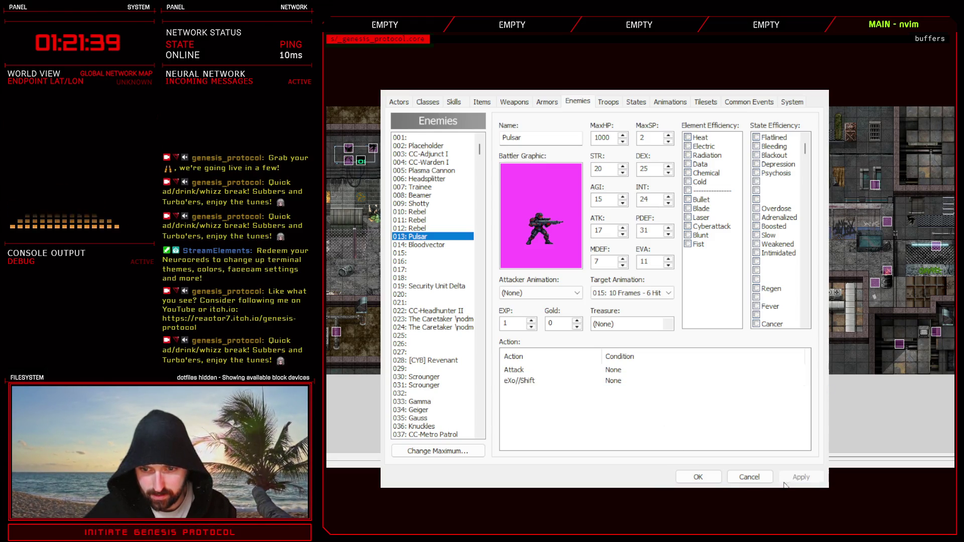
{"action": "left_click", "coordinate": [698, 477]}
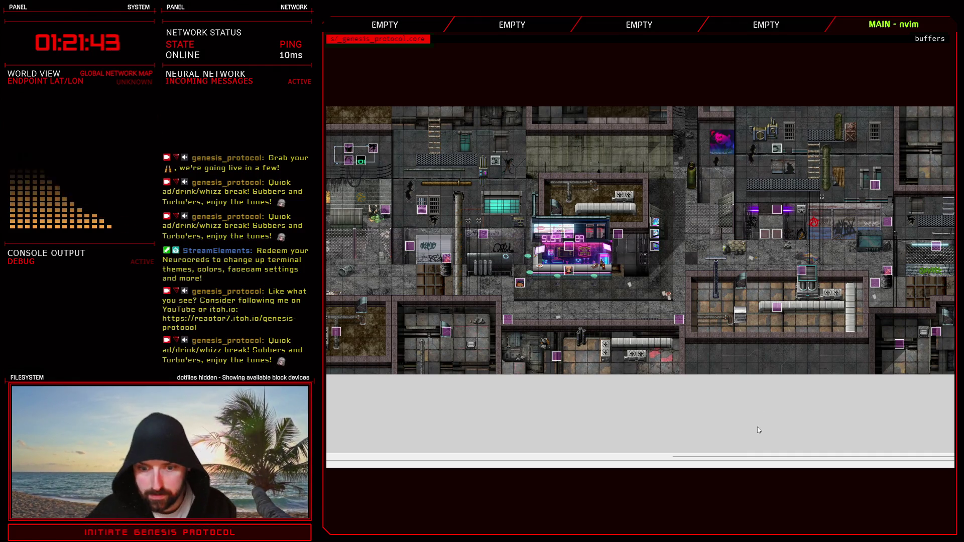
{"action": "key", "text": "alt+Tab"}
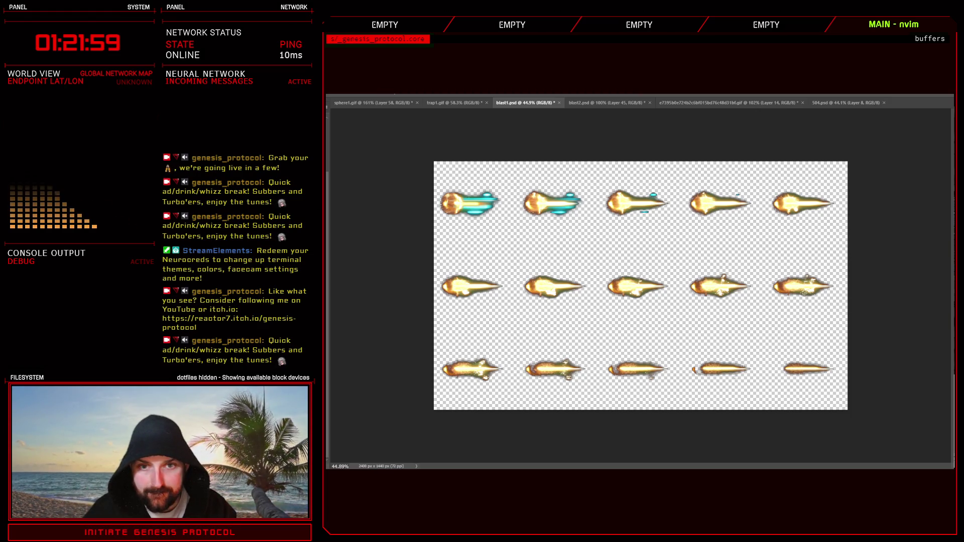
Go from Photoshop's blast1.psd back to the RPG Maker XP map editor.
{"action": "key", "text": "alt+Tab"}
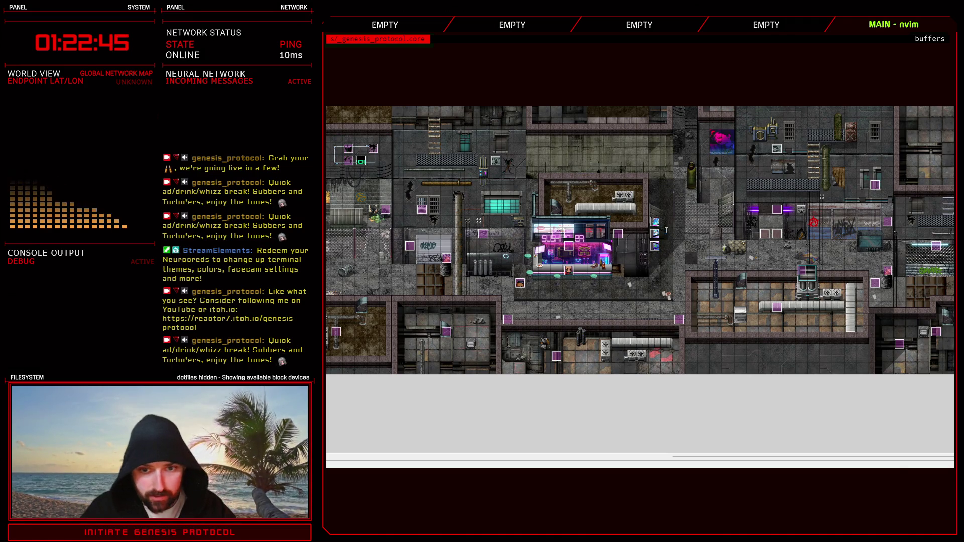
Duplicate the Beamer Beam script entry below Shotty Shot as skill 506 eXo//Shift.
{"action": "key", "text": "alt+Tab"}
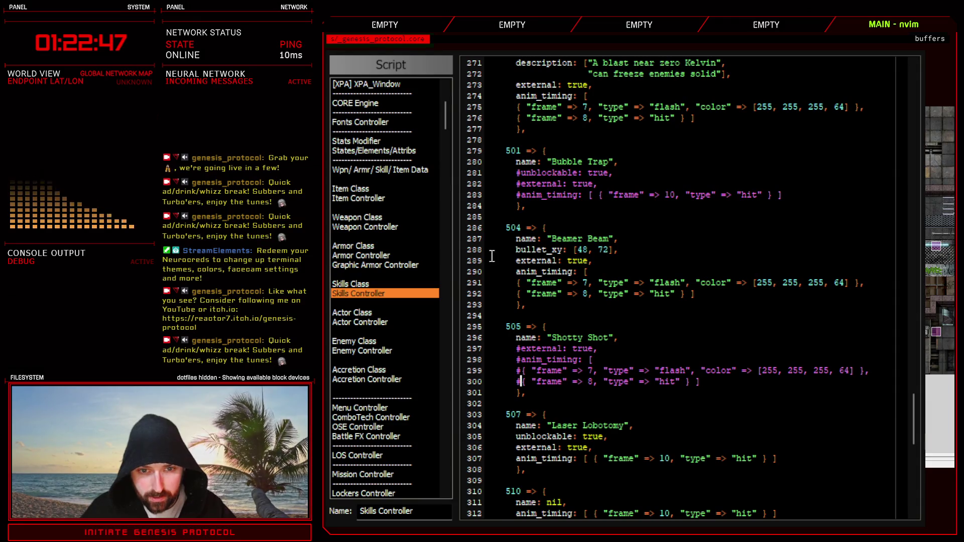
{"action": "left_click_drag", "start_coordinate": [470, 228], "coordinate": [471, 307]}
{"action": "key", "text": "ctrl+c"}
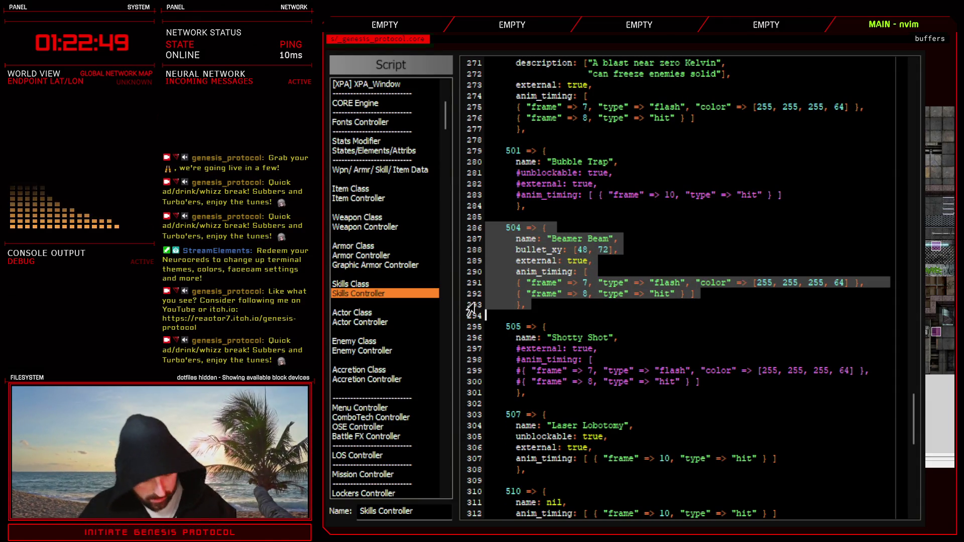
{"action": "left_click", "coordinate": [531, 365]}
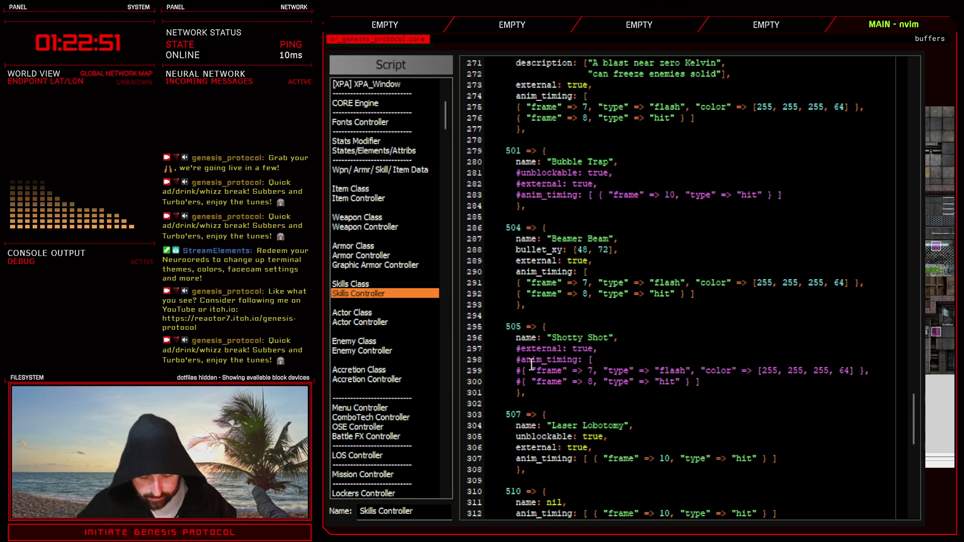
{"action": "key", "text": "Return"}
{"action": "key", "text": "Return"}
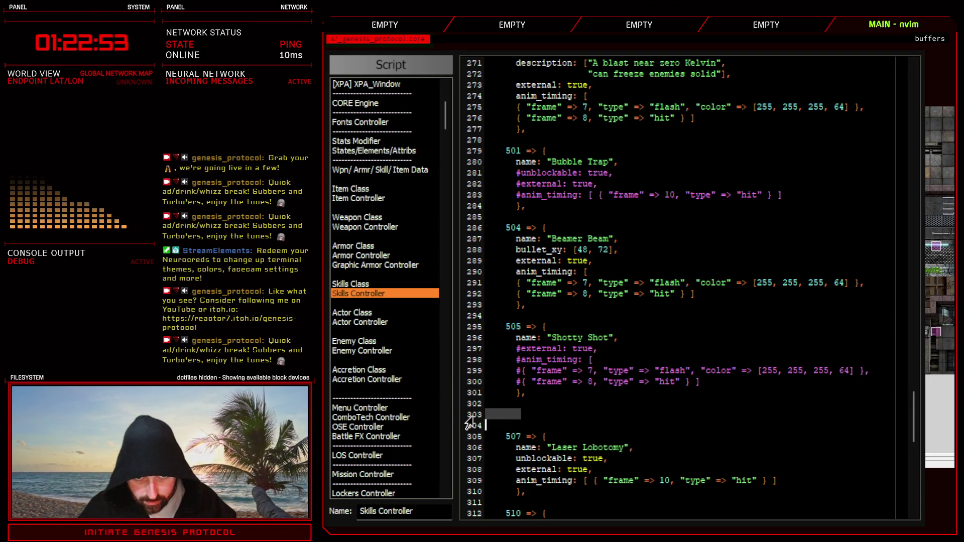
{"action": "middle_click", "coordinate": [468, 417]}
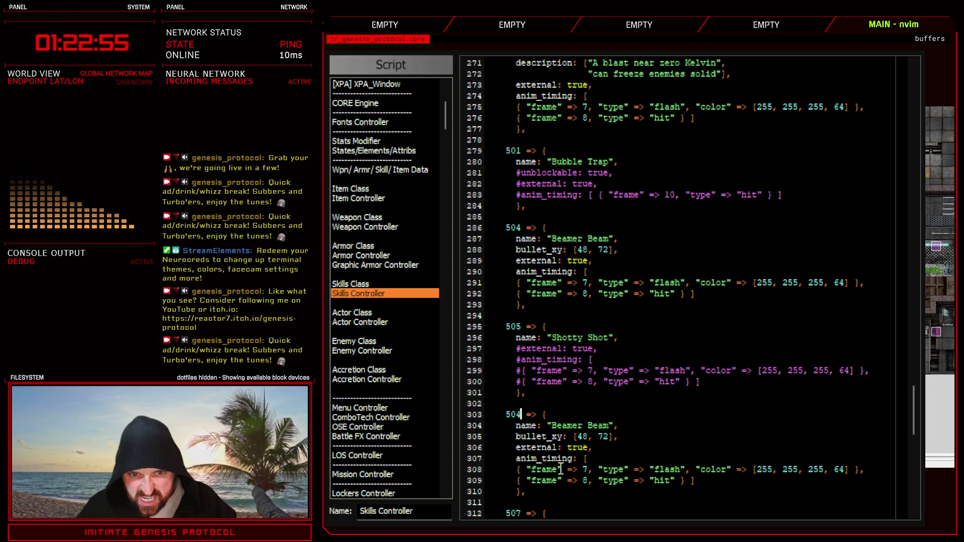
{"action": "key", "text": "ctrl+a"}
{"action": "key", "text": "ctrl+a"}
{"action": "left_click_drag", "start_coordinate": [552, 425], "coordinate": [612, 426]}
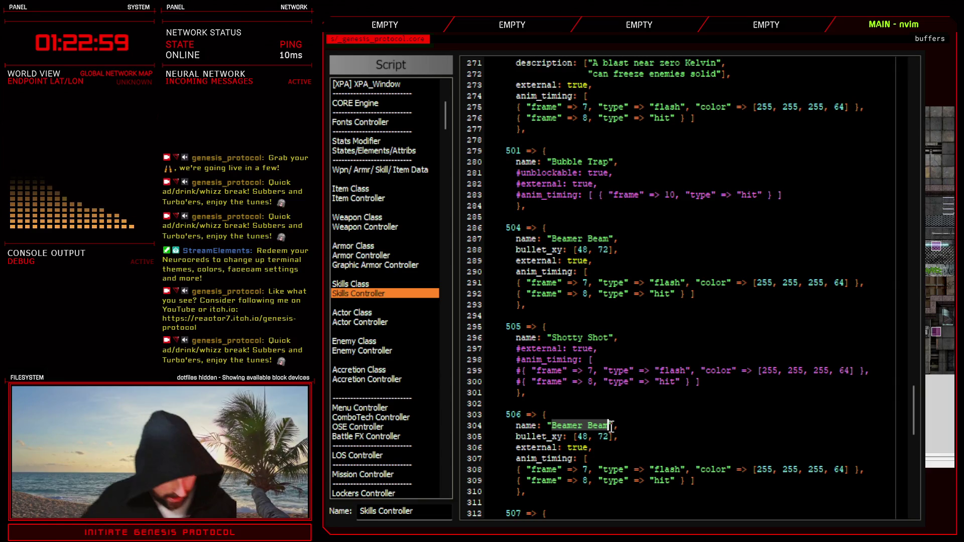
{"action": "type", "text": "ceXo//Sh"}
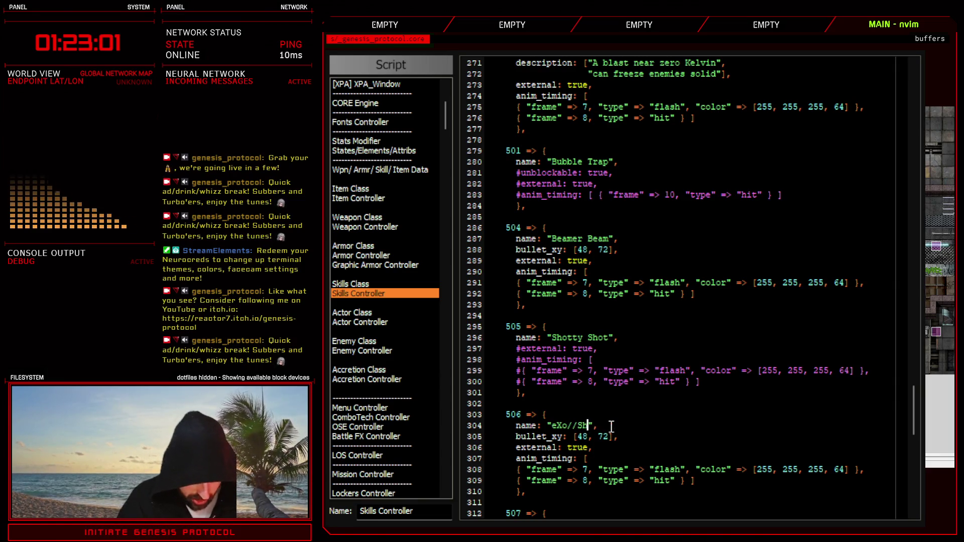
{"action": "type", "text": "ift"}
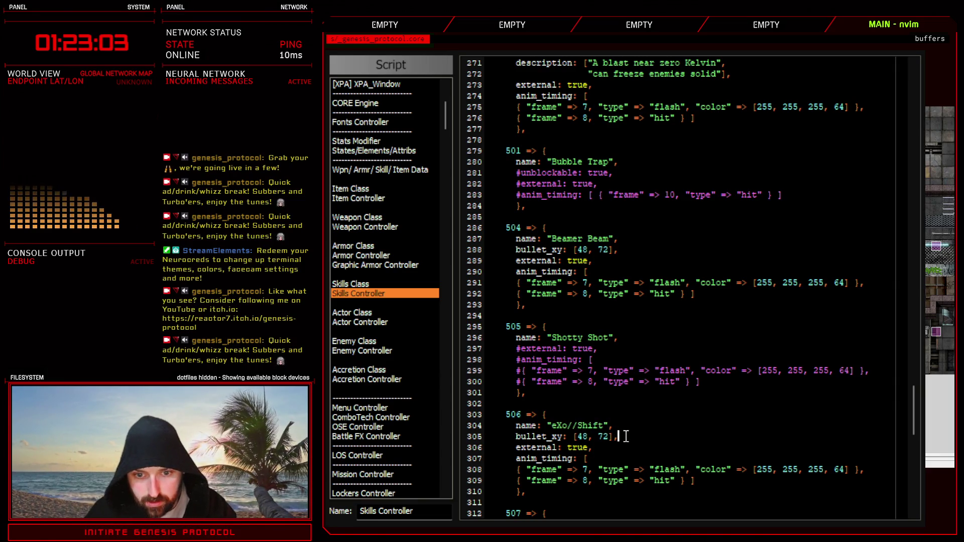
Comment out eXo//Shift's bullet_xy, change its hit frame from 8 to 15, and close the editor.
{"action": "scroll", "coordinate": [626, 432], "scroll_direction": "down", "scroll_amount": 2}
{"action": "left_click", "coordinate": [622, 371]}
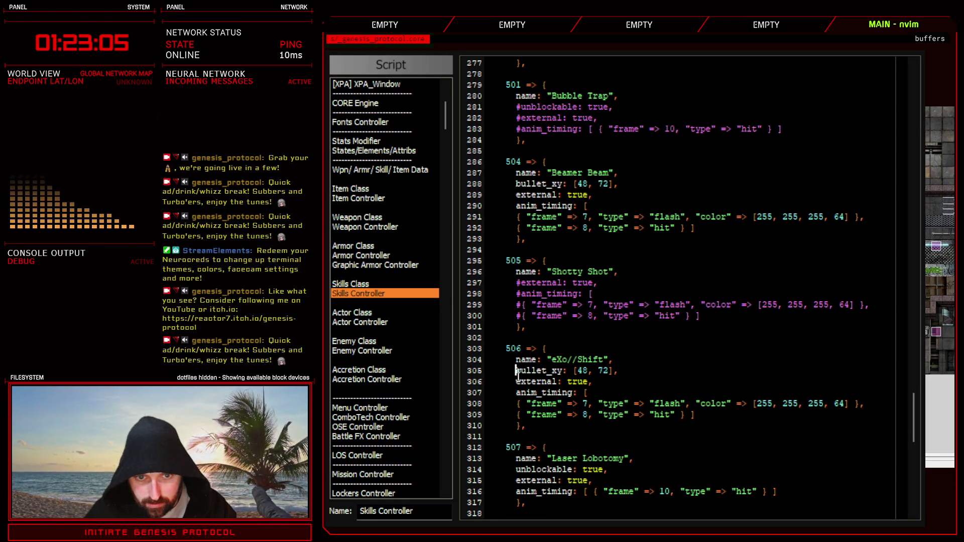
{"action": "type", "text": "#"}
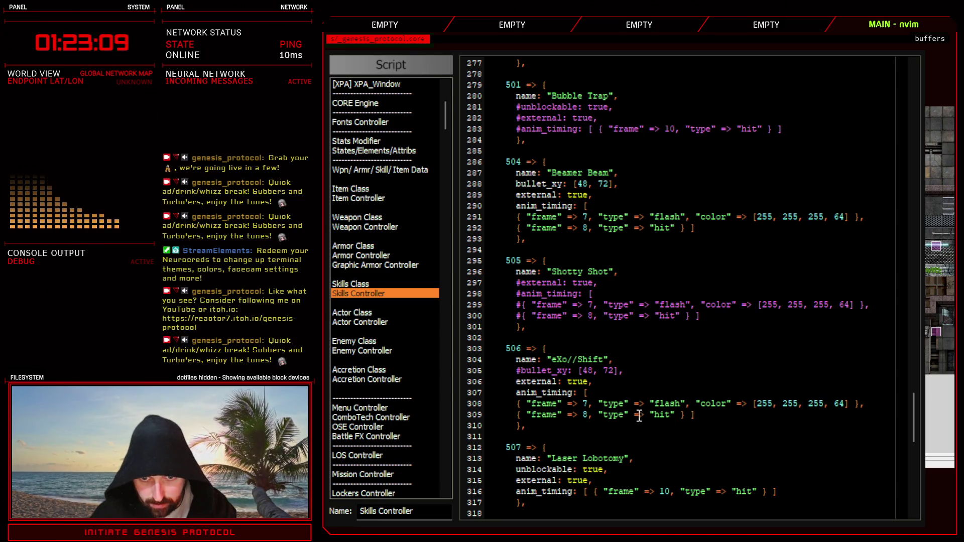
{"action": "left_click", "coordinate": [587, 415]}
{"action": "type", "text": "15"}
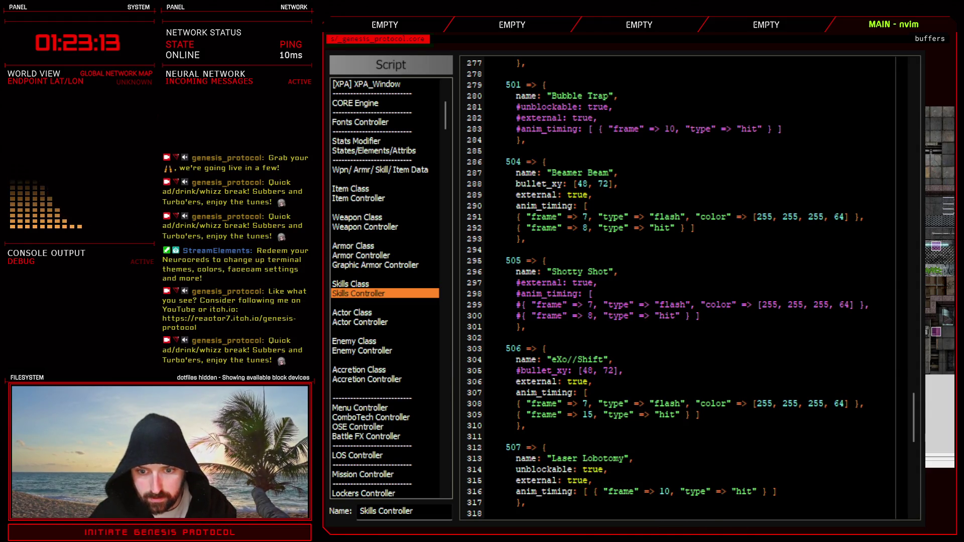
{"action": "key", "text": "F12"}
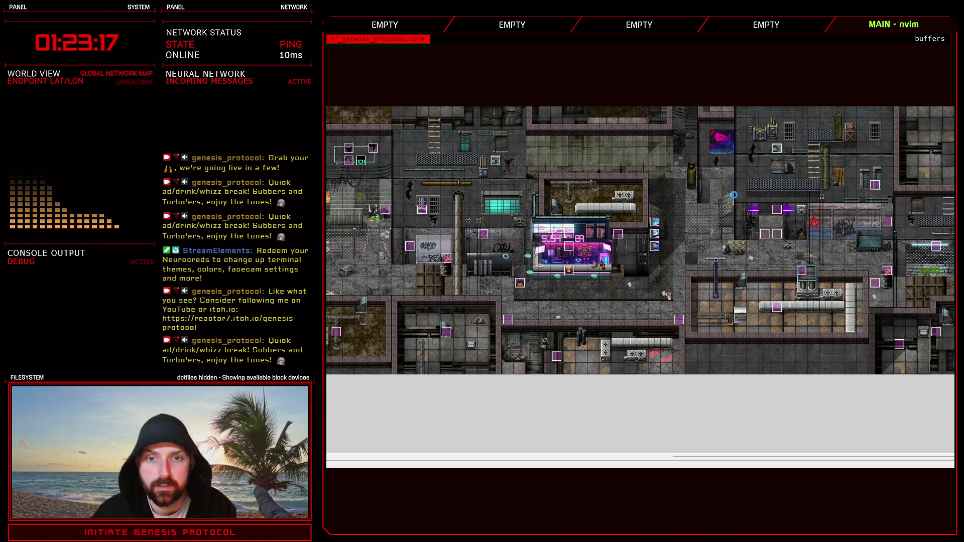
Battle-test the Pulsar troop, alternating eXo//Shift attacks with Defend turns.
{"action": "key", "text": "F9"}
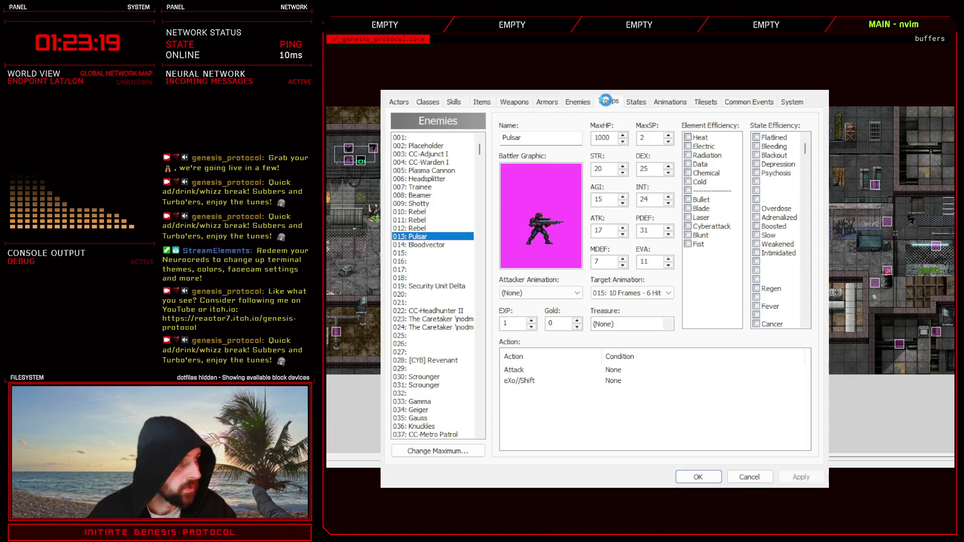
{"action": "left_click", "coordinate": [606, 99]}
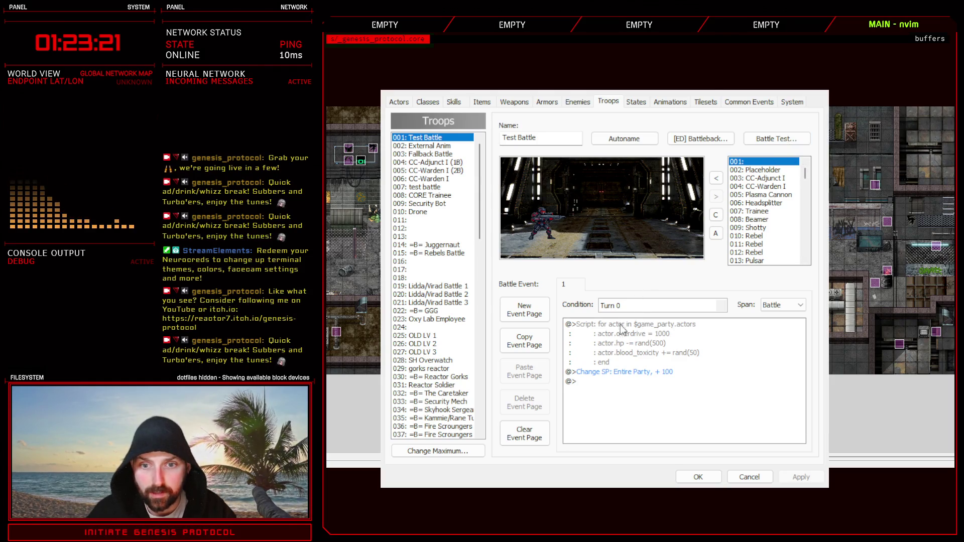
{"action": "double_click", "coordinate": [622, 379]}
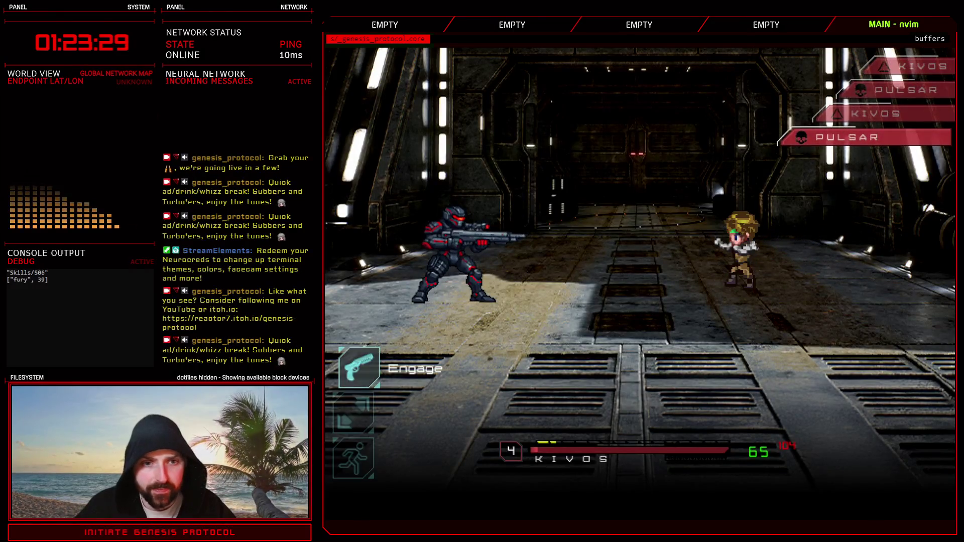
{"action": "key", "text": "Return"}
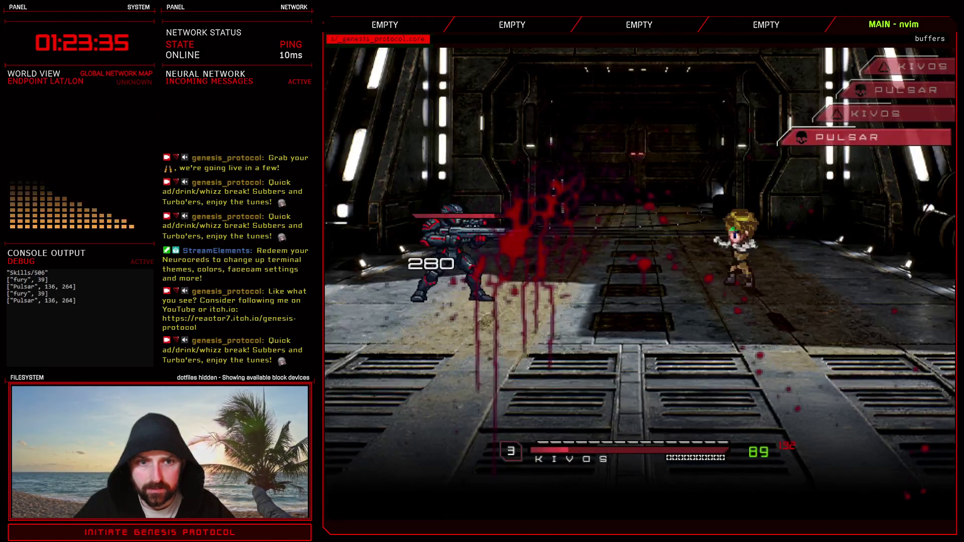
{"action": "key", "text": "Down"}
{"action": "key", "text": "Down"}
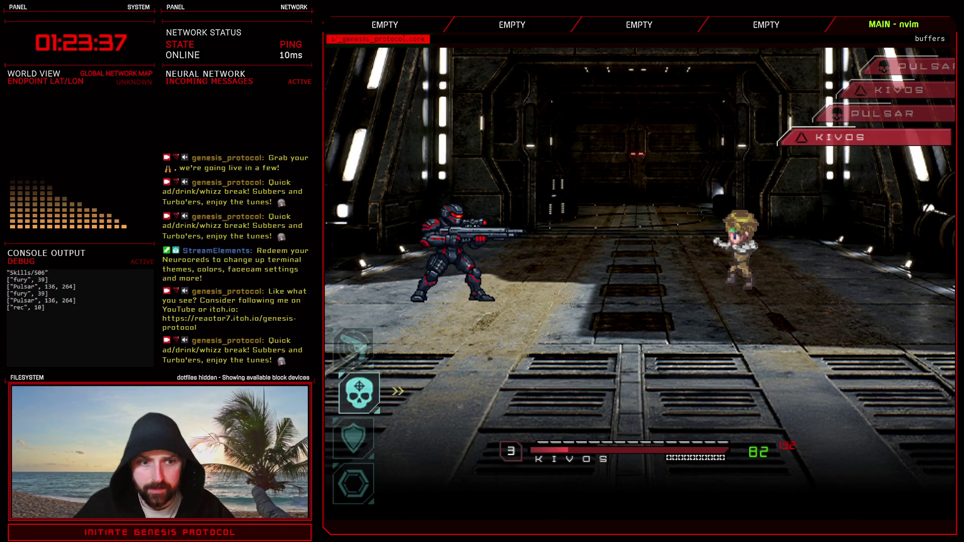
{"action": "key", "text": "Return"}
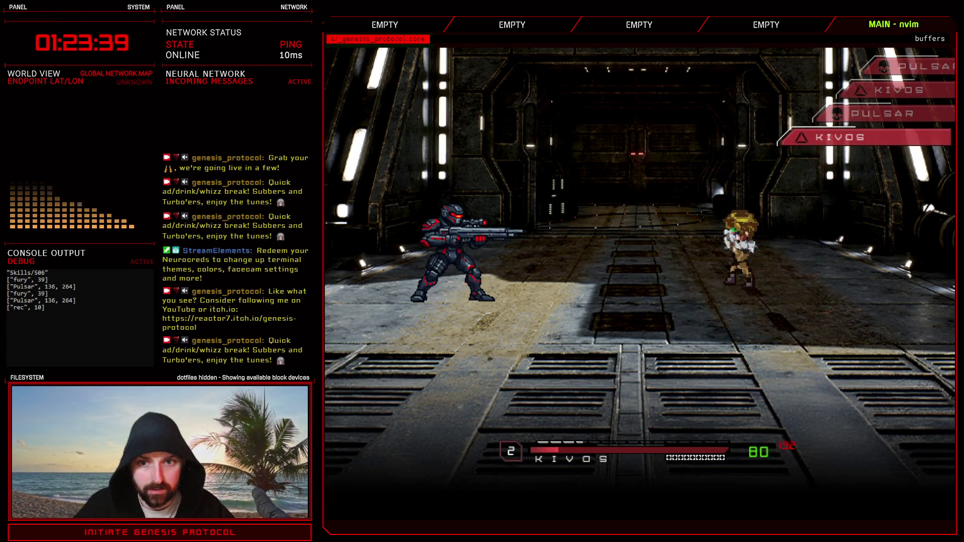
{"action": "key", "text": "Return"}
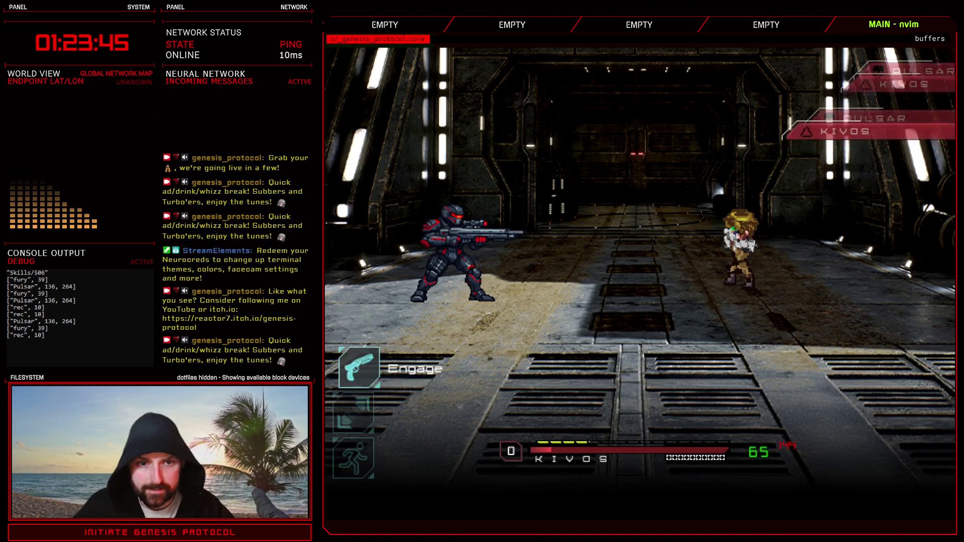
{"action": "key", "text": "Down"}
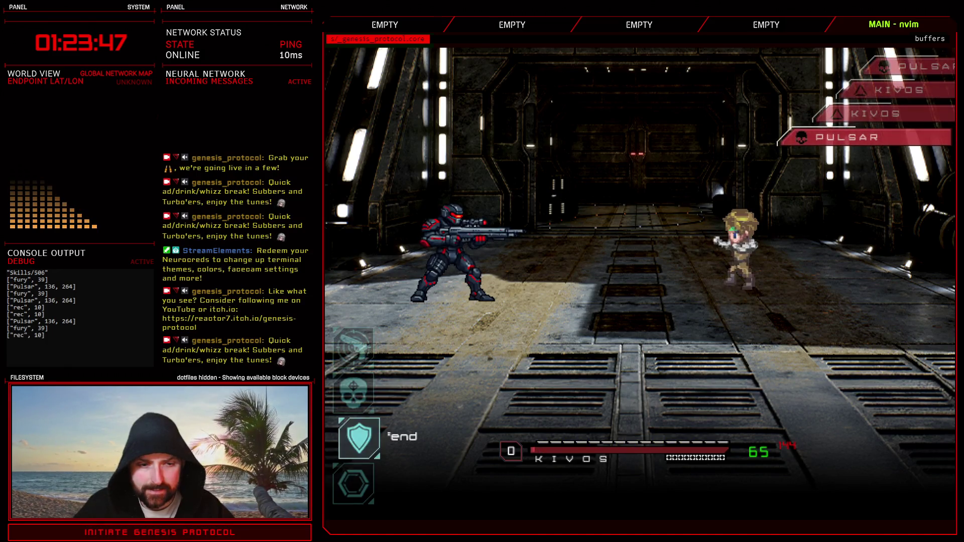
{"action": "key", "text": "Return"}
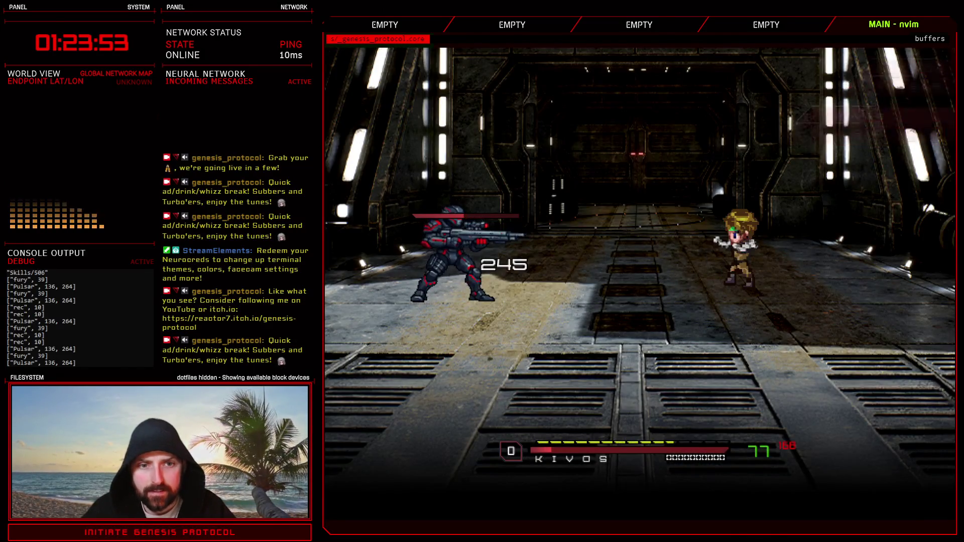
{"action": "key", "text": "Down"}
{"action": "key", "text": "Down"}
{"action": "key", "text": "Return"}
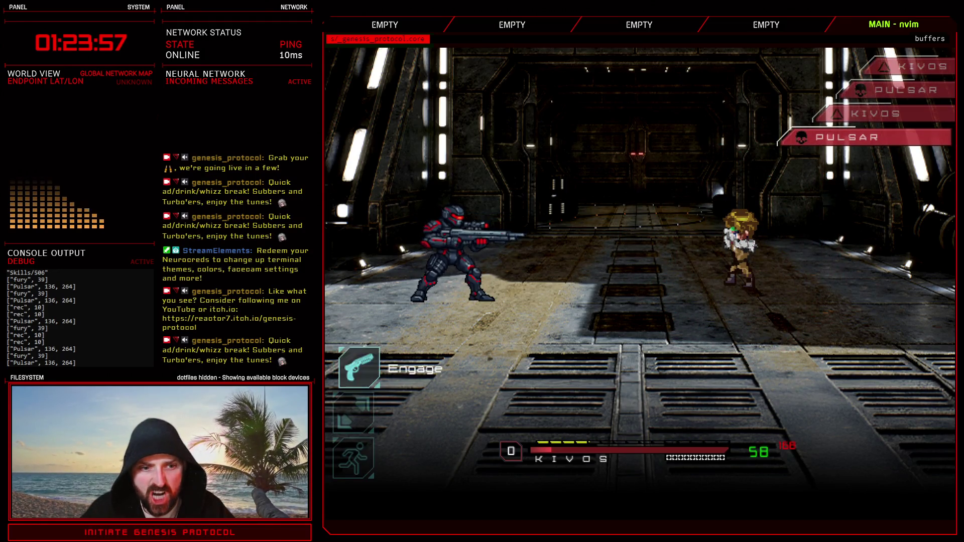
{"action": "key", "text": "Return"}
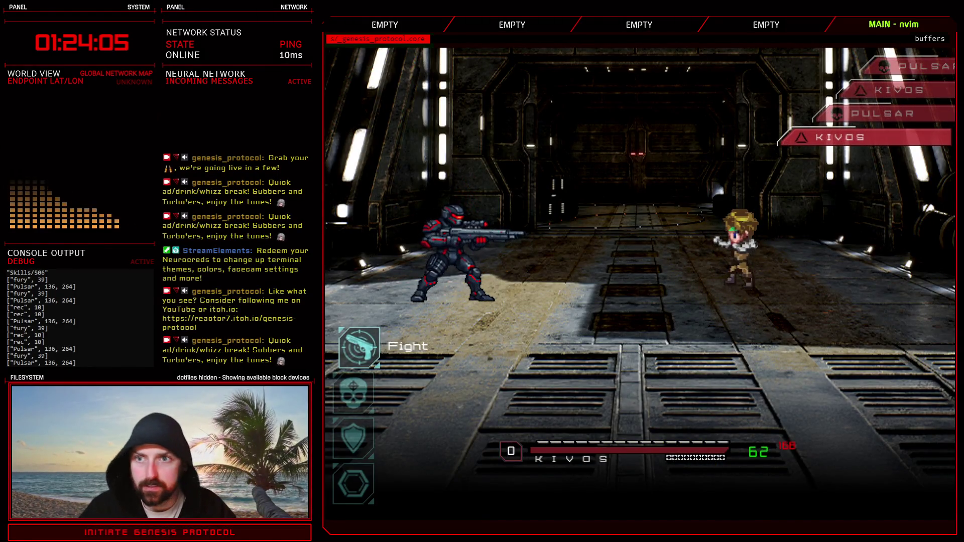
End the battle test, close the database without applying, and switch to Photoshop.
{"action": "key", "text": "alt+F4"}
{"action": "left_click", "coordinate": [750, 479]}
{"action": "key", "text": "alt+Tab"}
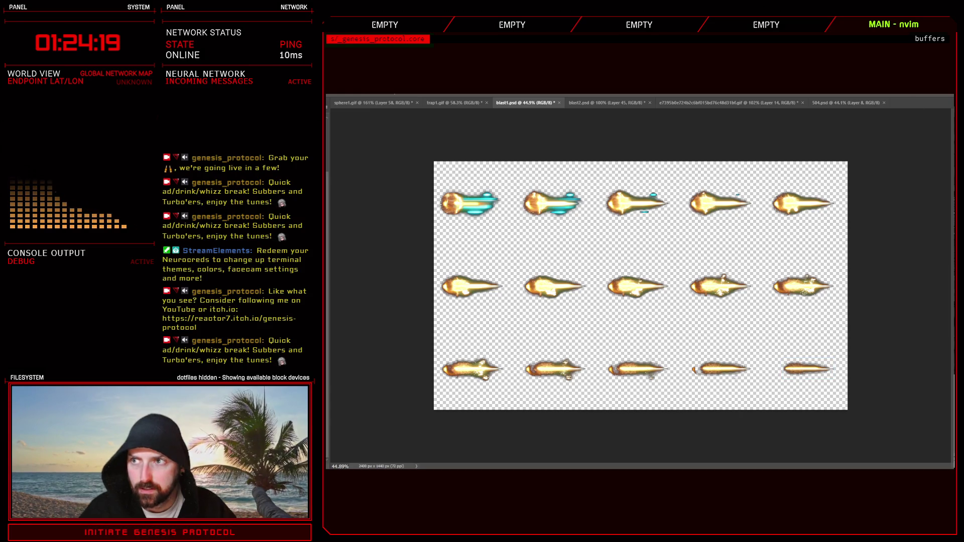
In the Skills Controller script, copy Knockout Combo's 'anim_frames: 15,' line.
{"action": "key", "text": "alt+Tab"}
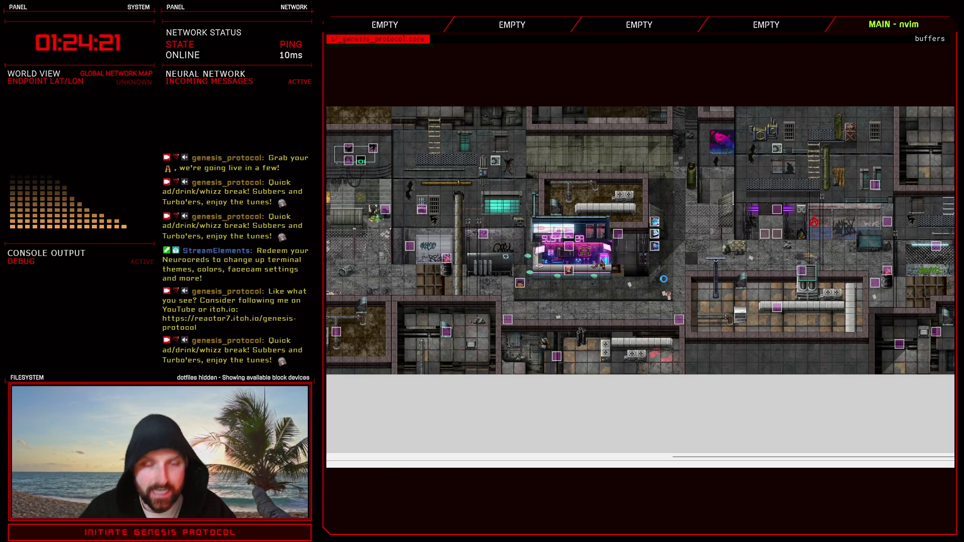
{"action": "key", "text": "F11"}
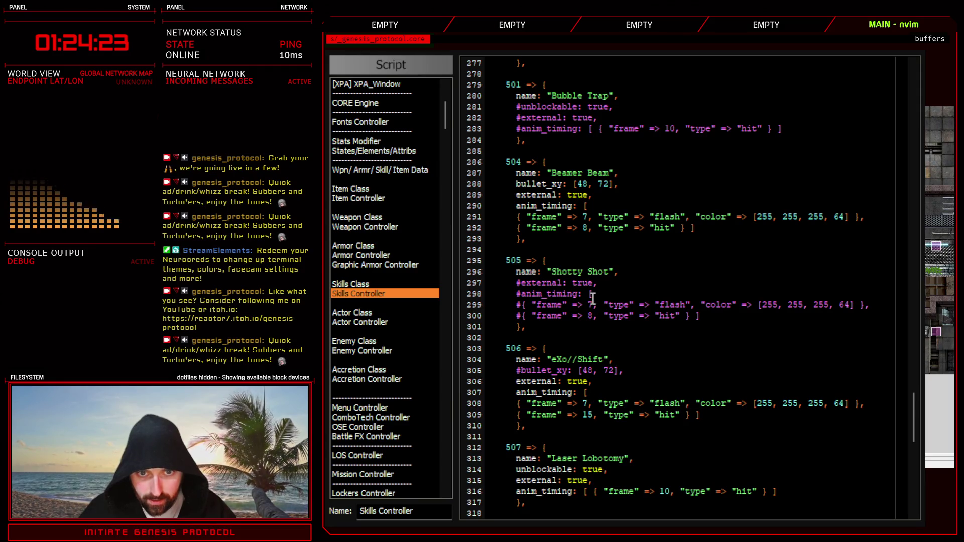
{"action": "scroll", "coordinate": [587, 393], "scroll_direction": "down", "scroll_amount": 4}
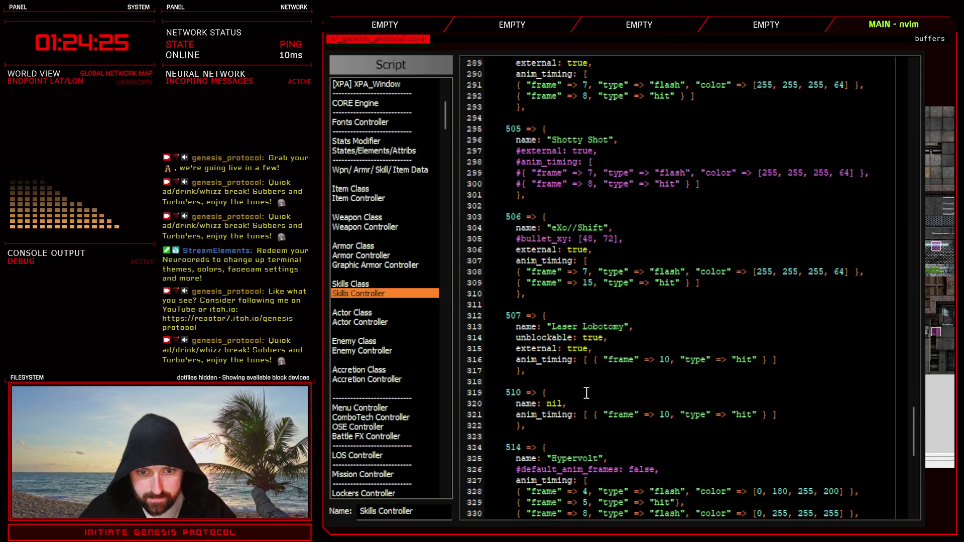
{"action": "scroll", "coordinate": [586, 392], "scroll_direction": "down", "scroll_amount": 8}
{"action": "scroll", "coordinate": [587, 392], "scroll_direction": "up", "scroll_amount": 18}
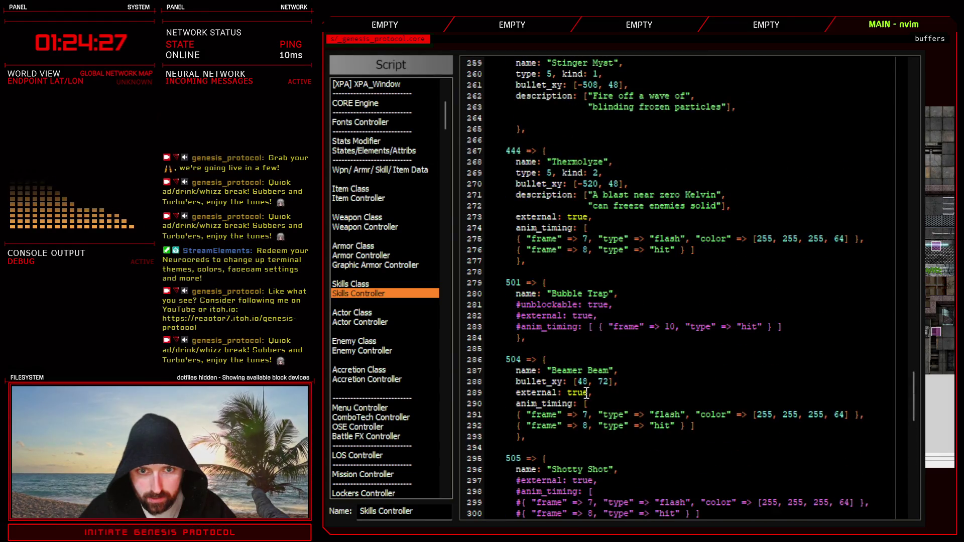
{"action": "scroll", "coordinate": [569, 300], "scroll_direction": "up", "scroll_amount": 10}
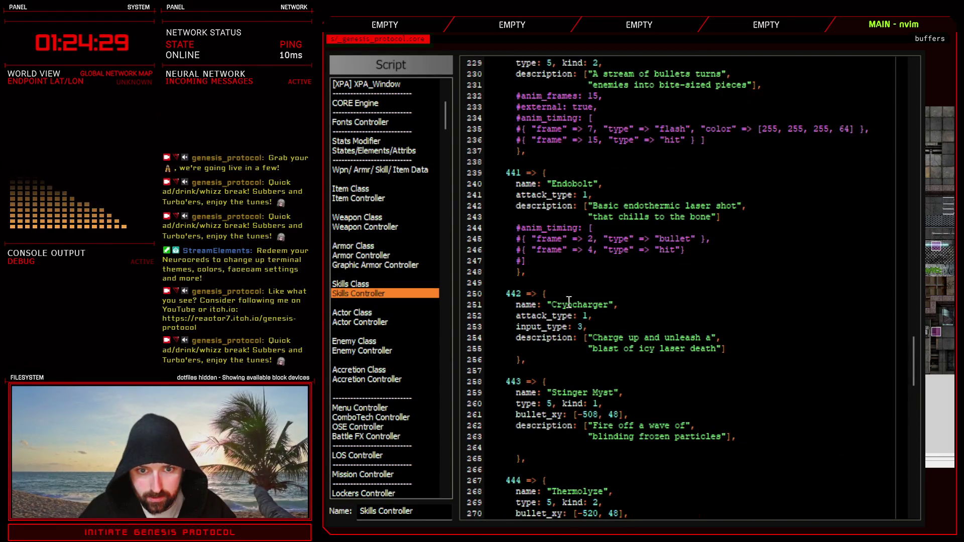
{"action": "scroll", "coordinate": [569, 300], "scroll_direction": "up", "scroll_amount": 6}
{"action": "scroll", "coordinate": [567, 211], "scroll_direction": "up", "scroll_amount": 6}
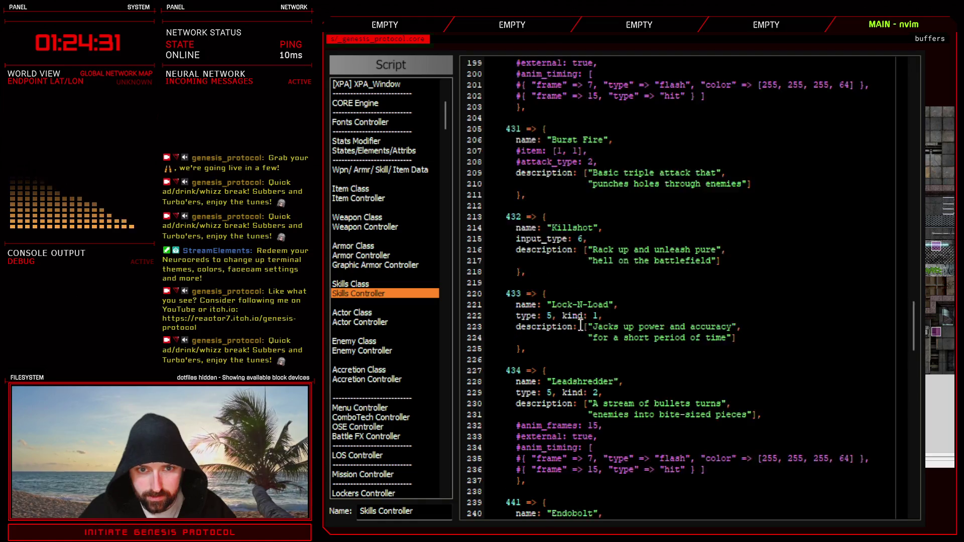
{"action": "scroll", "coordinate": [566, 211], "scroll_direction": "up", "scroll_amount": 2}
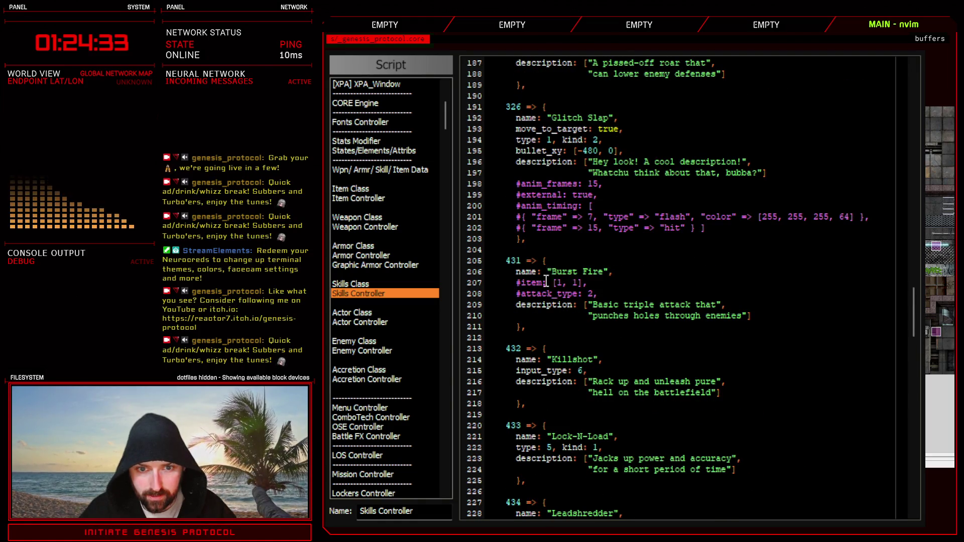
{"action": "scroll", "coordinate": [546, 279], "scroll_direction": "up", "scroll_amount": 4}
{"action": "scroll", "coordinate": [543, 289], "scroll_direction": "up", "scroll_amount": 8}
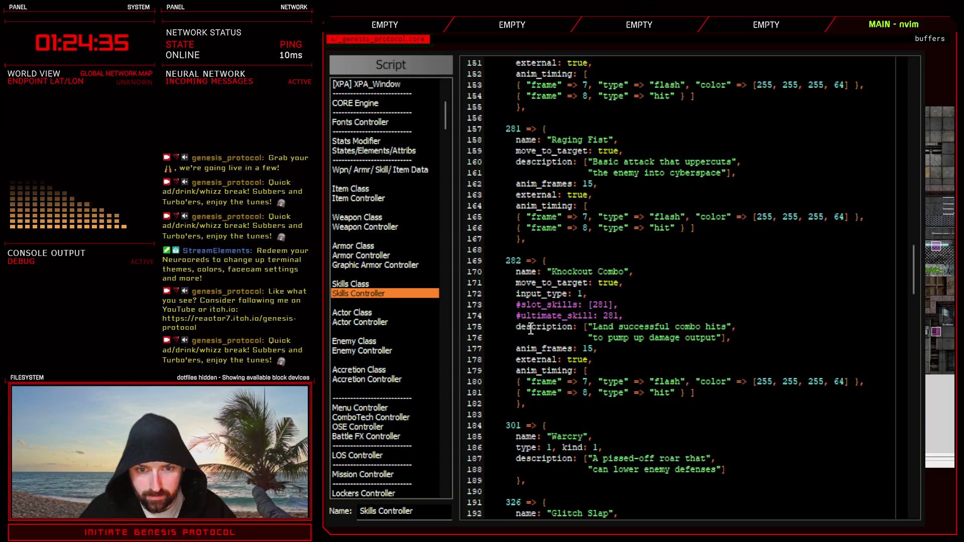
{"action": "left_click_drag", "start_coordinate": [515, 348], "coordinate": [598, 348]}
{"action": "key", "text": "ctrl+c"}
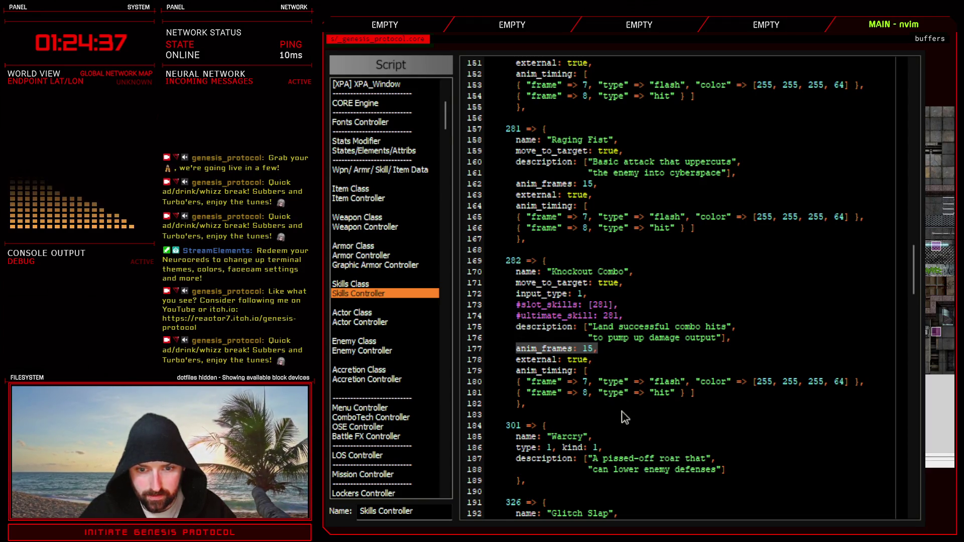
Paste anim_frames: 15 under bullet_xy in skill 506 and close the script editor.
{"action": "scroll", "coordinate": [616, 406], "scroll_direction": "down", "scroll_amount": 20}
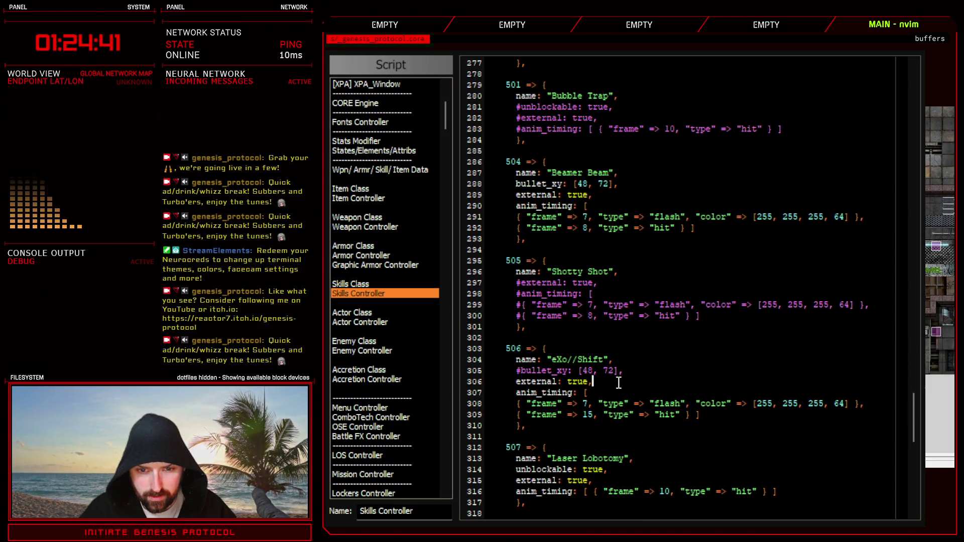
{"action": "left_click", "coordinate": [639, 371]}
{"action": "key", "text": "Return"}
{"action": "key", "text": "ctrl+shift+v"}
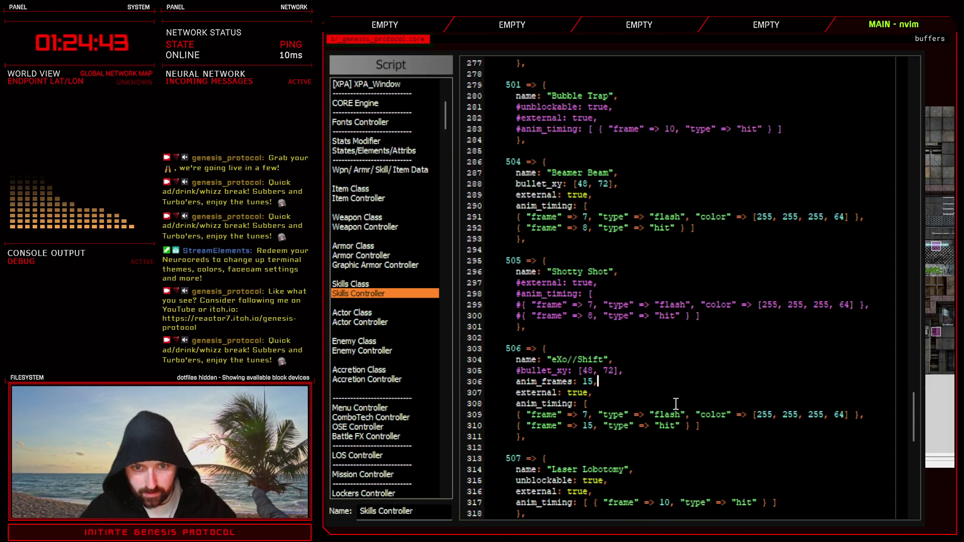
{"action": "key", "text": "Escape"}
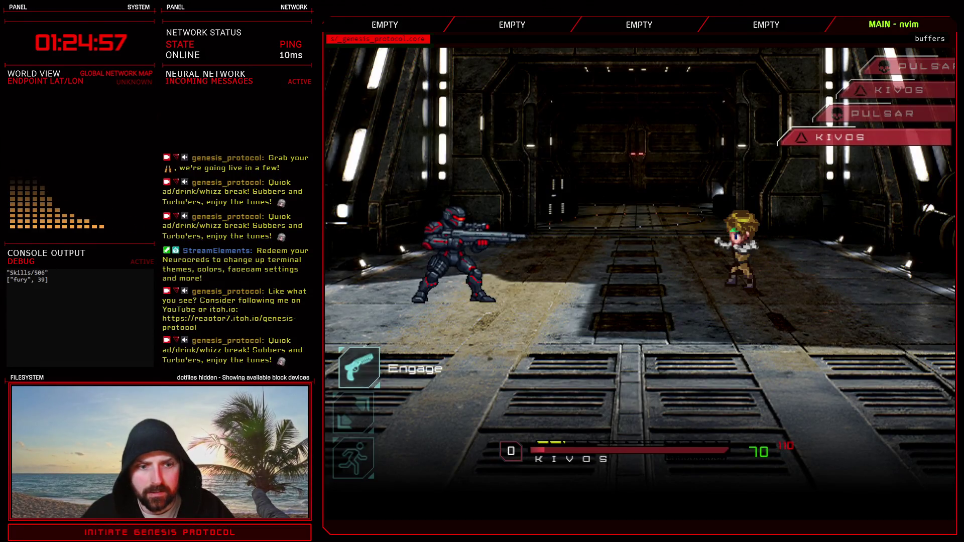
Fire eXo//Shift at the enemy, defend a turn, then use eXo//Shift again.
{"action": "key", "text": "Return"}
{"action": "key", "text": "Down"}
{"action": "key", "text": "Return"}
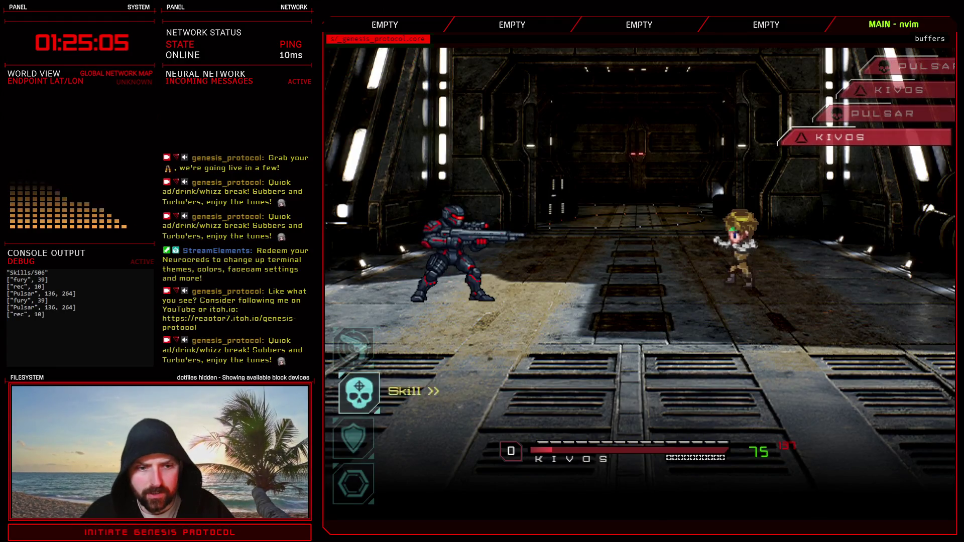
{"action": "key", "text": "Down"}
{"action": "key", "text": "Return"}
{"action": "key", "text": "Down"}
{"action": "key", "text": "Return"}
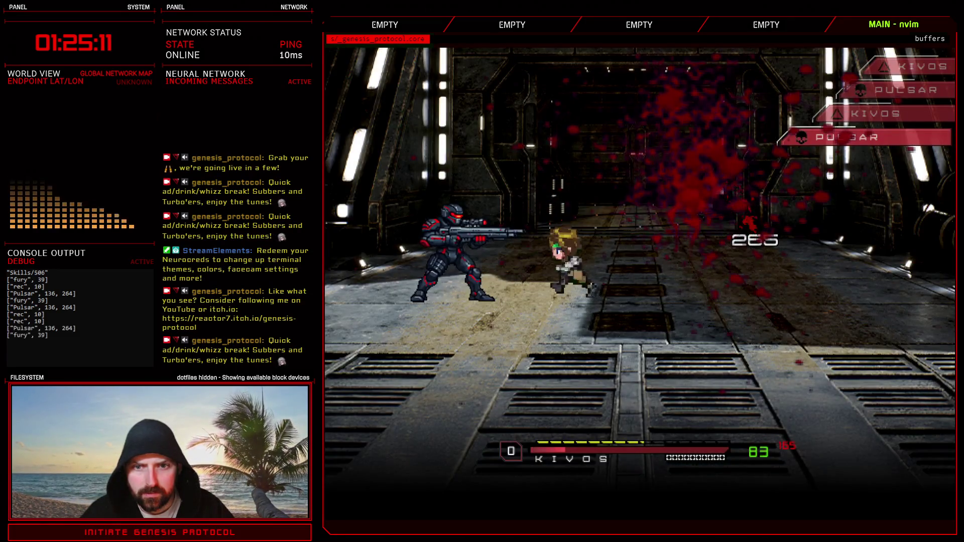
Have Kivos use his energy skill, then guard, set Pulsar to Auto, and end the battle.
{"action": "key", "text": "Down"}
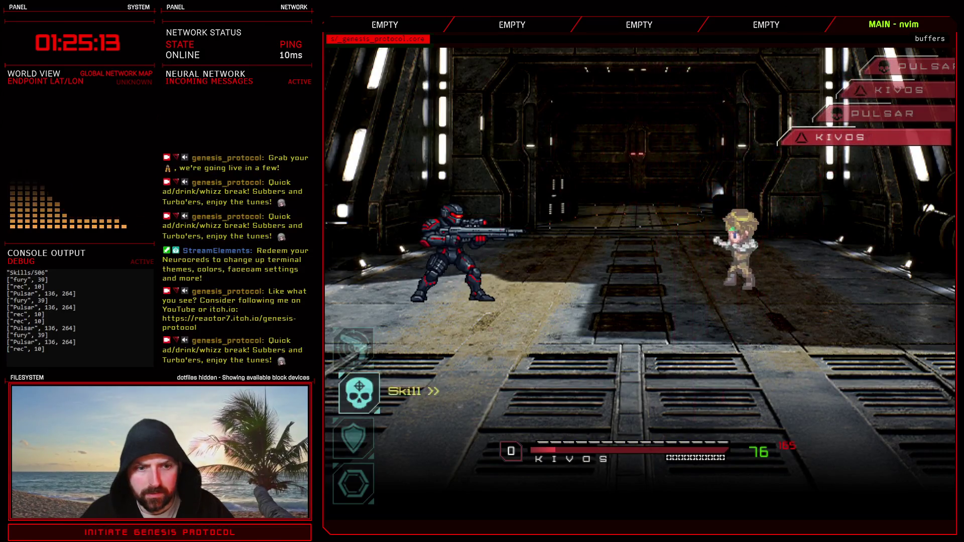
{"action": "key", "text": "Up"}
{"action": "key", "text": "Return"}
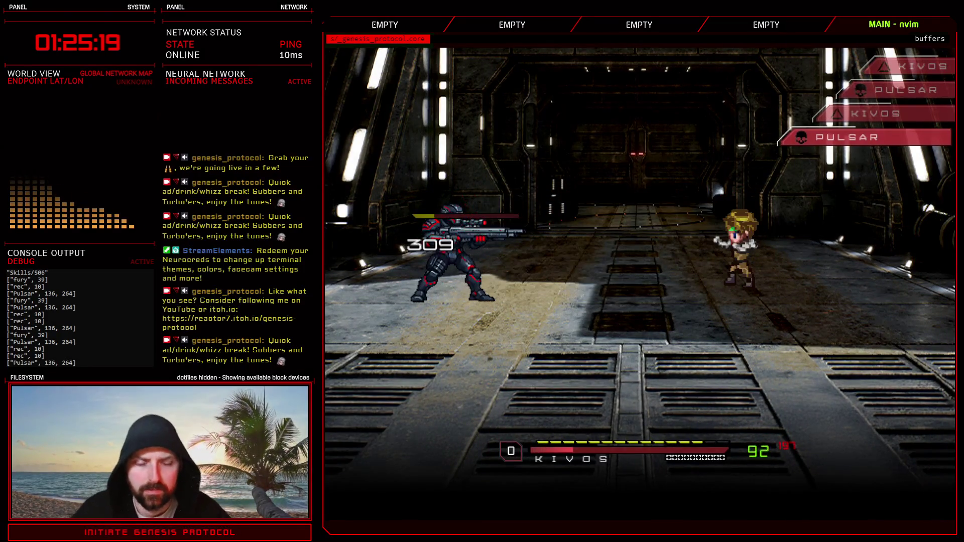
{"action": "key", "text": "Down"}
{"action": "key", "text": "Down"}
{"action": "key", "text": "Return"}
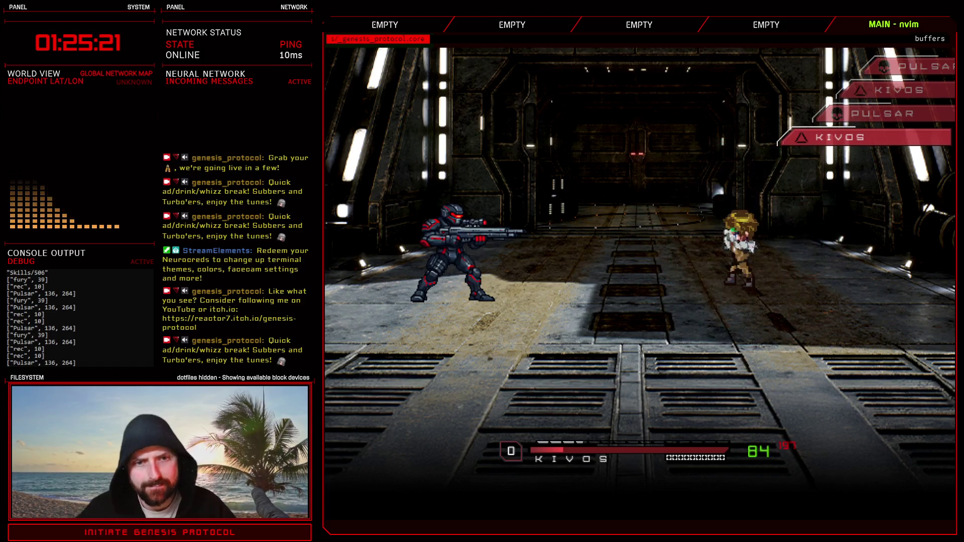
{"action": "key", "text": "Down"}
{"action": "key", "text": "Return"}
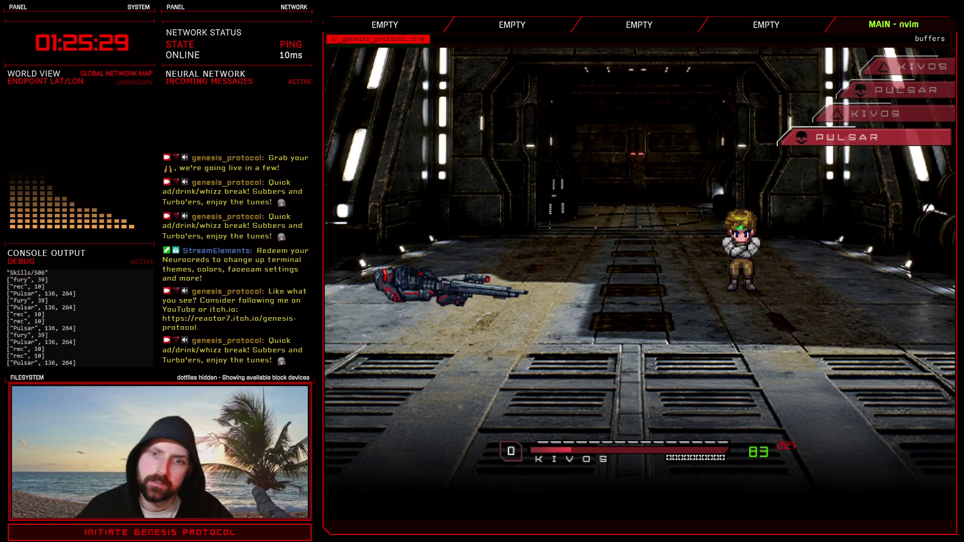
{"action": "key", "text": "Return"}
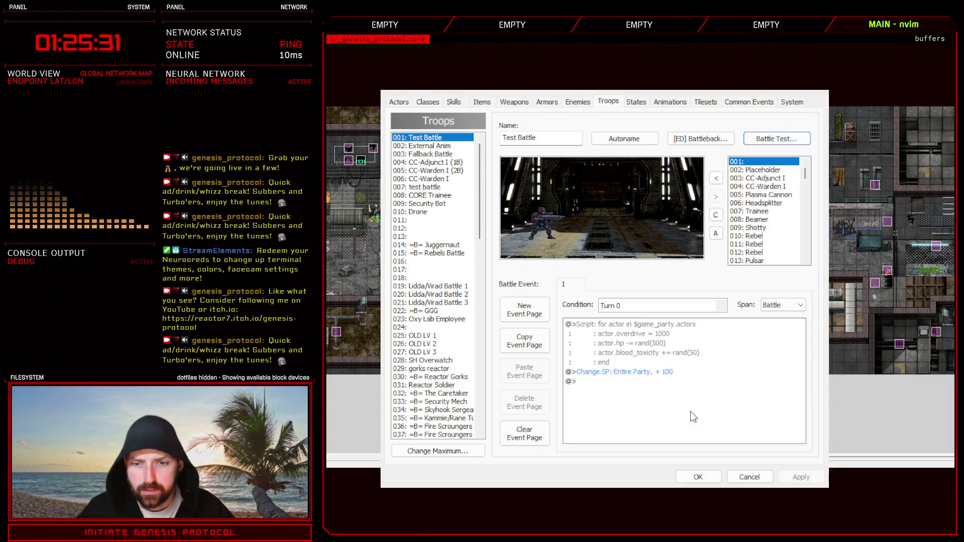
Close the Troops database and uncomment eXo//Shift's bullet_xy line in the script editor.
{"action": "left_click", "coordinate": [698, 477]}
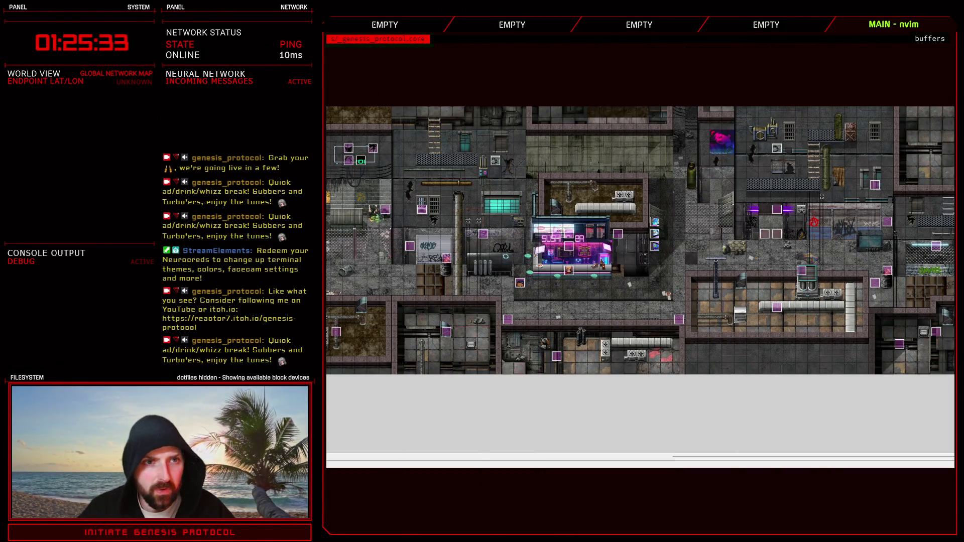
{"action": "key", "text": "F11"}
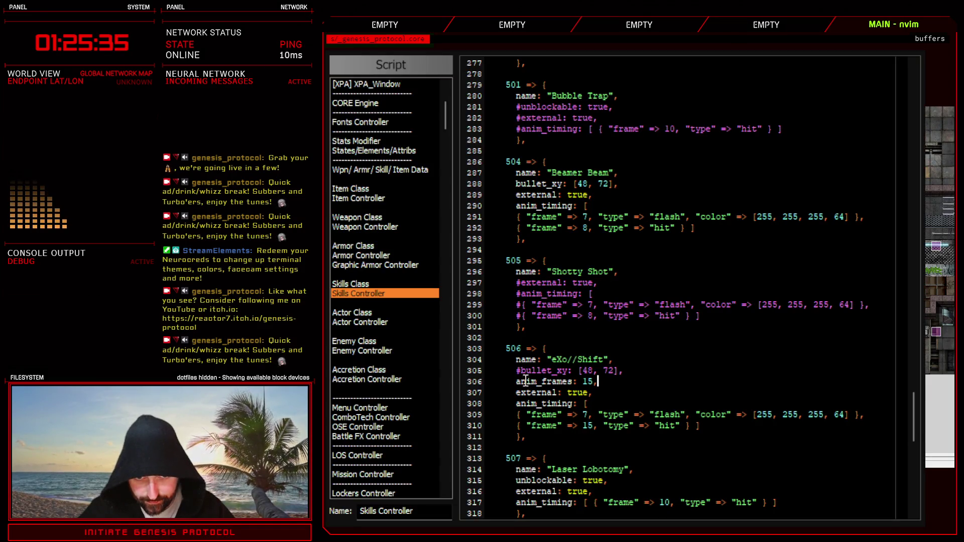
{"action": "left_click", "coordinate": [521, 371]}
{"action": "key", "text": "BackSpace"}
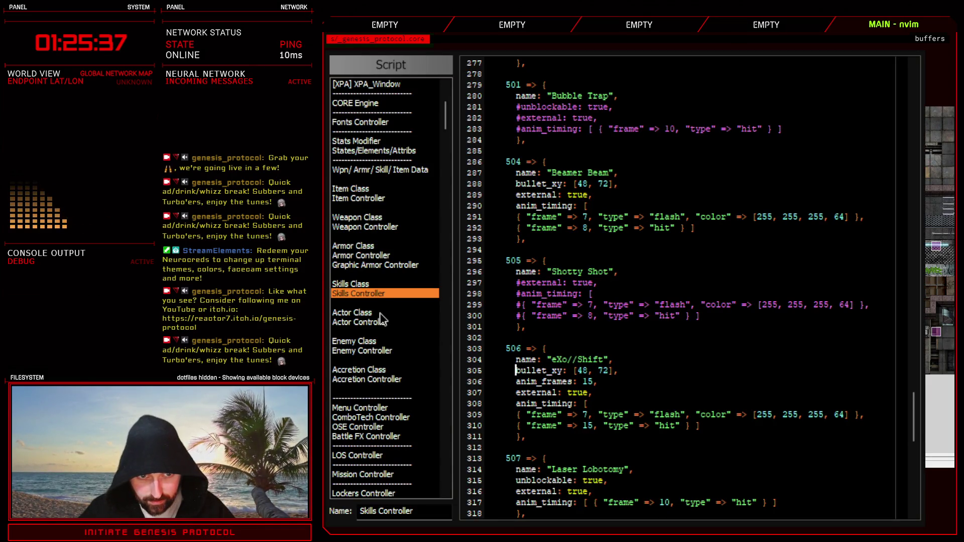
Look up the default bullet_xy [-32, 72] in Enemy Controller, then return to Skills Controller.
{"action": "left_click", "coordinate": [370, 352]}
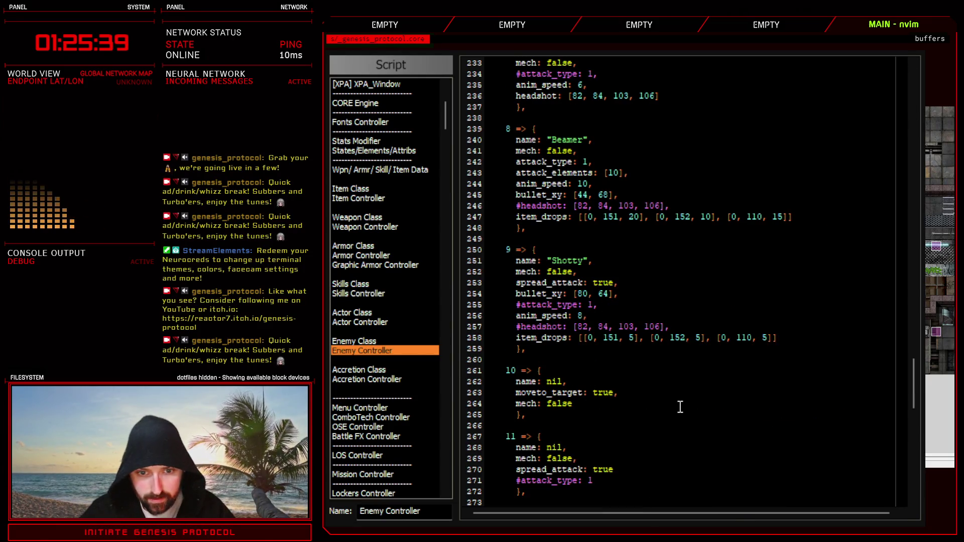
{"action": "scroll", "coordinate": [680, 407], "scroll_direction": "down", "scroll_amount": 10}
{"action": "scroll", "coordinate": [681, 406], "scroll_direction": "down", "scroll_amount": 4}
{"action": "scroll", "coordinate": [680, 407], "scroll_direction": "up", "scroll_amount": 4}
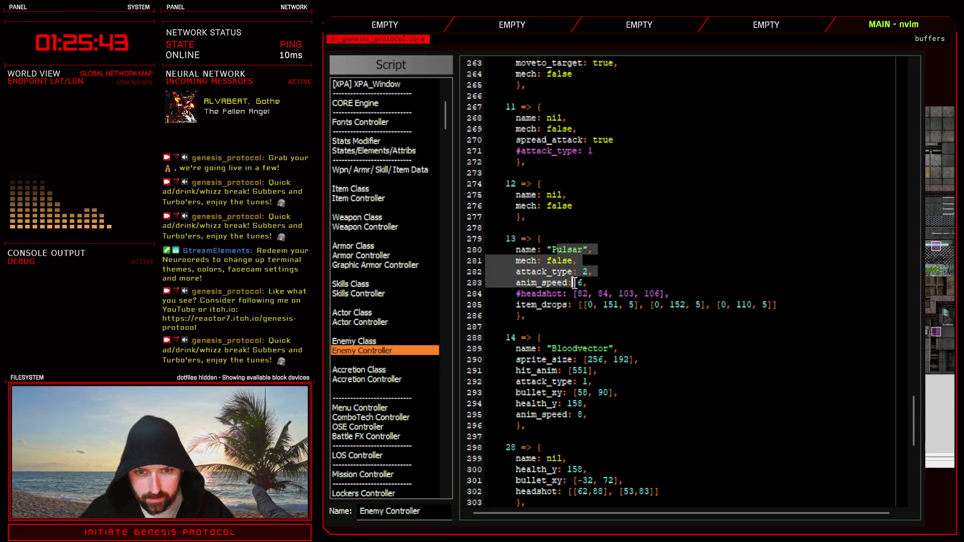
{"action": "scroll", "coordinate": [705, 342], "scroll_direction": "up", "scroll_amount": 20}
{"action": "scroll", "coordinate": [705, 343], "scroll_direction": "up", "scroll_amount": 20}
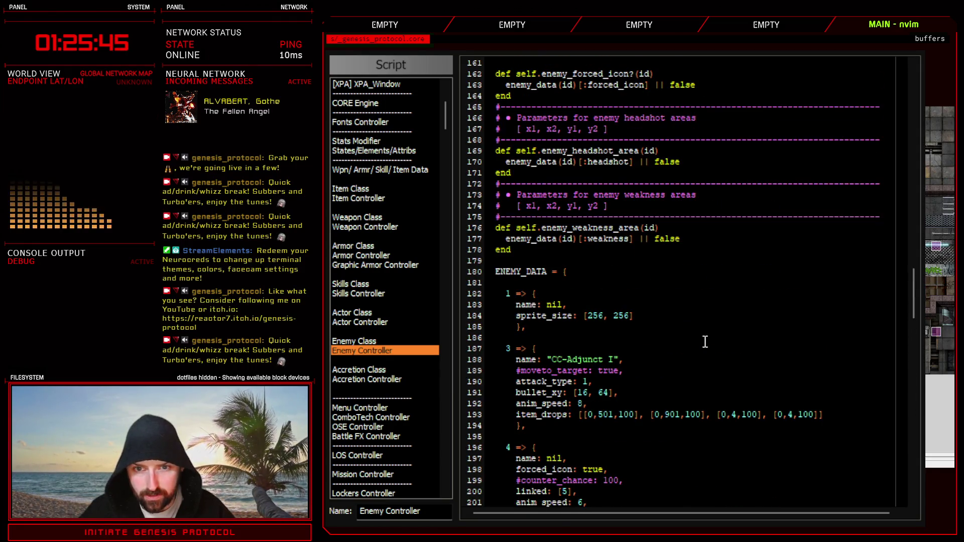
{"action": "scroll", "coordinate": [705, 343], "scroll_direction": "up", "scroll_amount": 10}
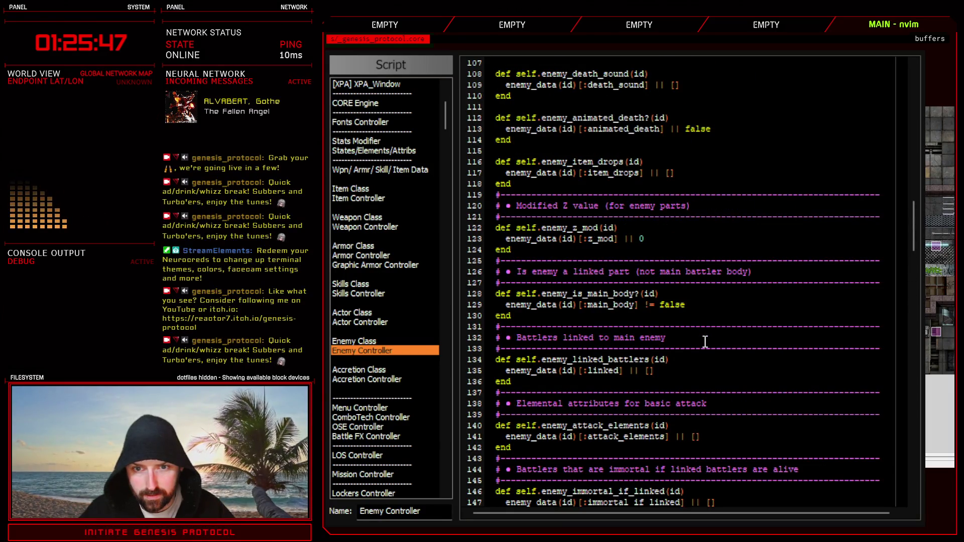
{"action": "scroll", "coordinate": [696, 346], "scroll_direction": "up", "scroll_amount": 6}
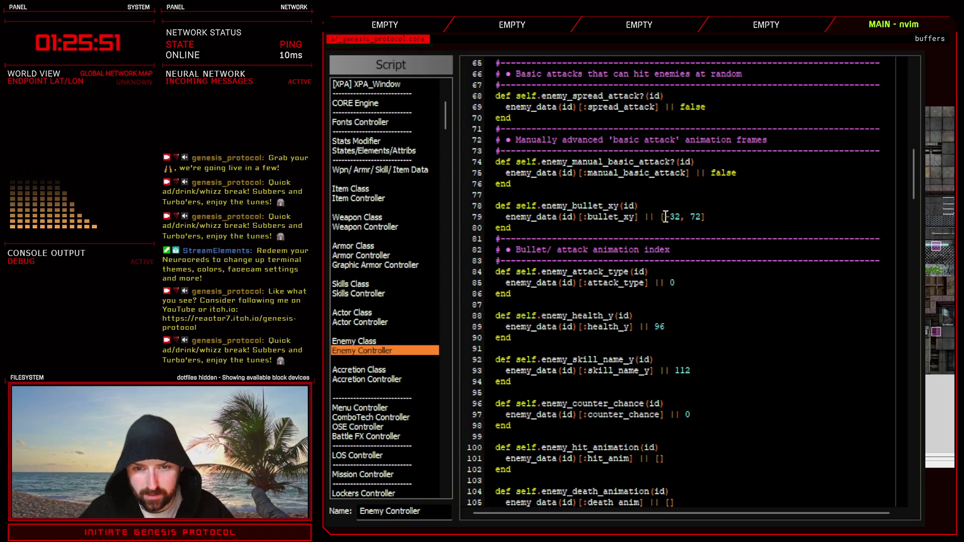
{"action": "left_click_drag", "start_coordinate": [661, 217], "coordinate": [706, 217]}
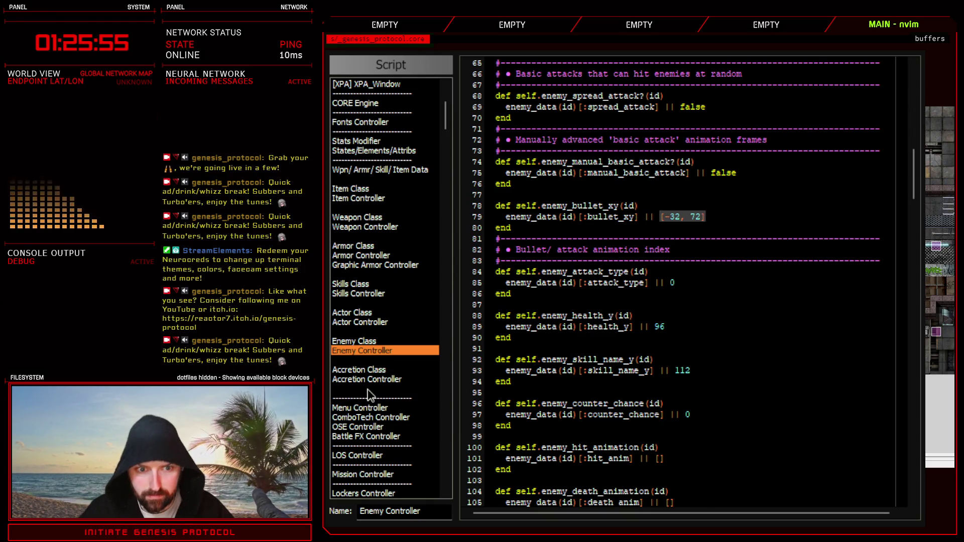
{"action": "left_click", "coordinate": [378, 293]}
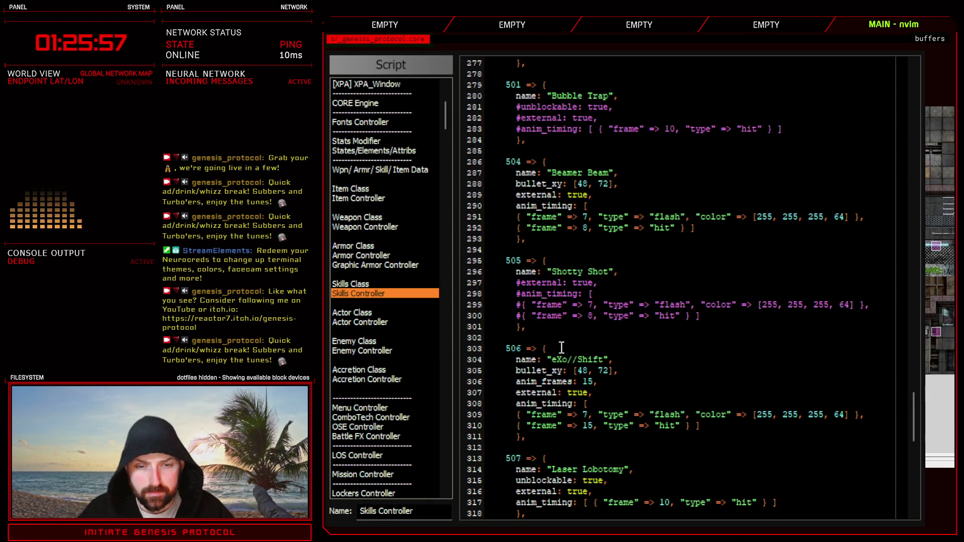
Change eXo//Shift's bullet_xy from [48, 72] to [24, 72] and close the script editor.
{"action": "left_click", "coordinate": [632, 369]}
{"action": "left_click_drag", "start_coordinate": [575, 370], "coordinate": [613, 371]}
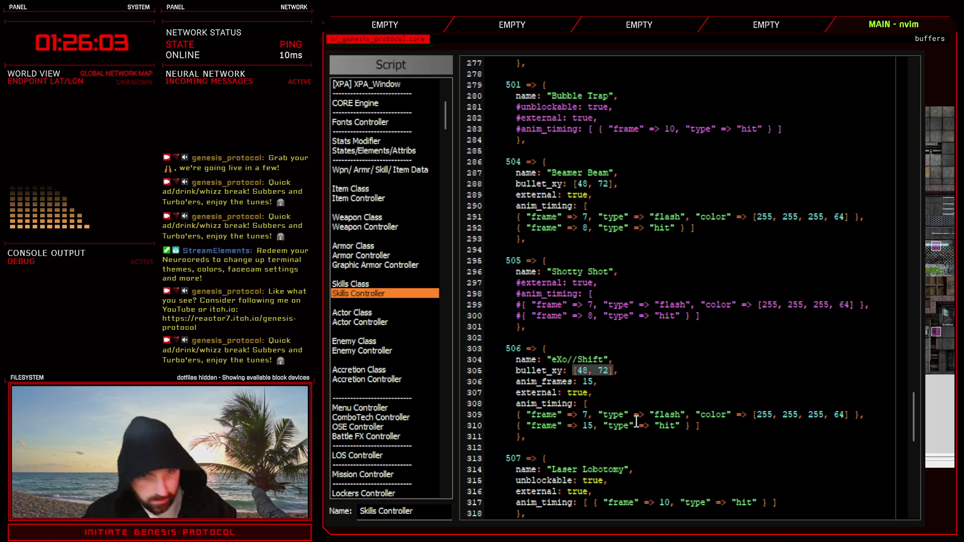
{"action": "type", "text": "c[-32, 72]"}
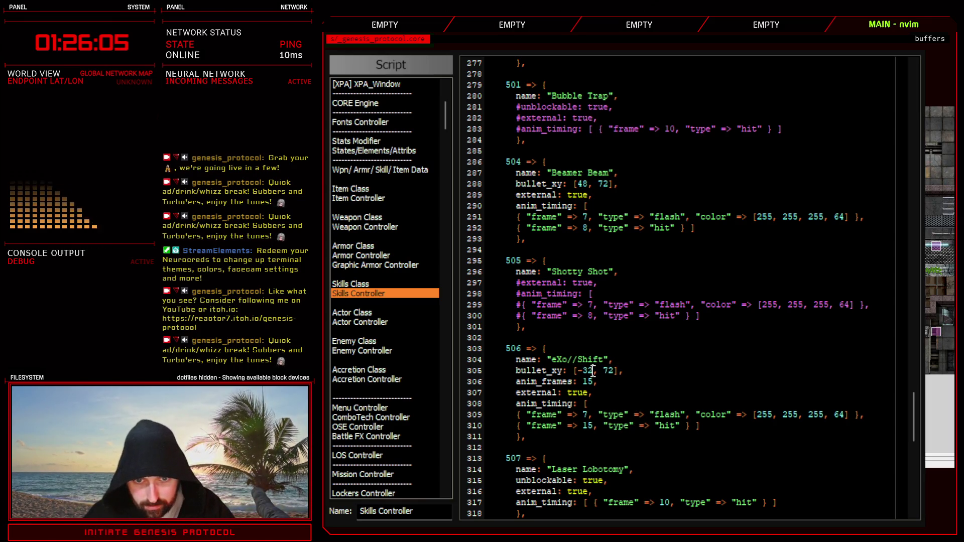
{"action": "type", "text": "u"}
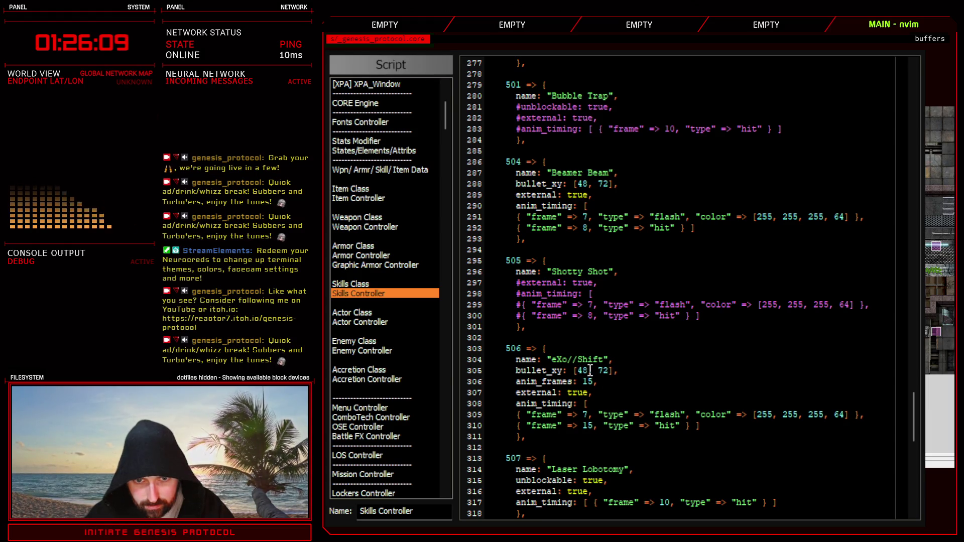
{"action": "left_click", "coordinate": [588, 371]}
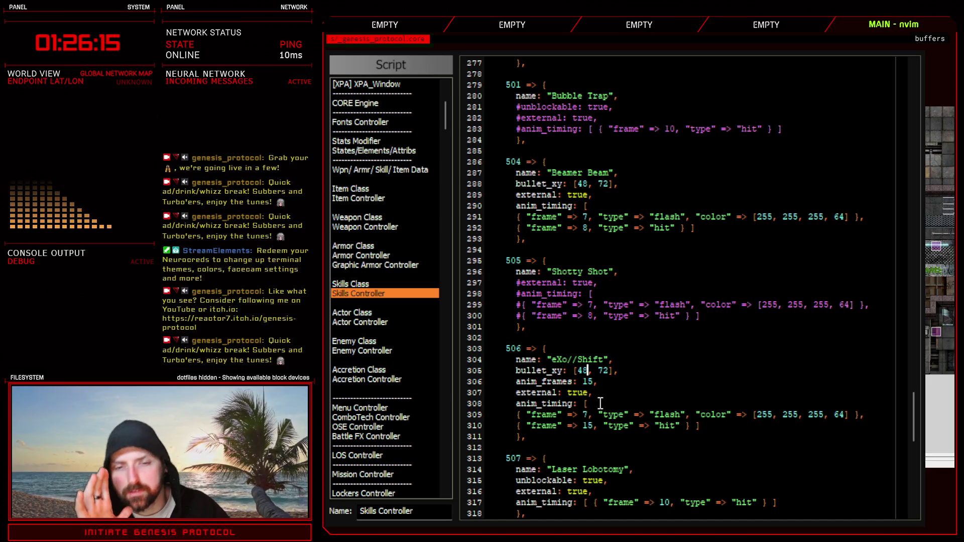
{"action": "key", "text": "x"}
{"action": "key", "text": "x"}
{"action": "type", "text": "i24"}
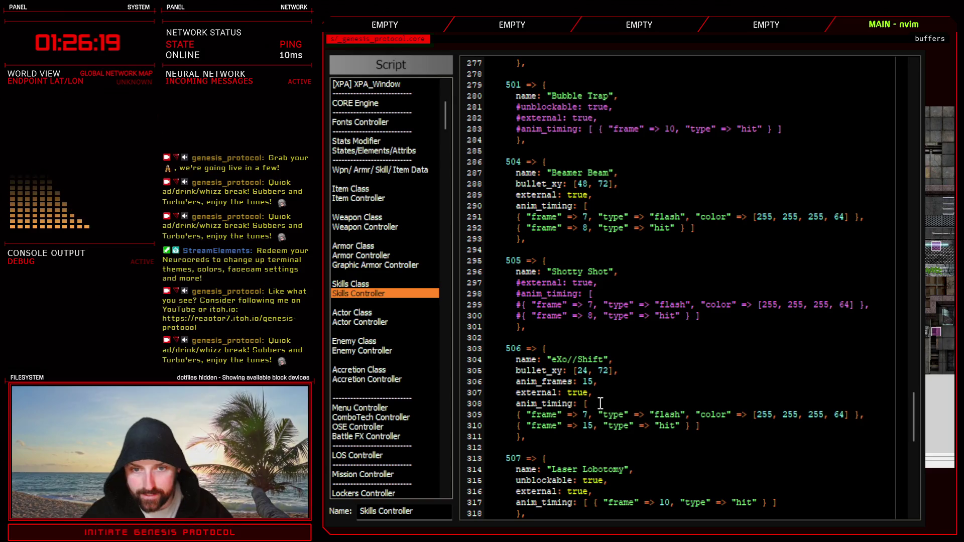
{"action": "key", "text": "alt+Tab"}
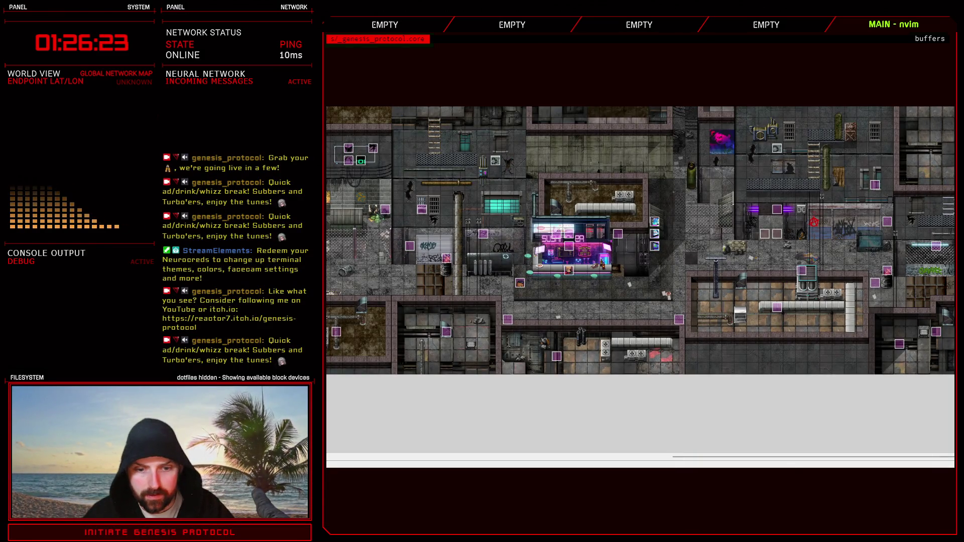
Fade the last two bottom-row sprites in the blast1.psd sprite sheet.
{"action": "key", "text": "alt+Tab"}
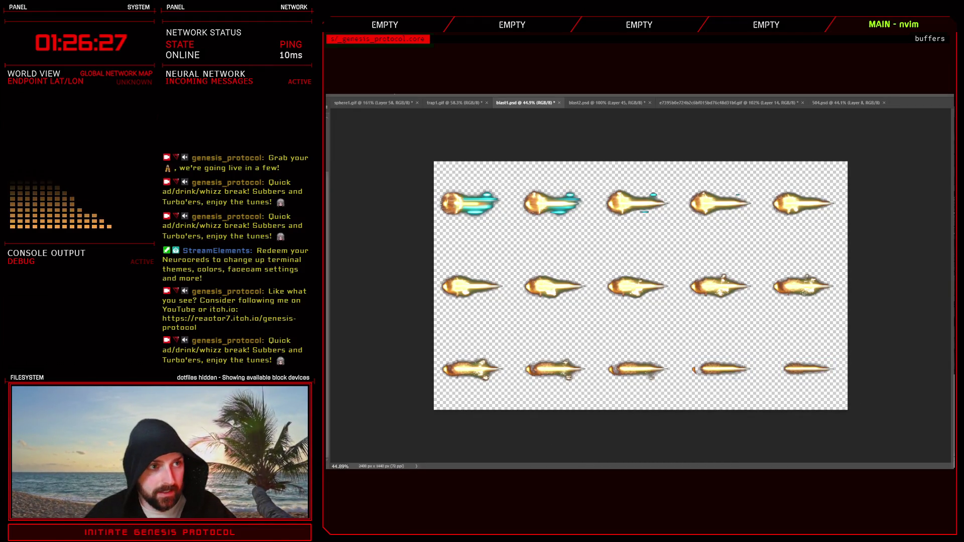
{"action": "left_click", "coordinate": [625, 375]}
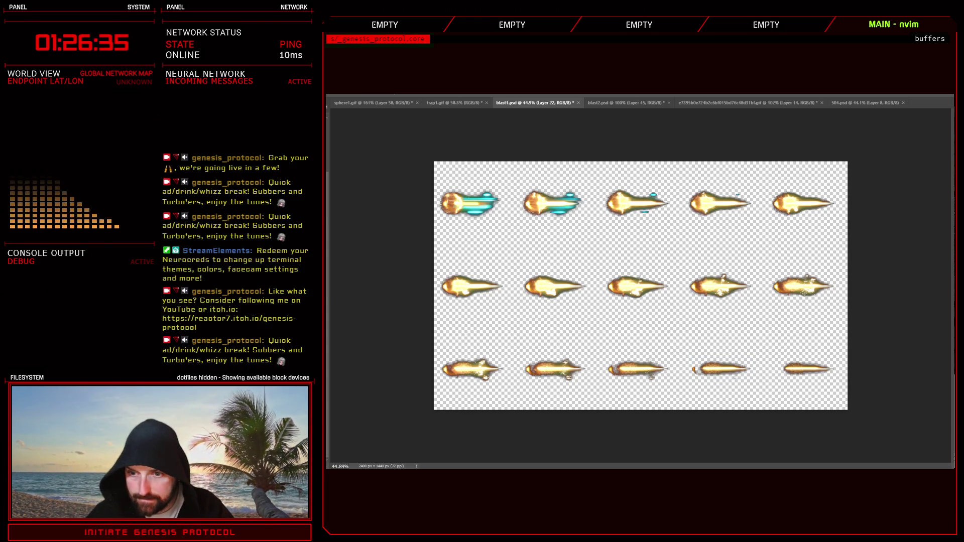
{"action": "key", "text": "Delete"}
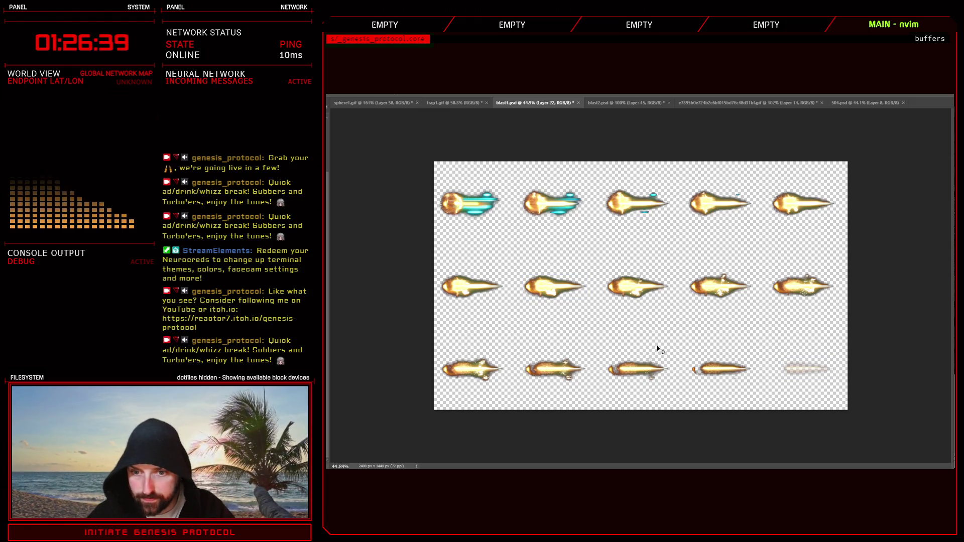
{"action": "left_click", "coordinate": [809, 368]}
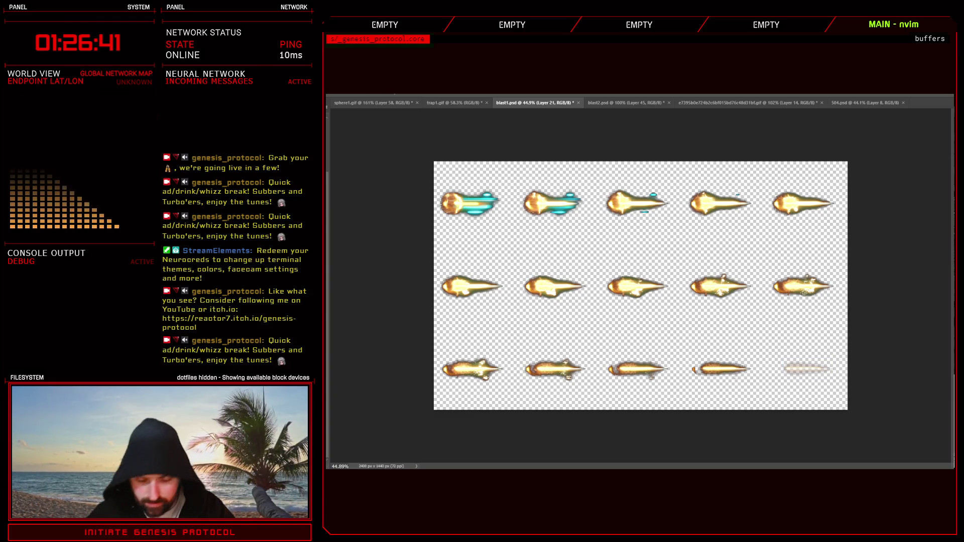
{"action": "key", "text": "ctrl+comma"}
{"action": "key", "text": "ctrl+comma"}
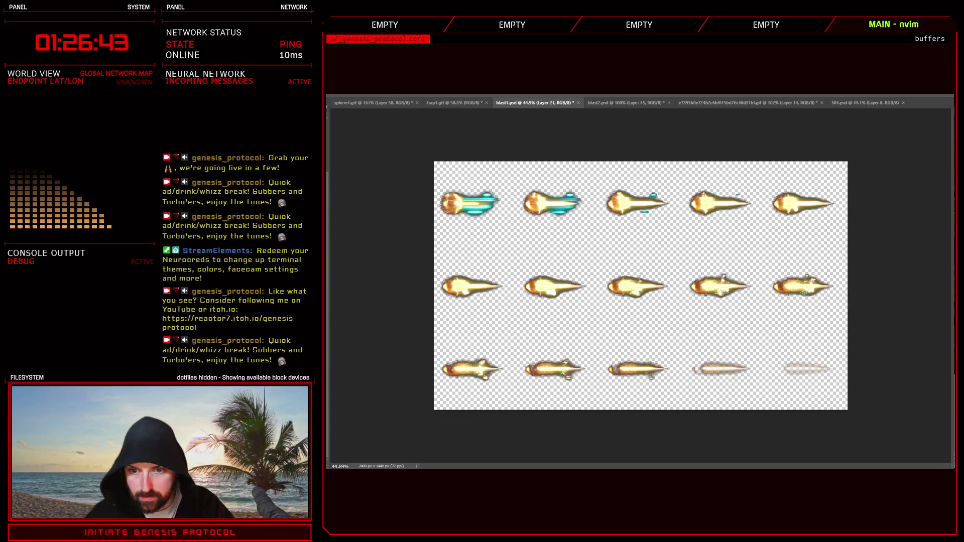
{"action": "key", "text": "alt+bracketleft"}
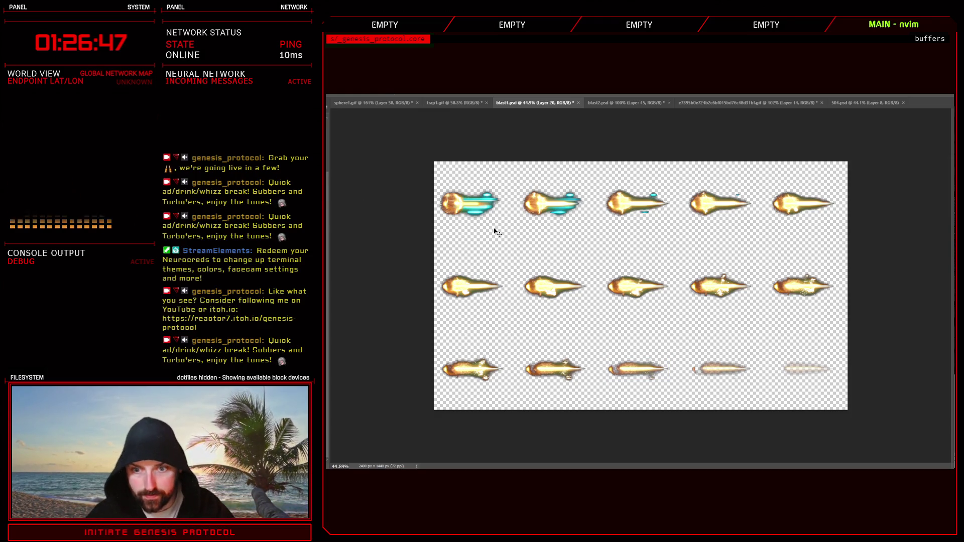
Fade the top-left and second top-row sprites, then return to the RPG Maker XP map.
{"action": "left_click", "coordinate": [445, 201]}
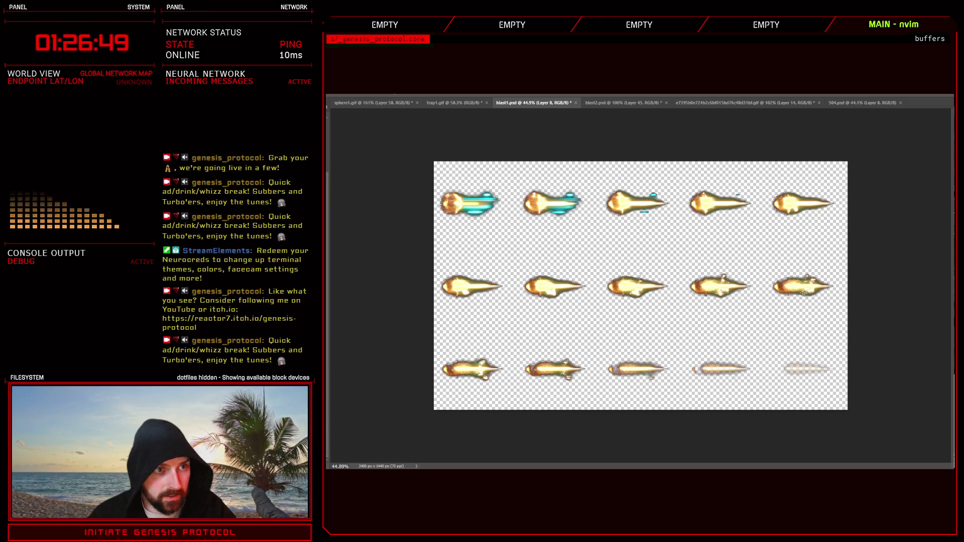
{"action": "key", "text": "Delete"}
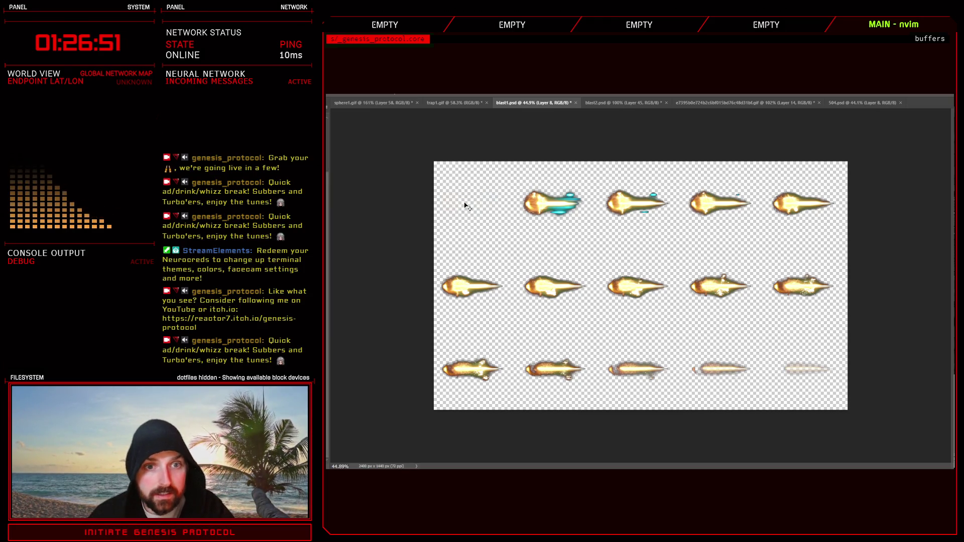
{"action": "key", "text": "ctrl+z"}
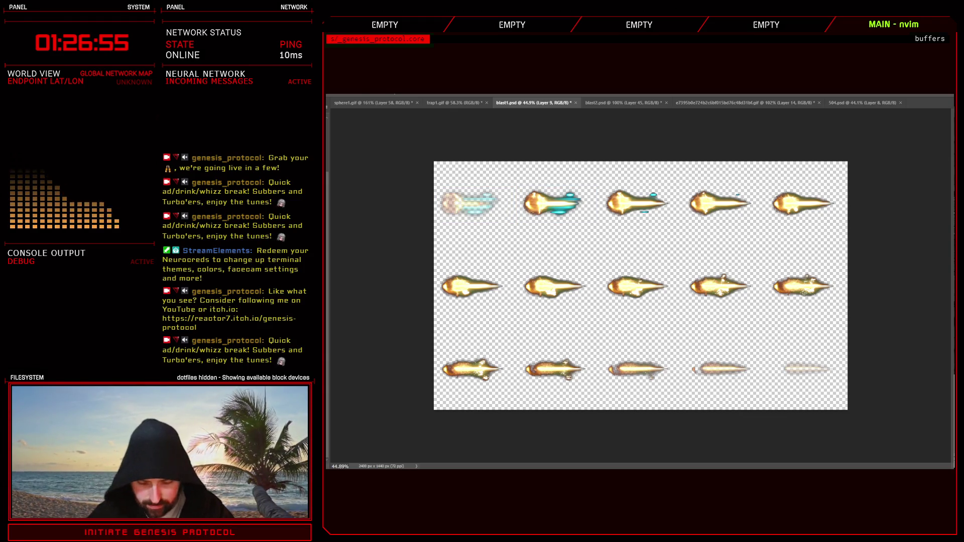
{"action": "key", "text": "ctrl+z"}
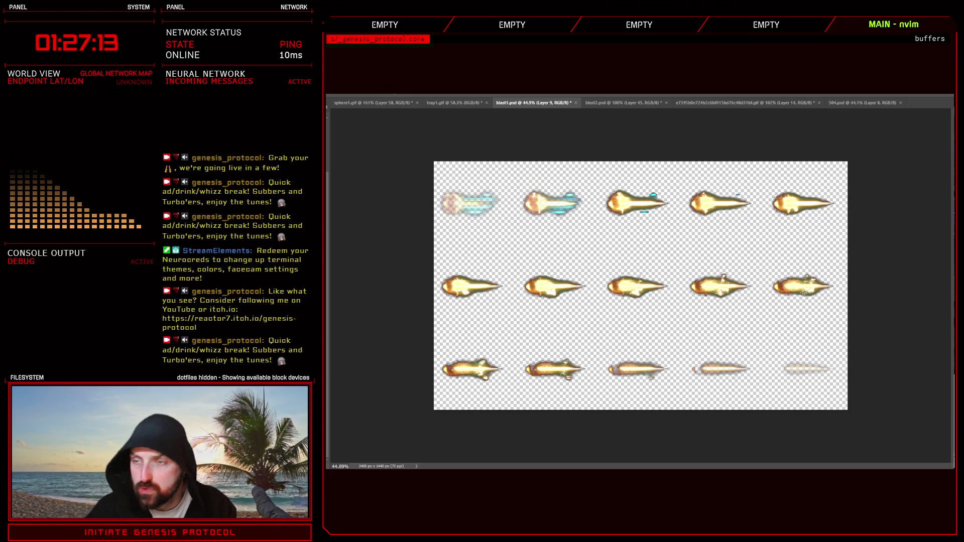
{"action": "key", "text": "alt+Tab"}
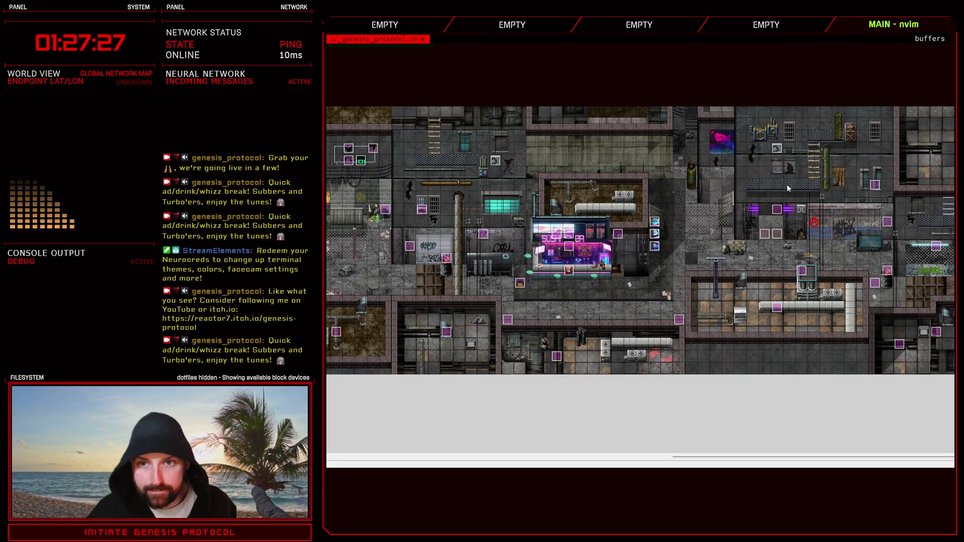
{"action": "key", "text": "F9"}
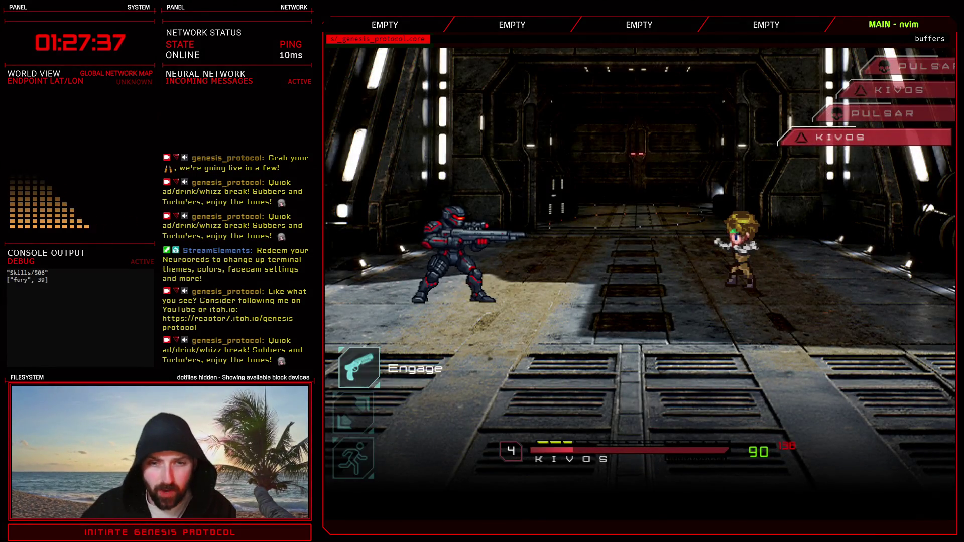
{"action": "key", "text": "Down"}
{"action": "key", "text": "Down"}
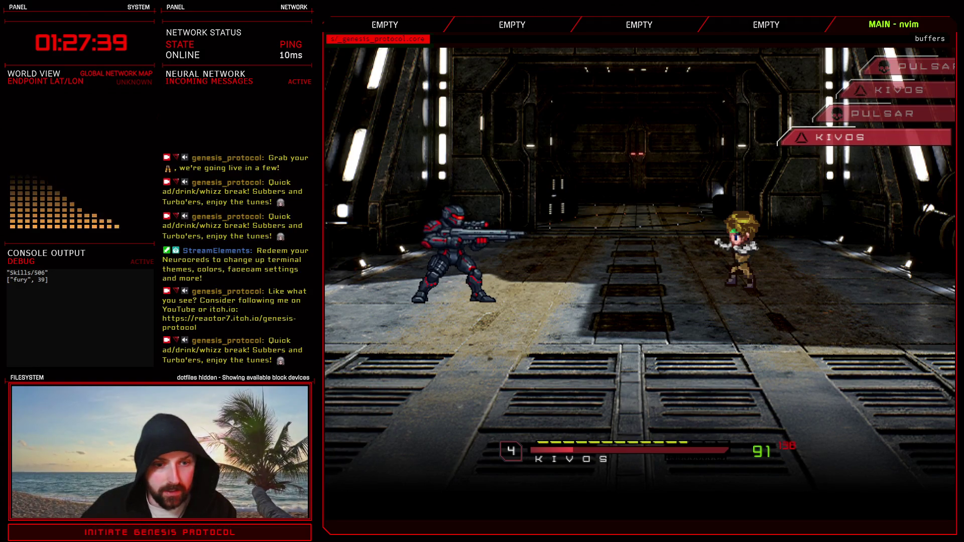
{"action": "key", "text": "Return"}
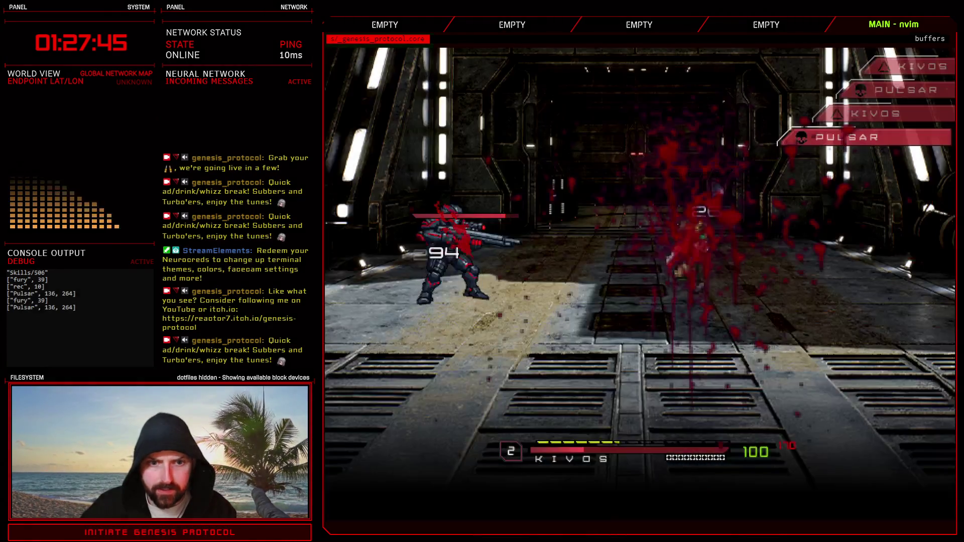
{"action": "key", "text": "Down"}
{"action": "key", "text": "Down"}
{"action": "key", "text": "Return"}
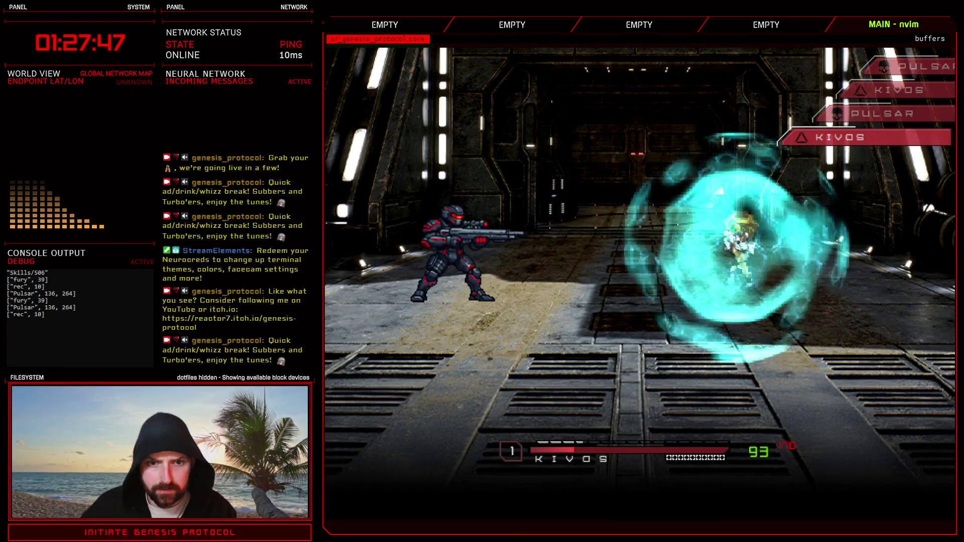
{"action": "key", "text": "Down"}
{"action": "key", "text": "Down"}
{"action": "key", "text": "Down"}
{"action": "key", "text": "Return"}
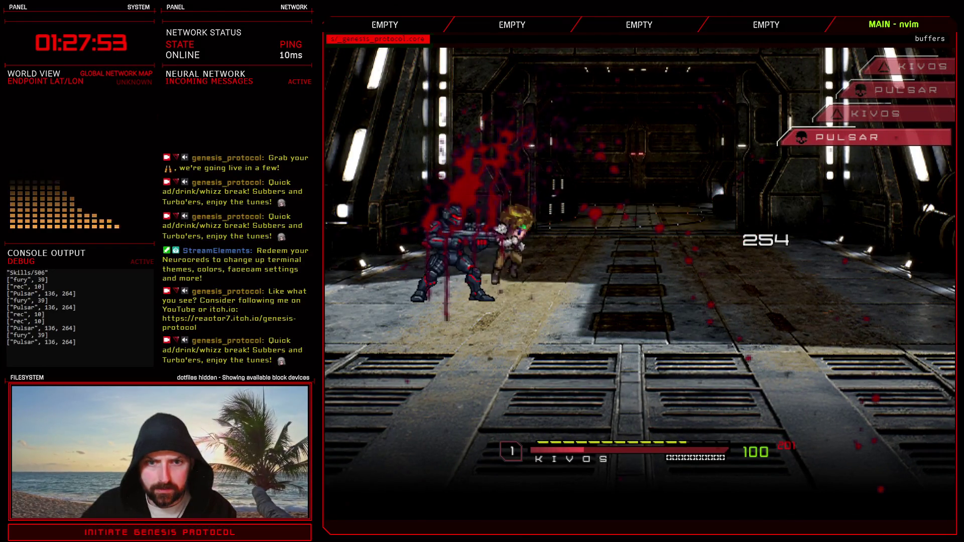
{"action": "key", "text": "Down"}
{"action": "key", "text": "Down"}
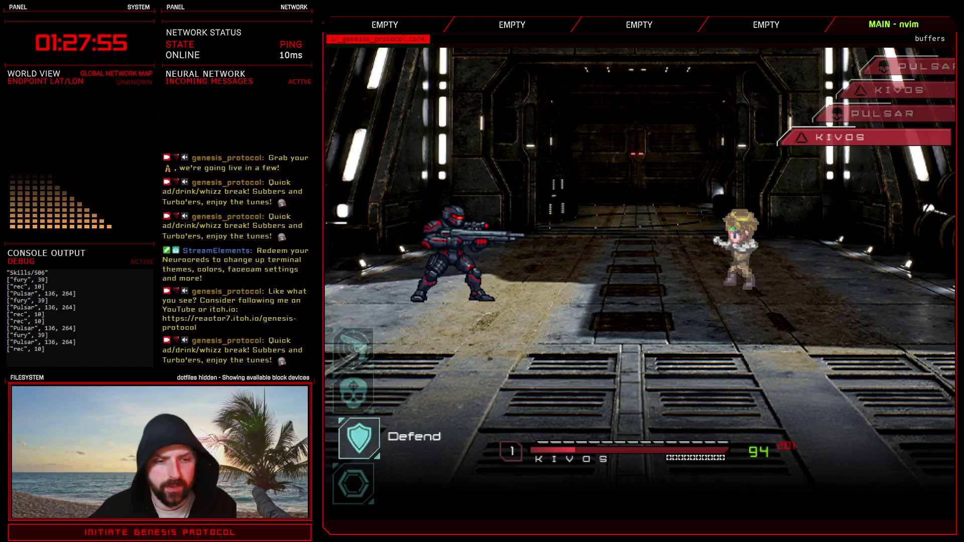
{"action": "key", "text": "Return"}
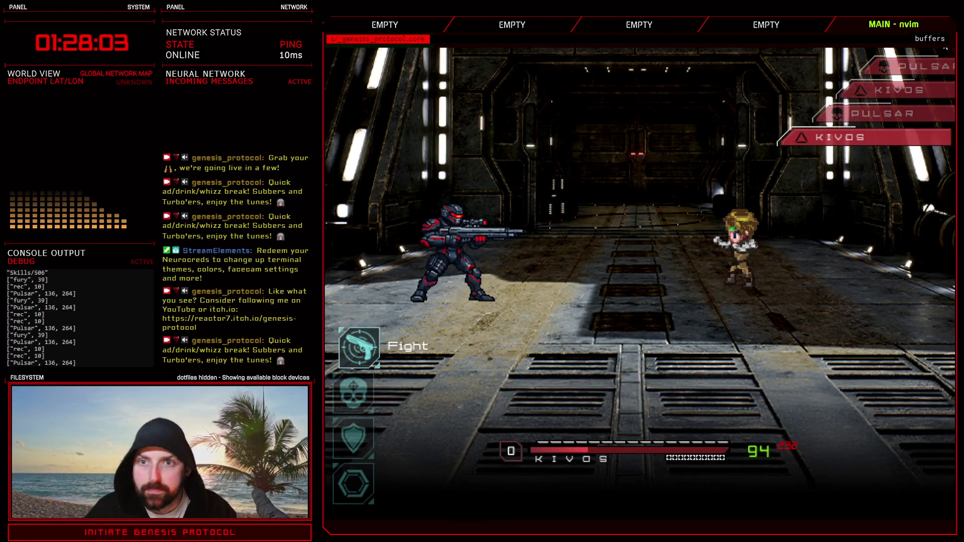
{"action": "key", "text": "alt+F4"}
{"action": "key", "text": "Escape"}
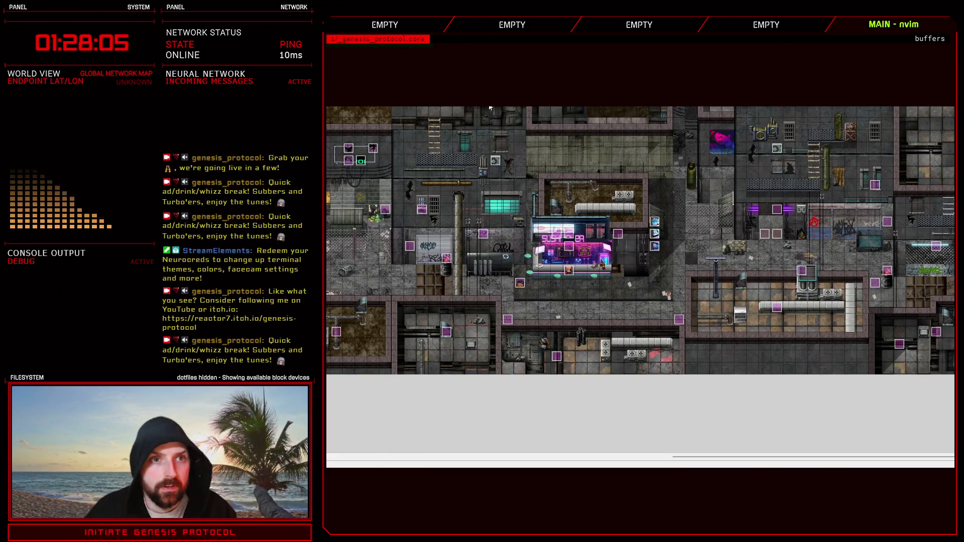
Glance at the Skills Controller script, then open the Troops database.
{"action": "key", "text": "F11"}
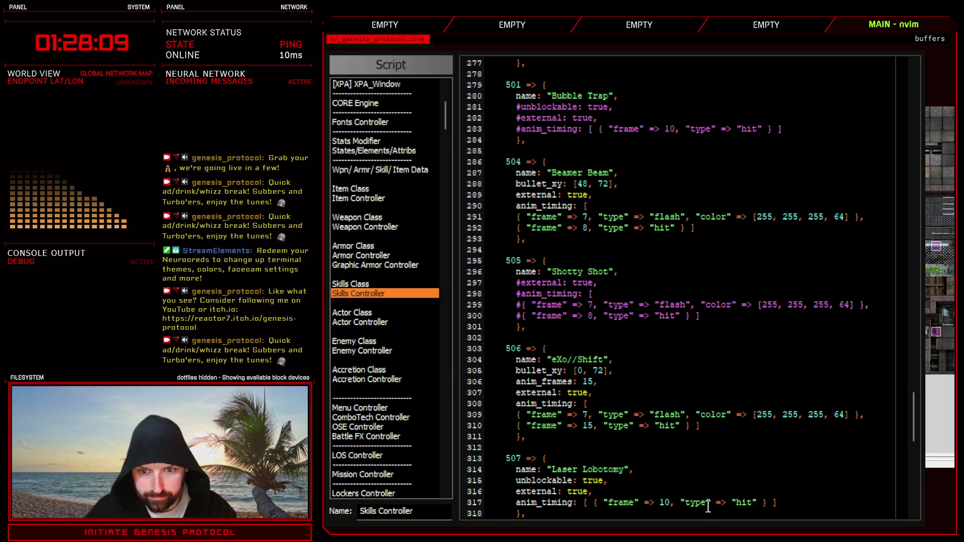
{"action": "key", "text": "Escape"}
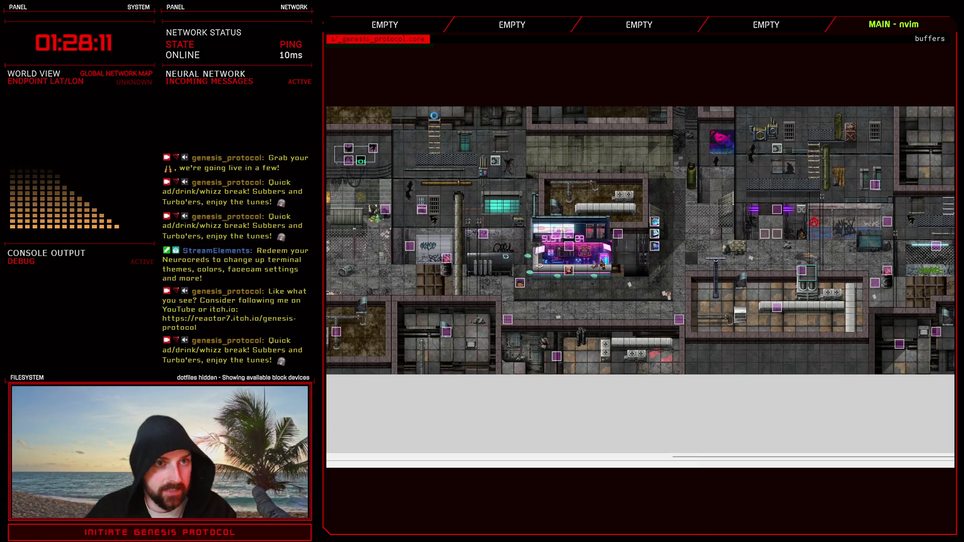
{"action": "key", "text": "F9"}
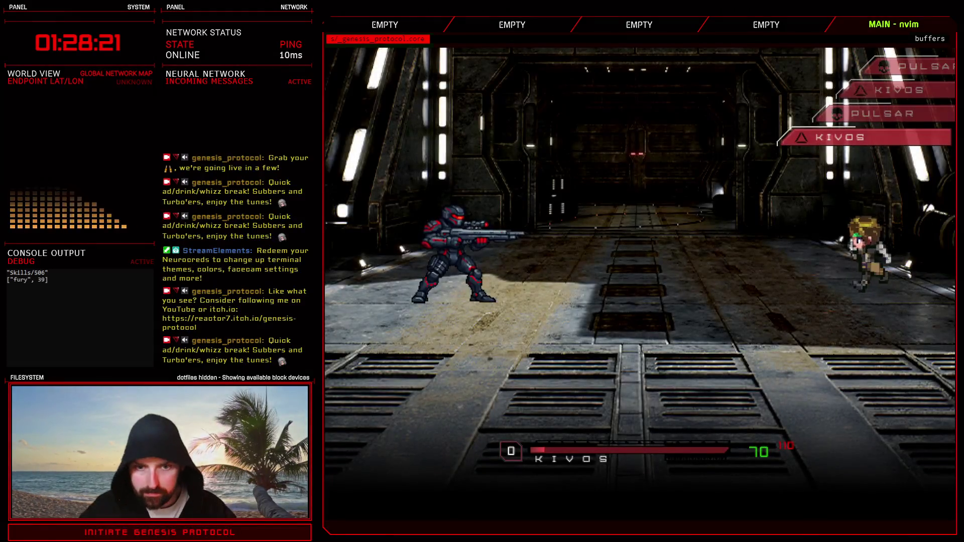
Defend with Kivos for three turns against Pulsar, then close the test battle.
{"action": "key", "text": "Down"}
{"action": "key", "text": "Down"}
{"action": "key", "text": "Return"}
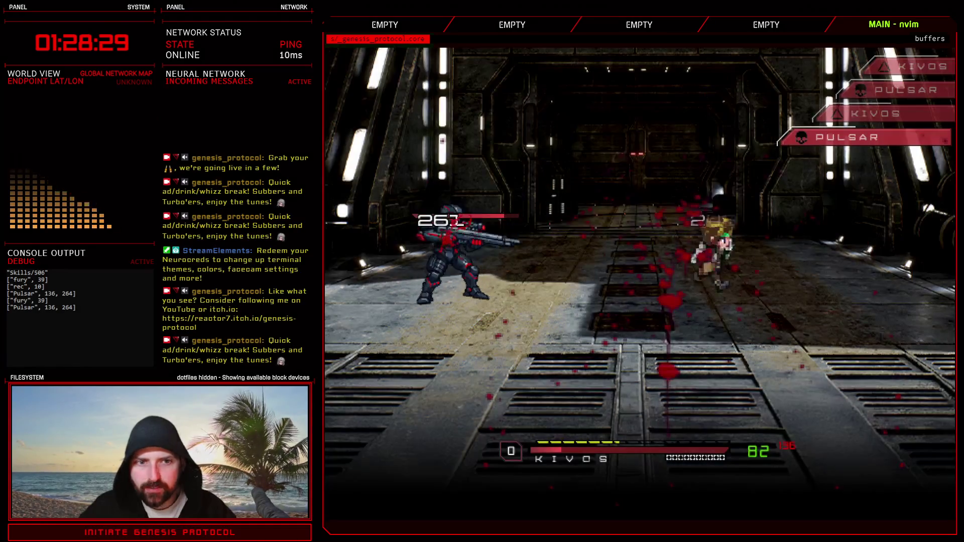
{"action": "key", "text": "Down"}
{"action": "key", "text": "Down"}
{"action": "key", "text": "Return"}
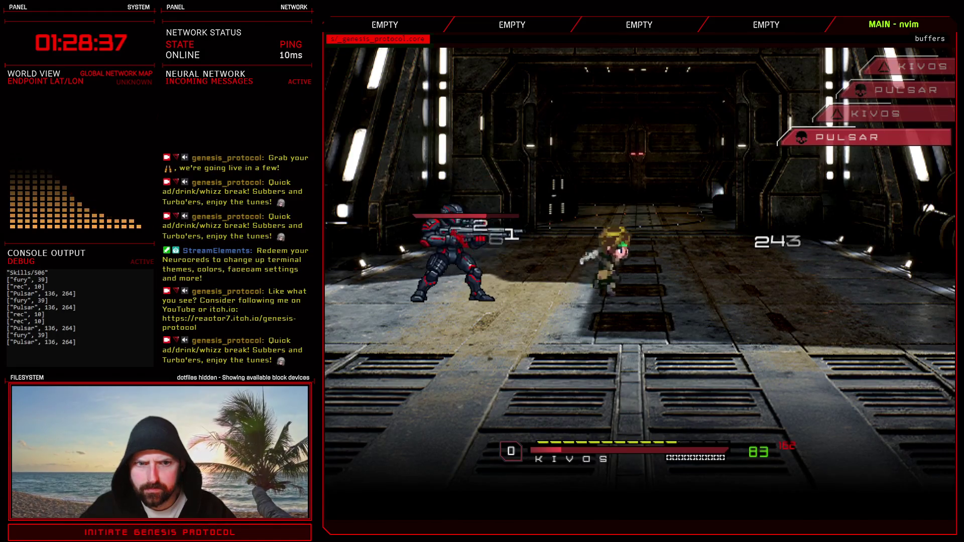
{"action": "key", "text": "Down"}
{"action": "key", "text": "Down"}
{"action": "key", "text": "Return"}
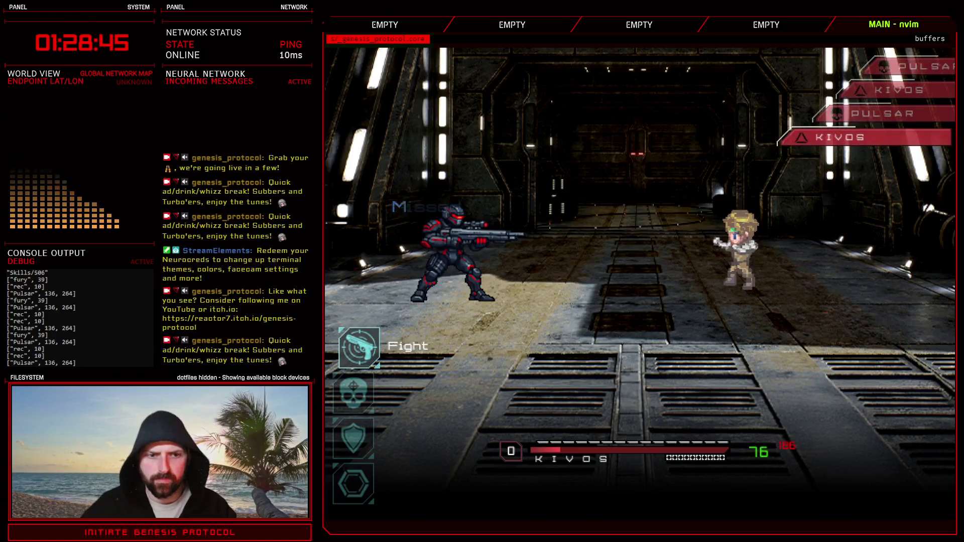
{"action": "key", "text": "alt+F4"}
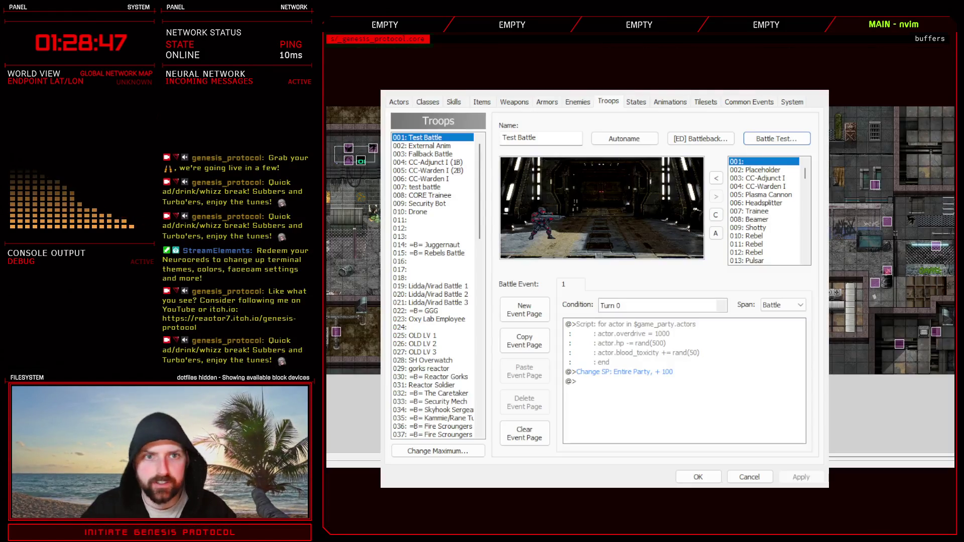
Set eXo//Shift's bullet_xy to [-48, 76] in the Skills Controller script.
{"action": "left_click", "coordinate": [826, 93]}
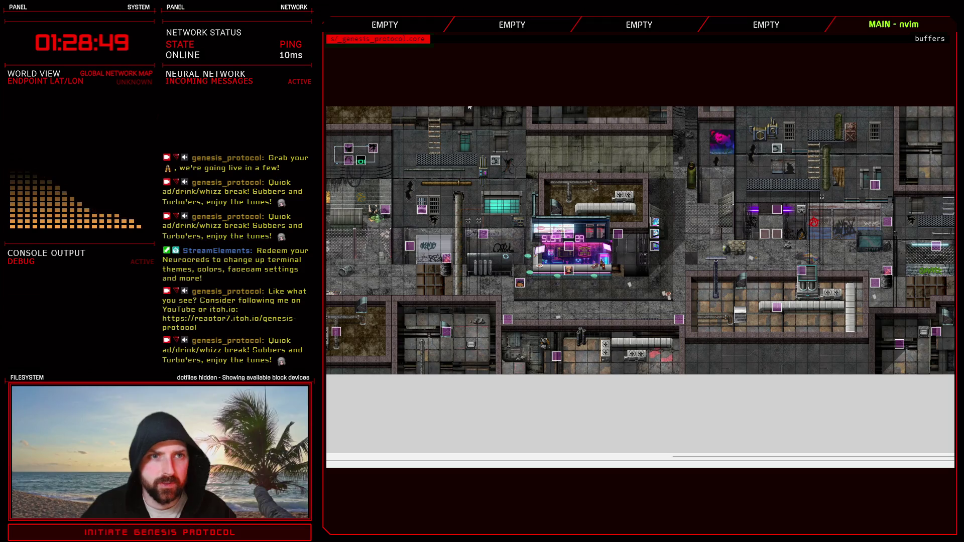
{"action": "key", "text": "F11"}
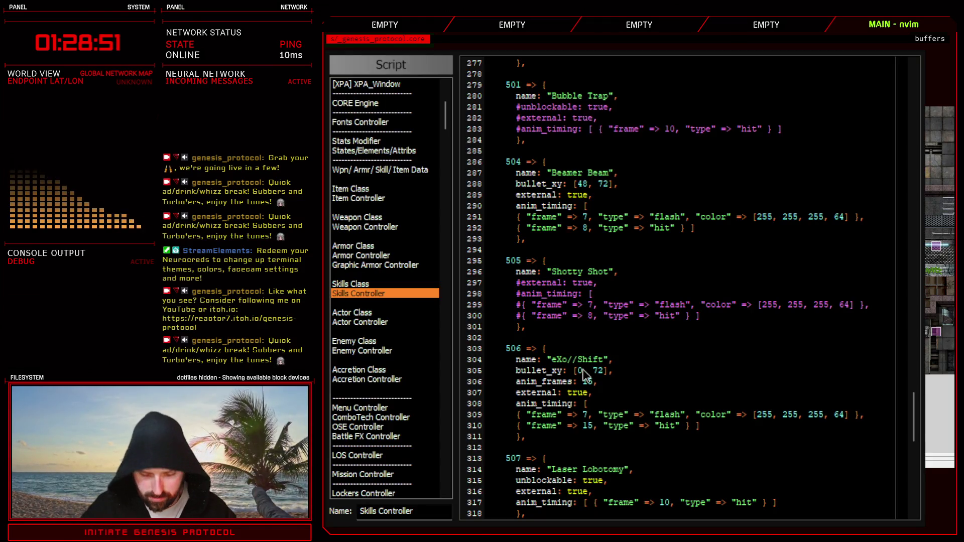
{"action": "type", "text": "48"}
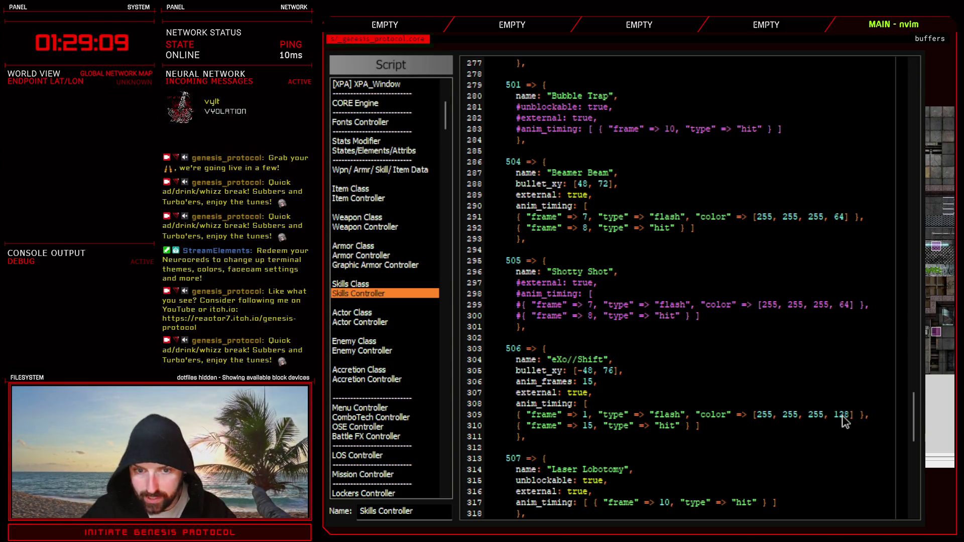
{"action": "key", "text": "Escape"}
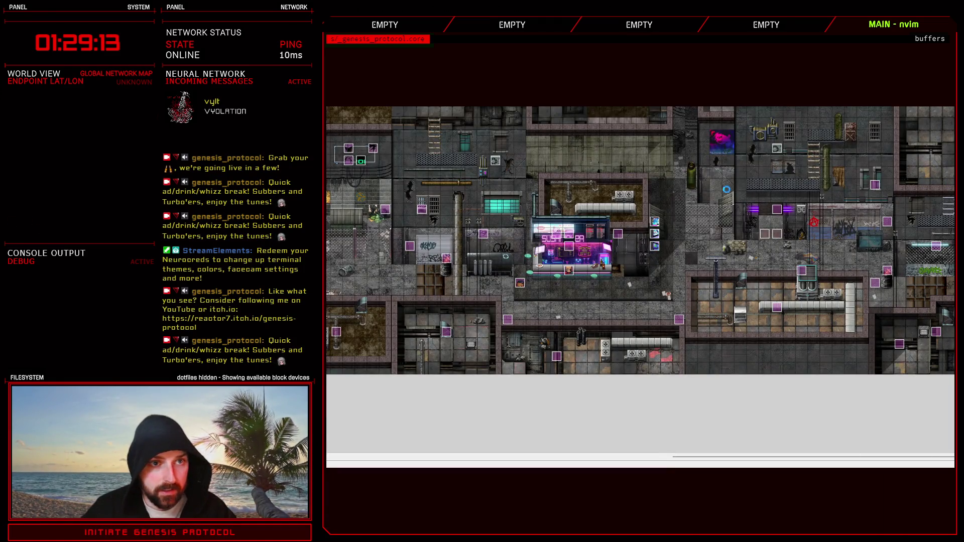
Change eXo//Shift's flash frame to 3 in the Skills Controller script.
{"action": "key", "text": "F9"}
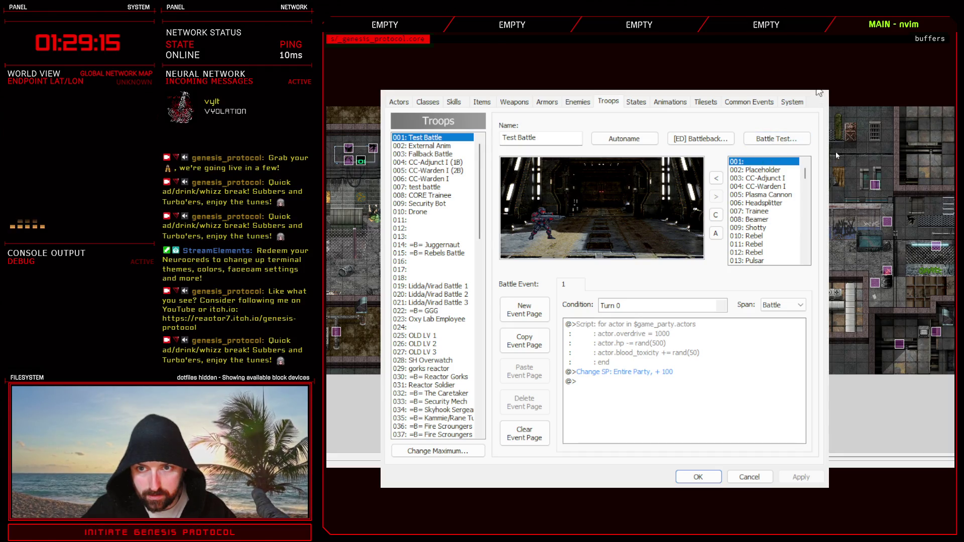
{"action": "key", "text": "Escape"}
{"action": "key", "text": "F11"}
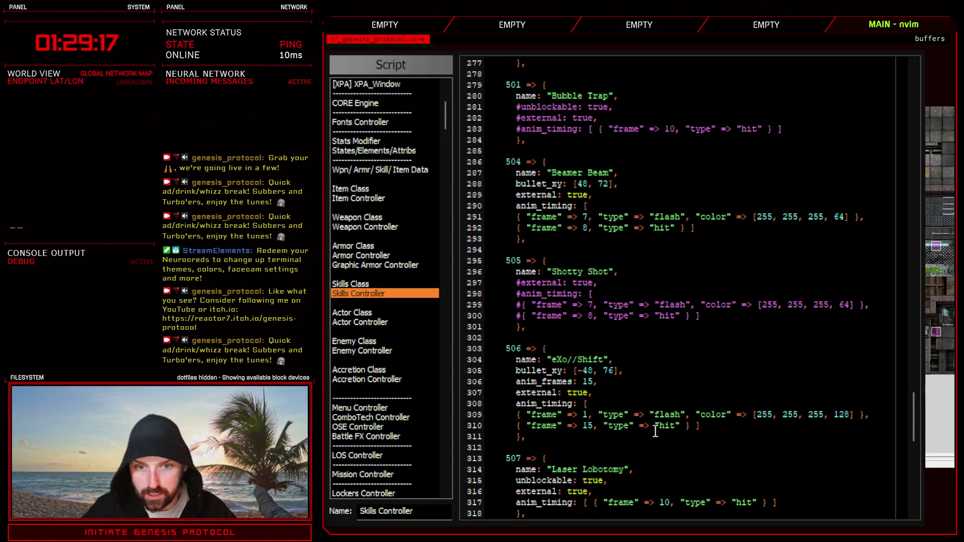
{"action": "key", "text": "BackSpace"}
{"action": "type", "text": "3"}
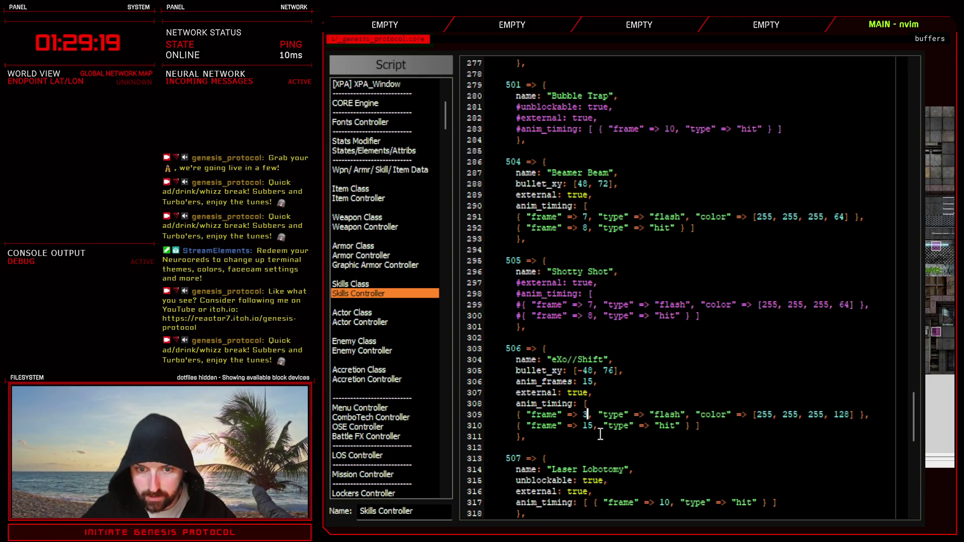
{"action": "key", "text": "Escape"}
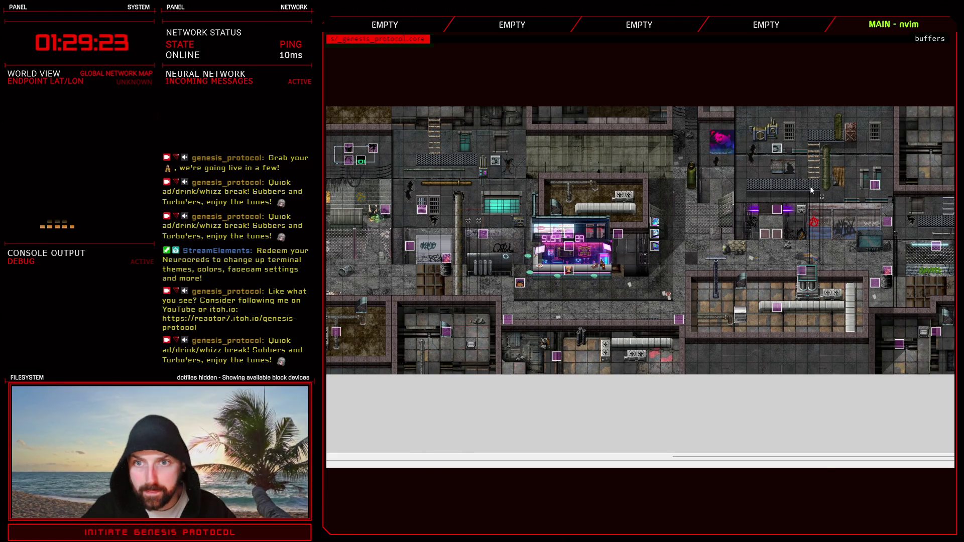
Start the Pulsar battle test and defend with Kivos for the opening turns.
{"action": "key", "text": "F9"}
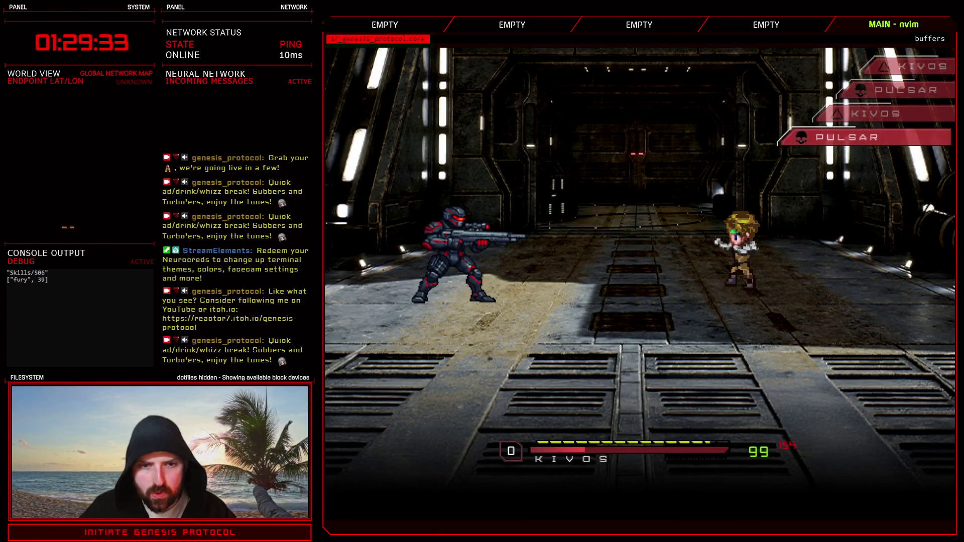
{"action": "key", "text": "Down"}
{"action": "key", "text": "Return"}
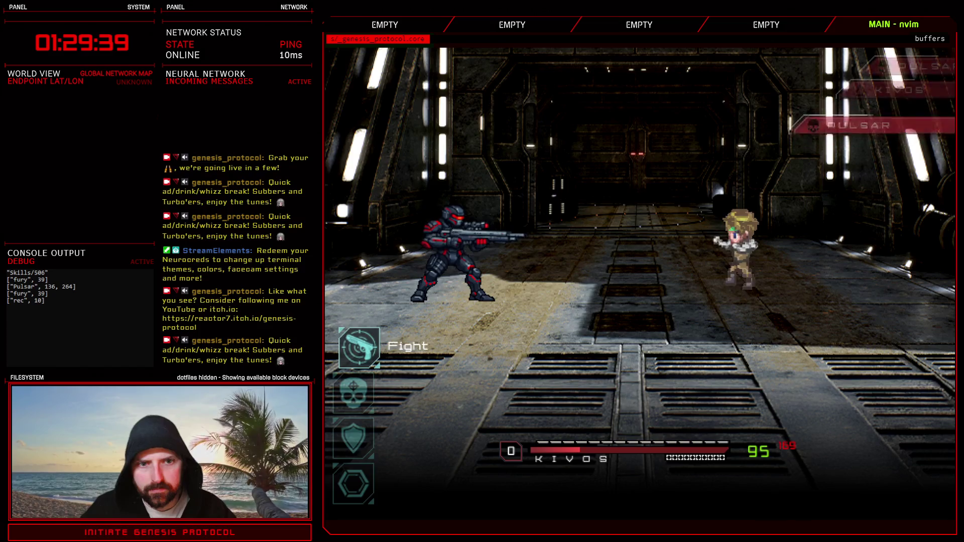
{"action": "key", "text": "Down"}
{"action": "key", "text": "Down"}
{"action": "key", "text": "Return"}
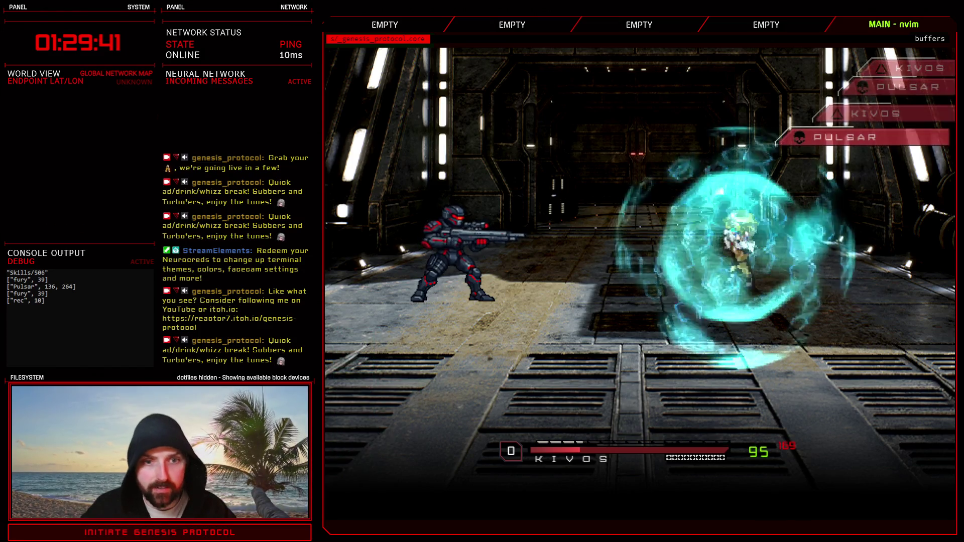
{"action": "key", "text": "Down"}
{"action": "key", "text": "Return"}
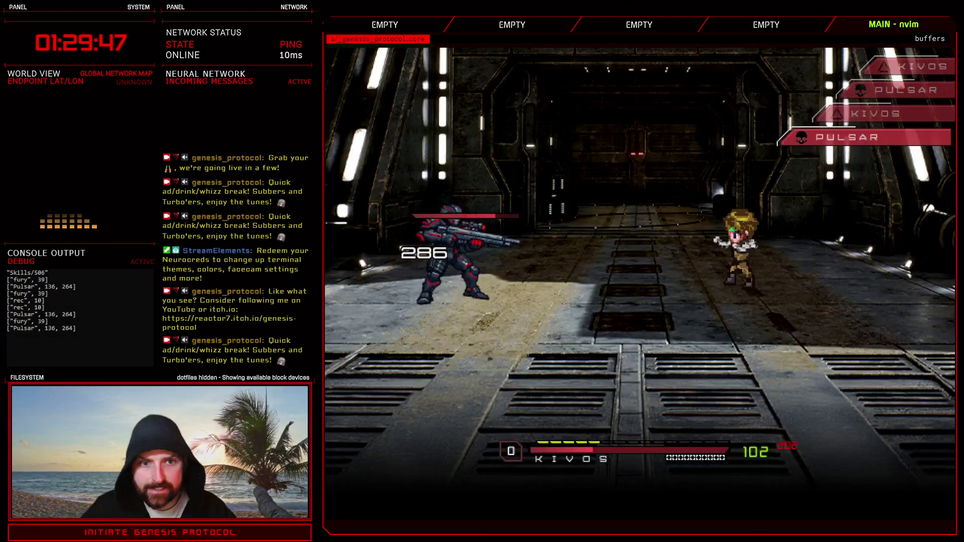
Keep Kivos defending until Pulsar launches eXo//Shift.
{"action": "key", "text": "Down"}
{"action": "key", "text": "Down"}
{"action": "key", "text": "Return"}
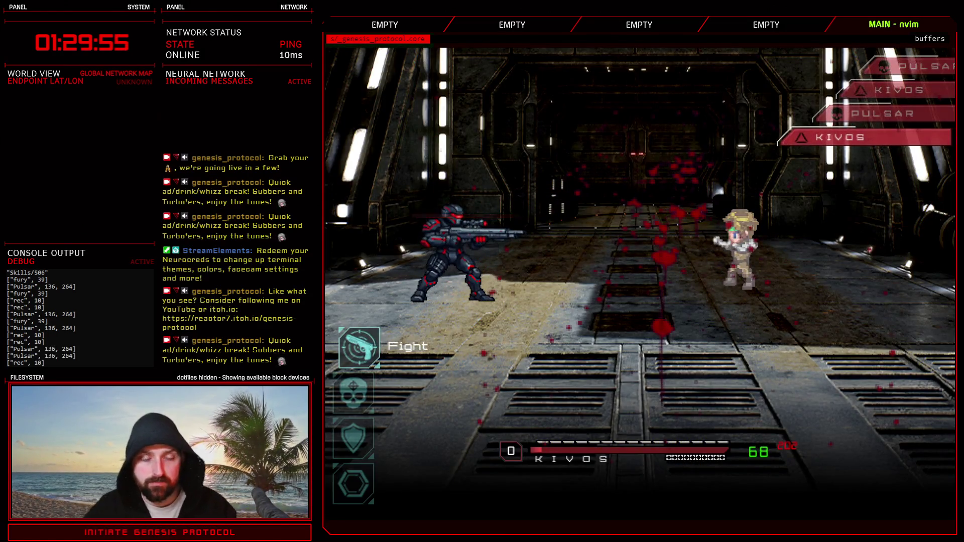
{"action": "key", "text": "Down"}
{"action": "key", "text": "Down"}
{"action": "key", "text": "Return"}
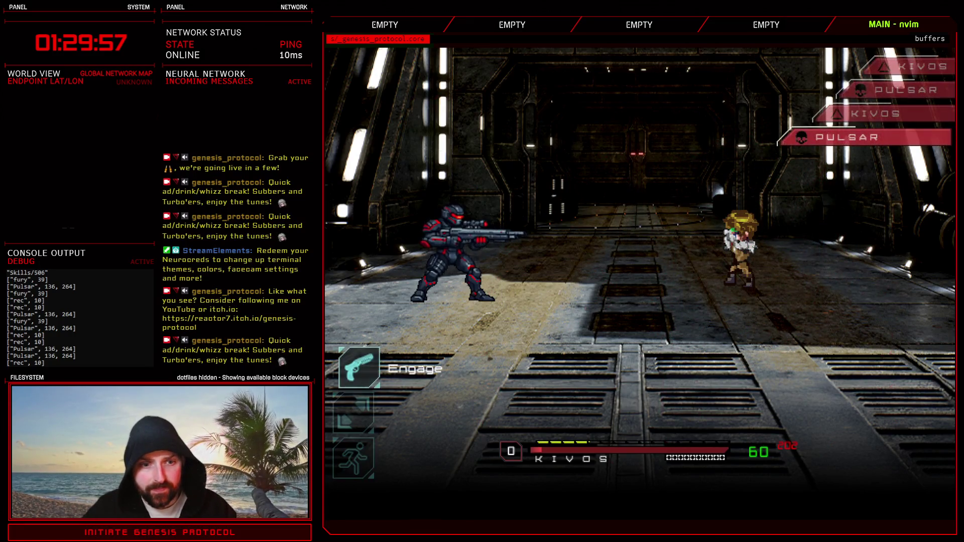
{"action": "key", "text": "Return"}
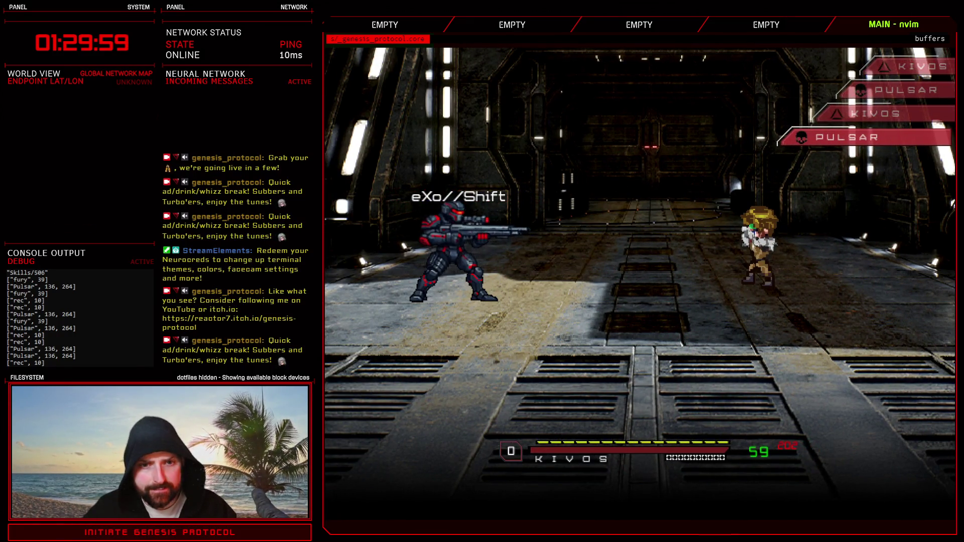
{"action": "key", "text": "Return"}
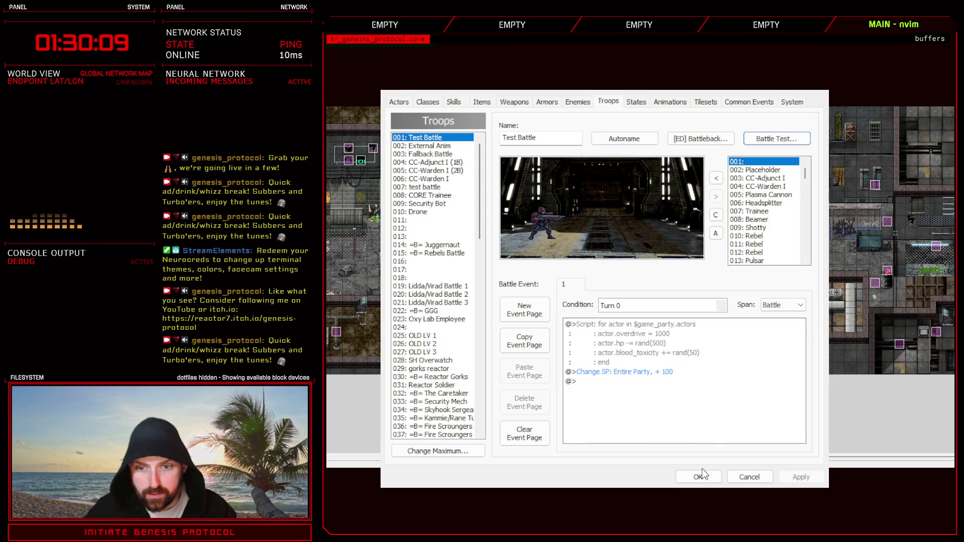
Inspect Pulsar's eXo//Shift and Attack actions on the Enemies tab, apply, and close the database.
{"action": "left_click", "coordinate": [702, 475]}
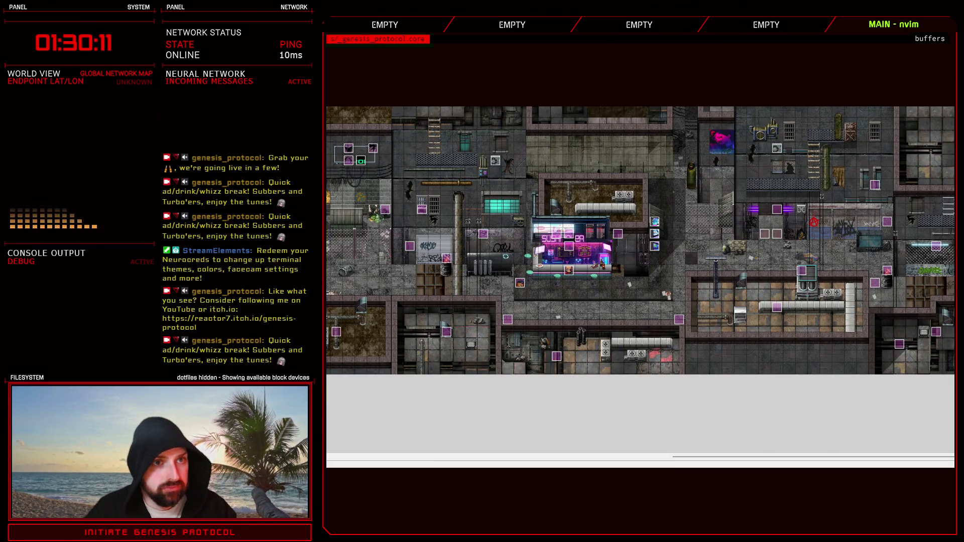
{"action": "key", "text": "F9"}
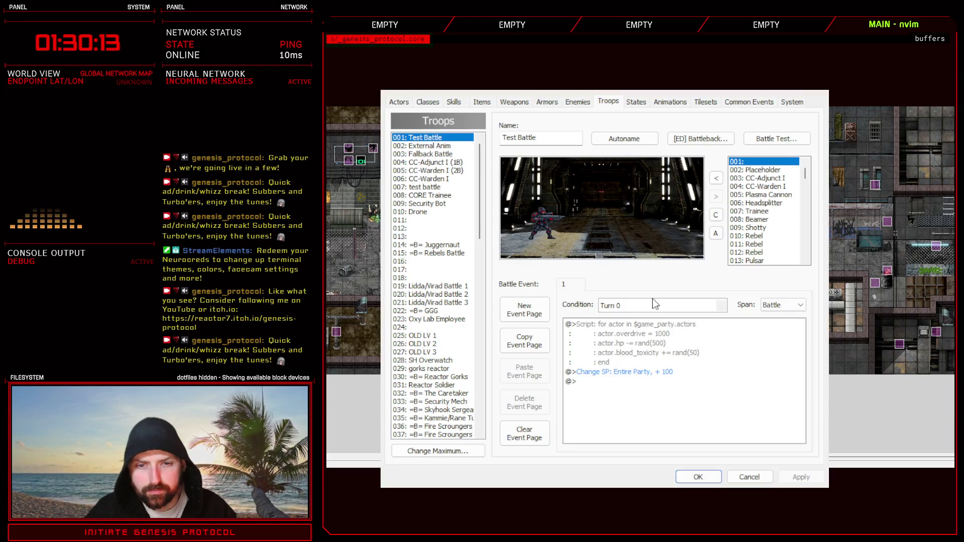
{"action": "left_click", "coordinate": [587, 101]}
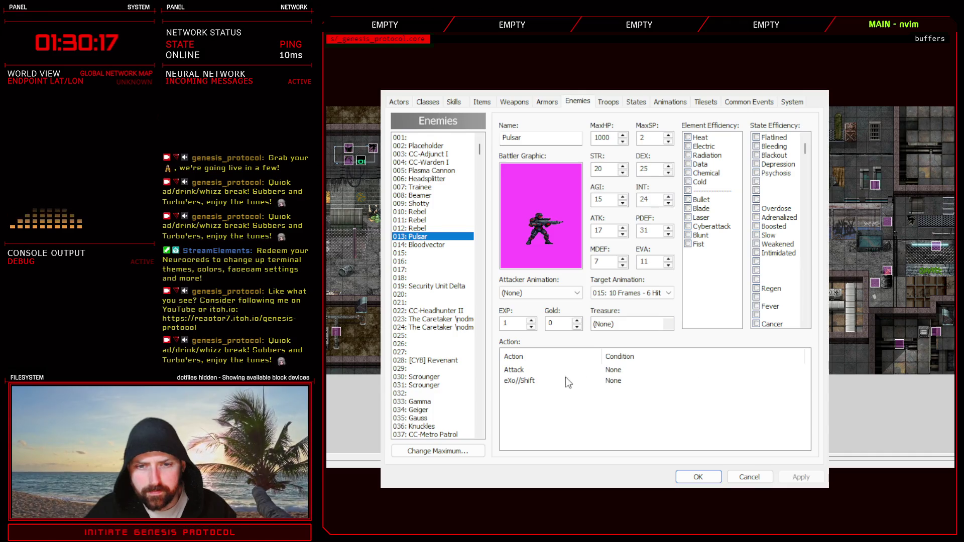
{"action": "double_click", "coordinate": [532, 380]}
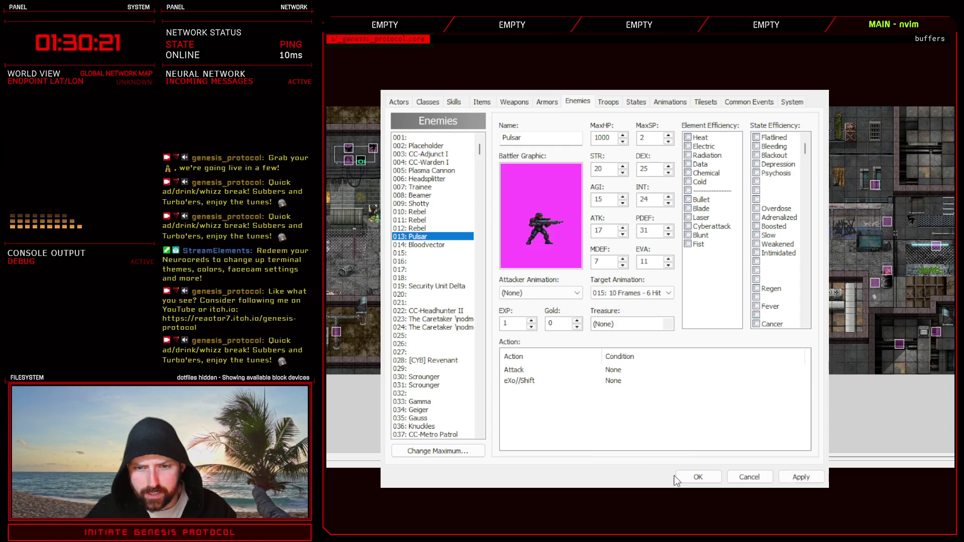
{"action": "left_click", "coordinate": [579, 369]}
{"action": "double_click", "coordinate": [582, 372]}
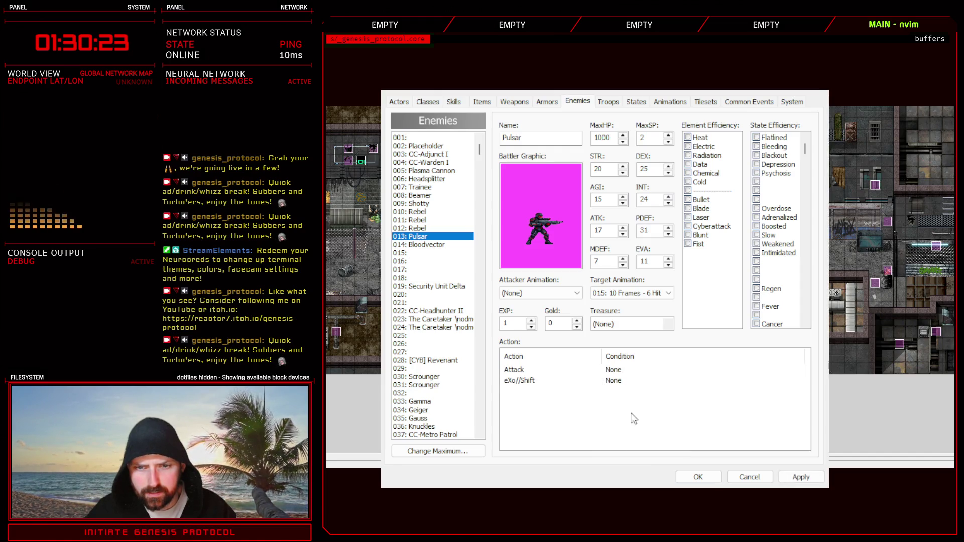
{"action": "left_click", "coordinate": [798, 477]}
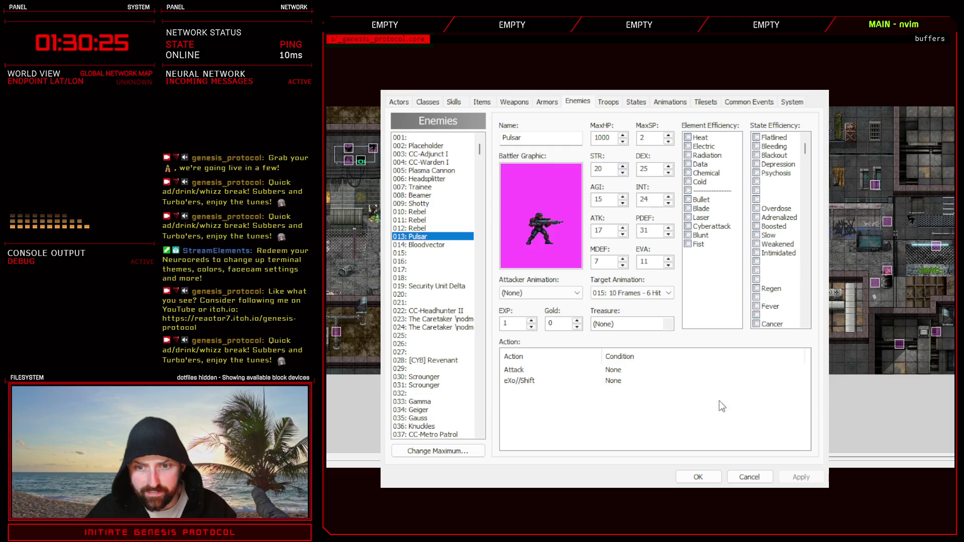
{"action": "left_click", "coordinate": [700, 477]}
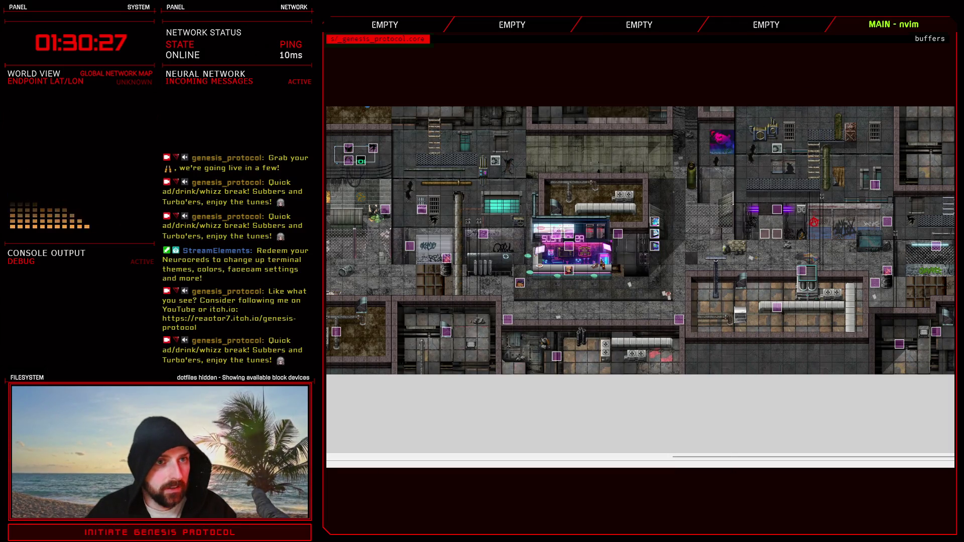
{"action": "key", "text": "F11"}
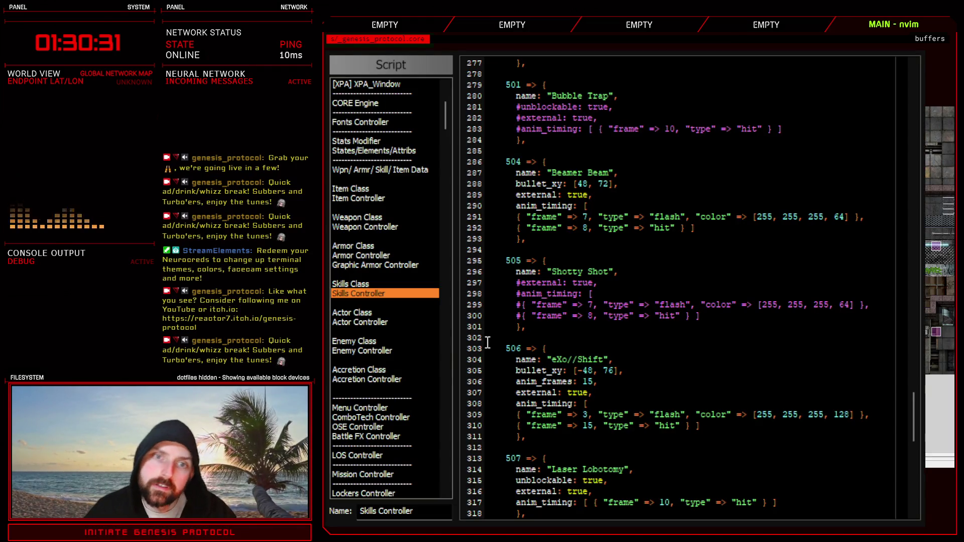
Scroll to Pulsar's Enemy Controller entry, confirming it has no bullet_xy line.
{"action": "left_click", "coordinate": [377, 351]}
{"action": "scroll", "coordinate": [613, 396], "scroll_direction": "down", "scroll_amount": 10}
{"action": "scroll", "coordinate": [613, 396], "scroll_direction": "down", "scroll_amount": 20}
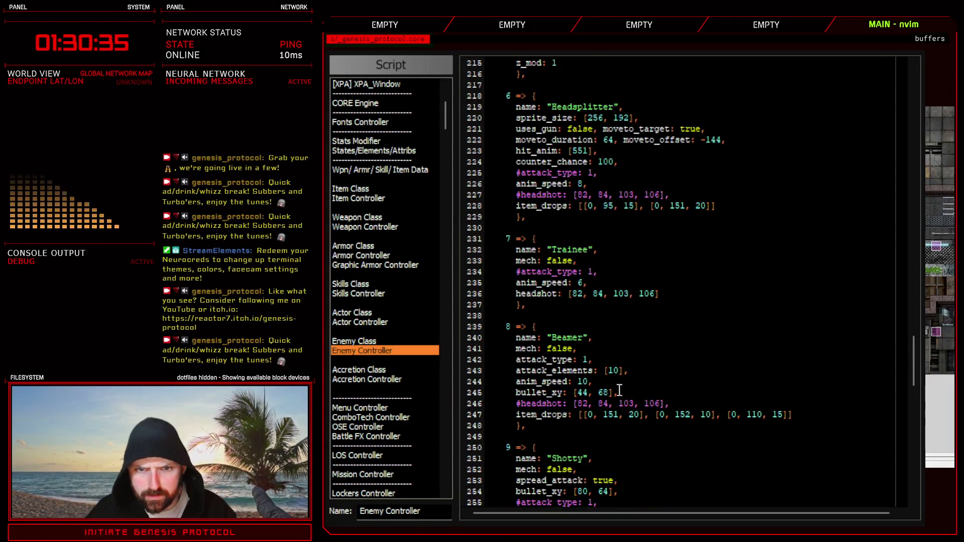
{"action": "scroll", "coordinate": [619, 391], "scroll_direction": "down", "scroll_amount": 4}
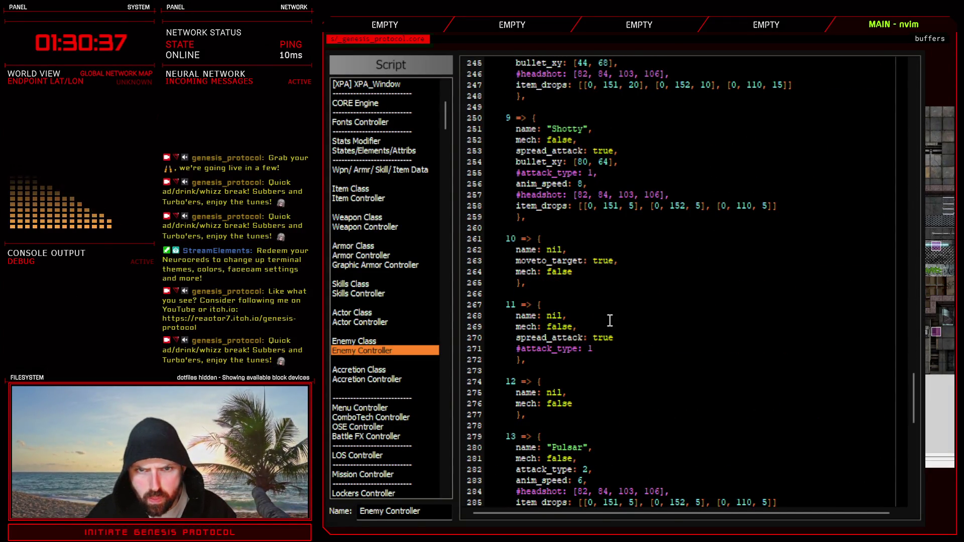
{"action": "scroll", "coordinate": [602, 376], "scroll_direction": "down", "scroll_amount": 2}
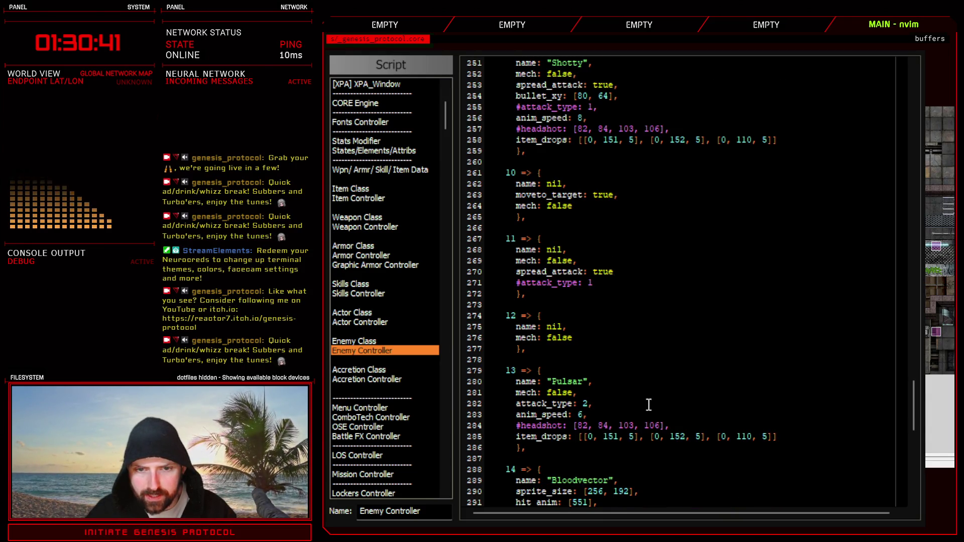
{"action": "left_click", "coordinate": [710, 520]}
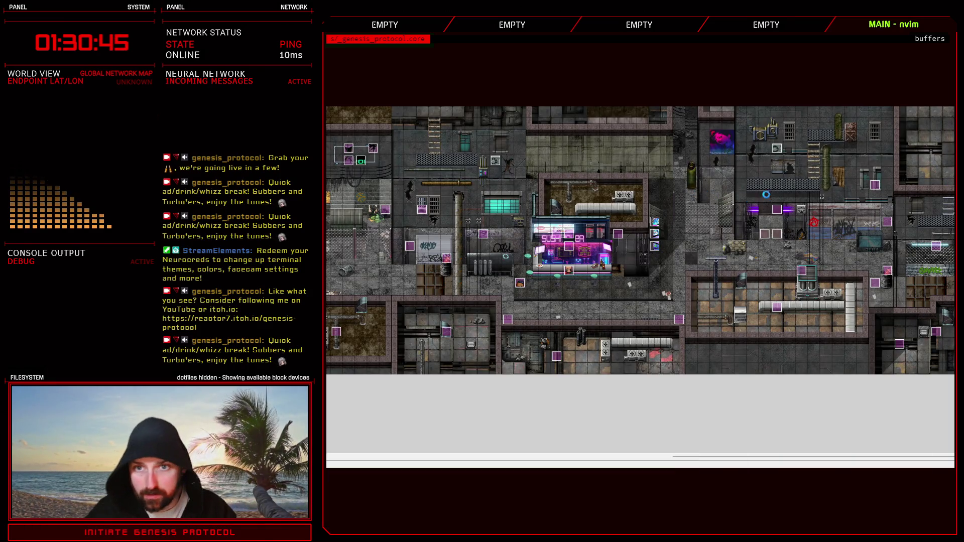
{"action": "key", "text": "F9"}
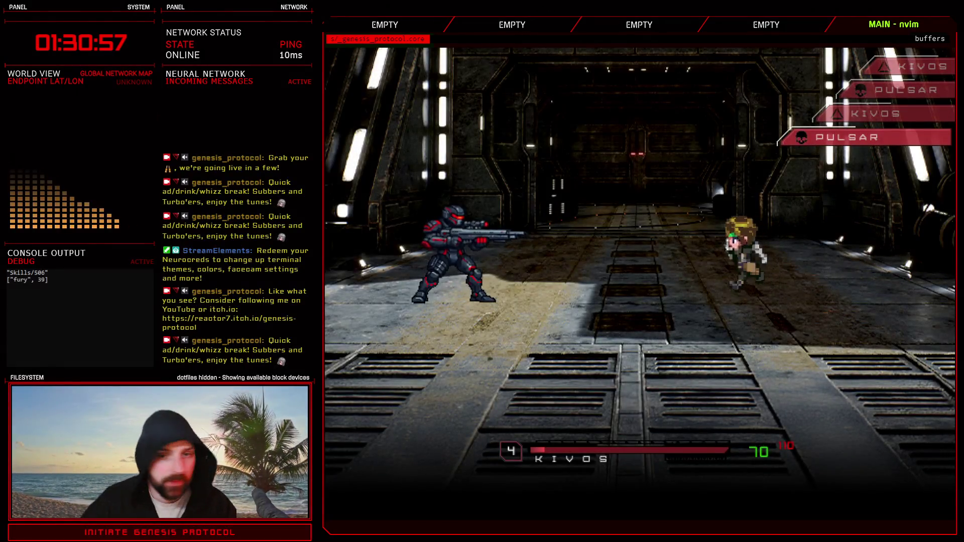
Fight the two Pulsars with attacks and defends, then end the test and close the database.
{"action": "key", "text": "Return"}
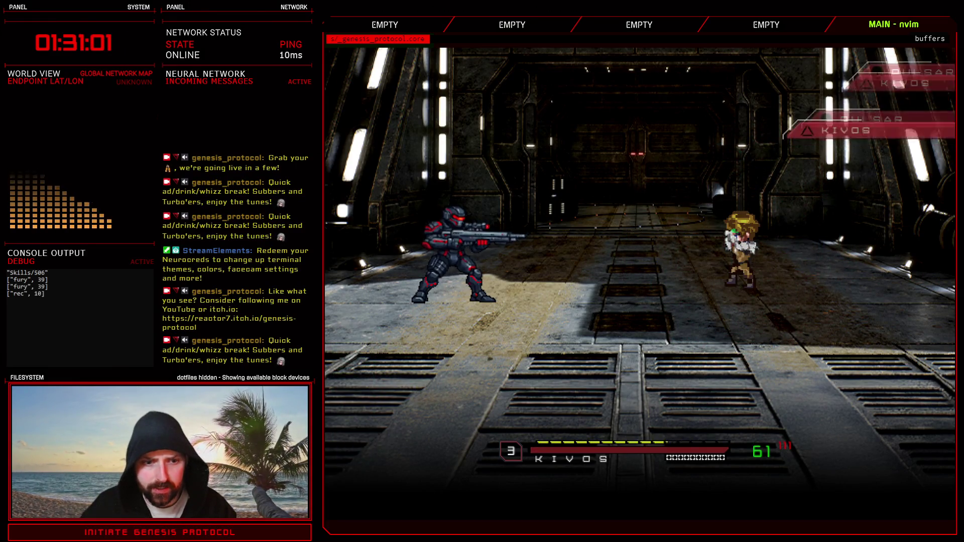
{"action": "key", "text": "Down"}
{"action": "key", "text": "Down"}
{"action": "key", "text": "Return"}
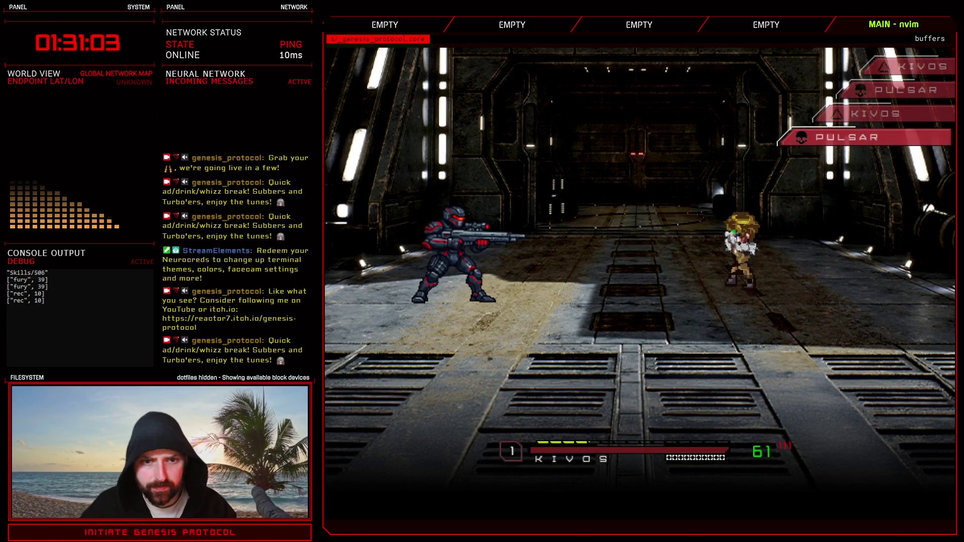
{"action": "key", "text": "Return"}
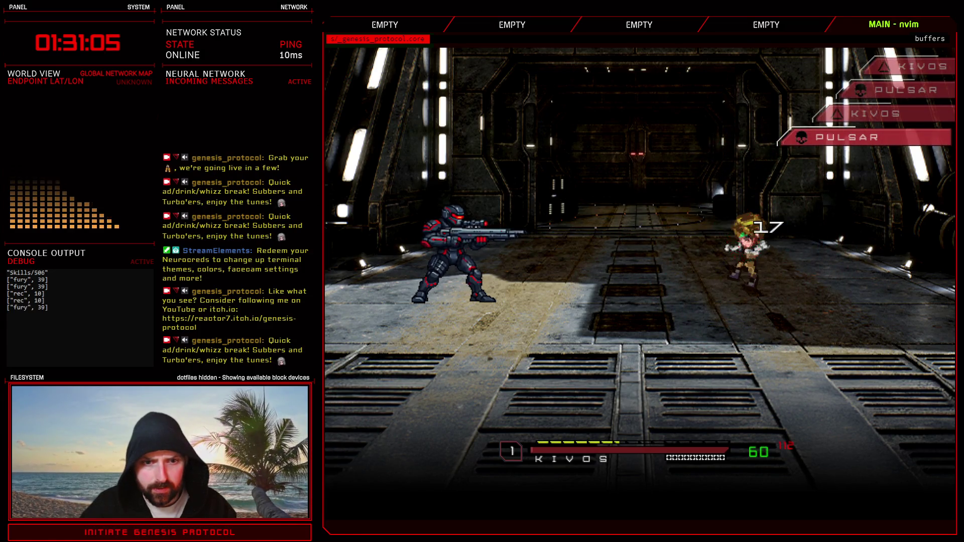
{"action": "key", "text": "Down"}
{"action": "key", "text": "Down"}
{"action": "key", "text": "Return"}
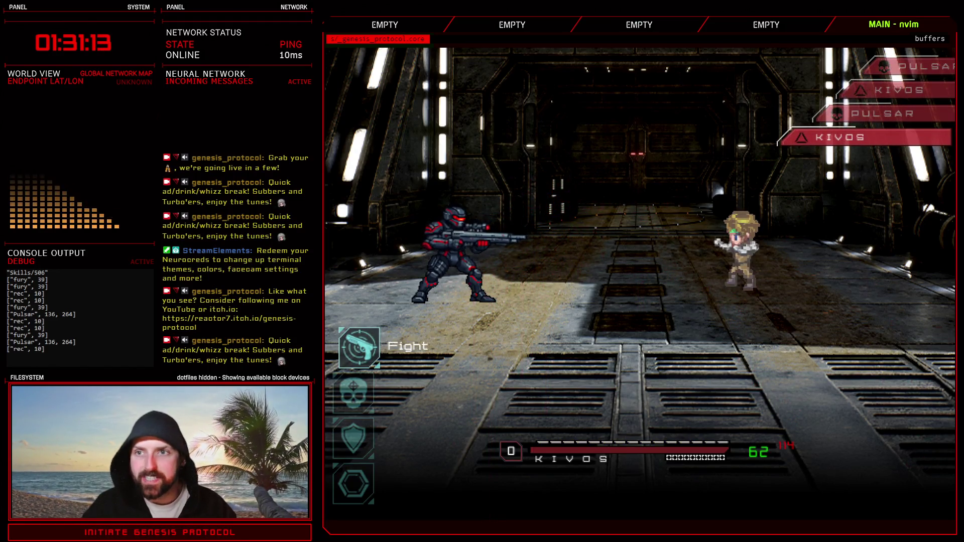
{"action": "key", "text": "alt+F4"}
{"action": "key", "text": "Escape"}
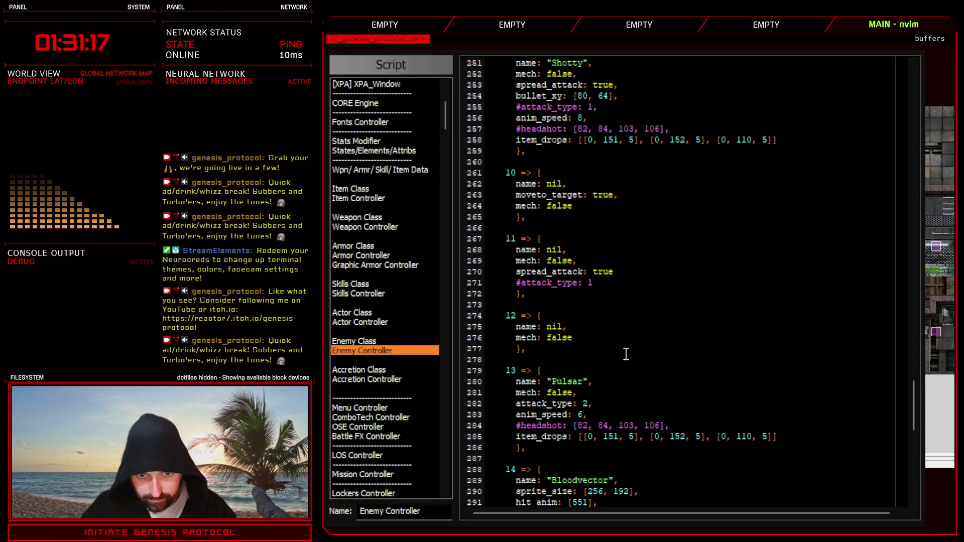
Copy Shotty's bullet_xy: [80, 64] line into Pulsar's entry below attack_type: 2.
{"action": "left_click", "coordinate": [601, 399]}
{"action": "scroll", "coordinate": [554, 238], "scroll_direction": "up", "scroll_amount": 4}
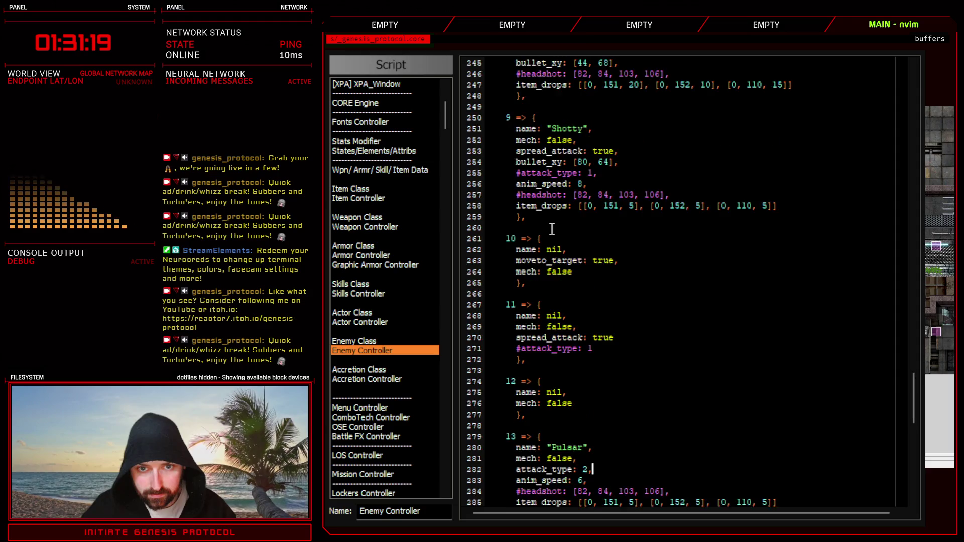
{"action": "left_click_drag", "start_coordinate": [515, 227], "coordinate": [622, 228]}
{"action": "key", "text": "ctrl+c"}
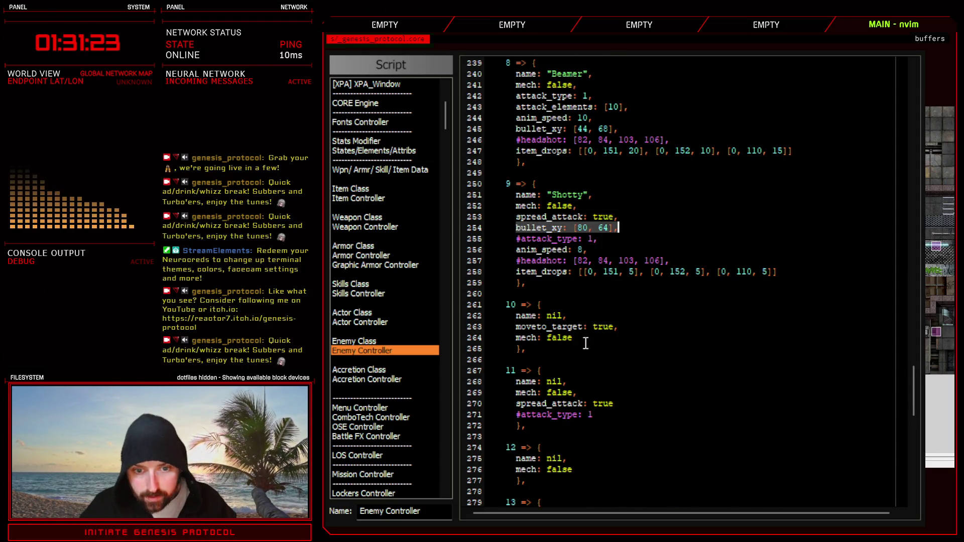
{"action": "scroll", "coordinate": [586, 344], "scroll_direction": "down", "scroll_amount": 4}
{"action": "left_click", "coordinate": [607, 393]}
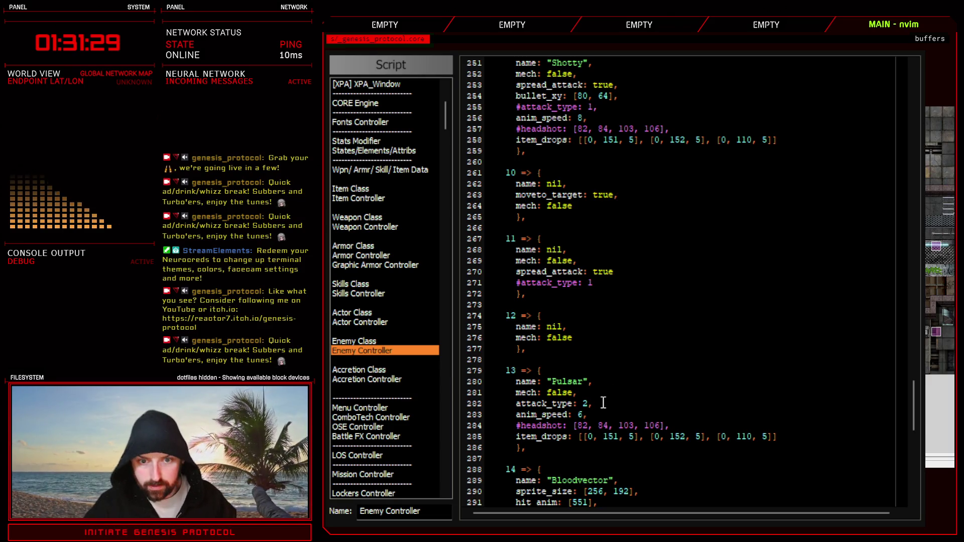
{"action": "key", "text": "Return"}
{"action": "key", "text": "ctrl+v"}
{"action": "key", "text": "F12"}
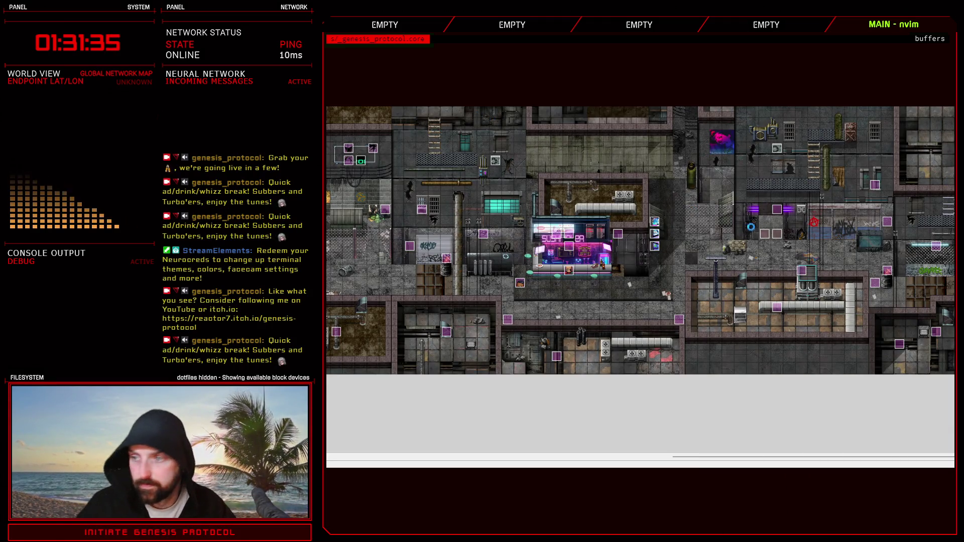
Battle-test Pulsar with the new offset, alternating Engage and Shield commands, then close the test.
{"action": "key", "text": "F9"}
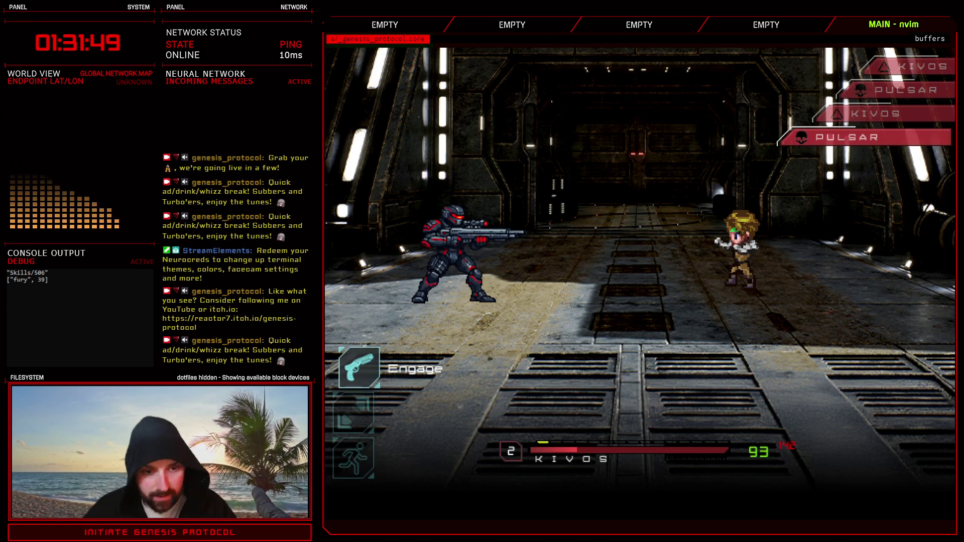
{"action": "key", "text": "Return"}
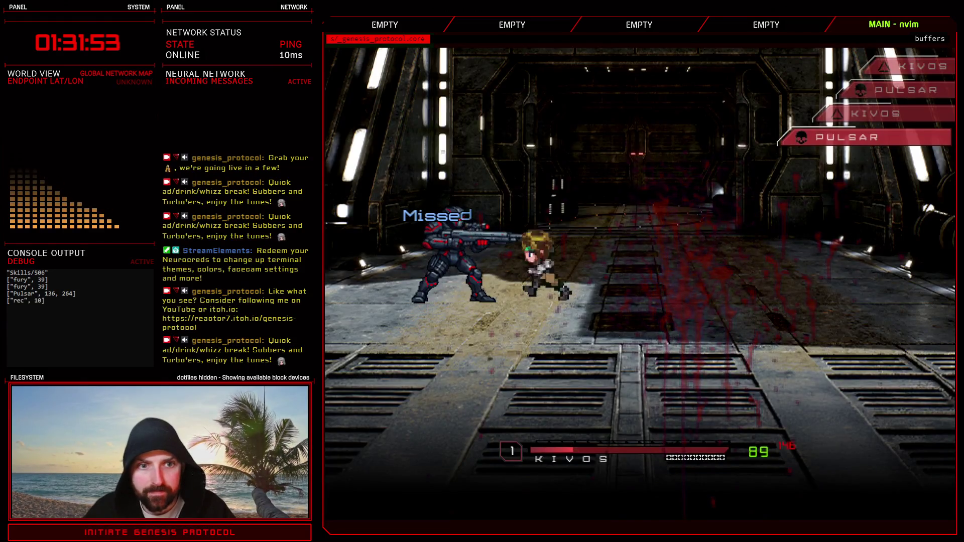
{"action": "key", "text": "Down"}
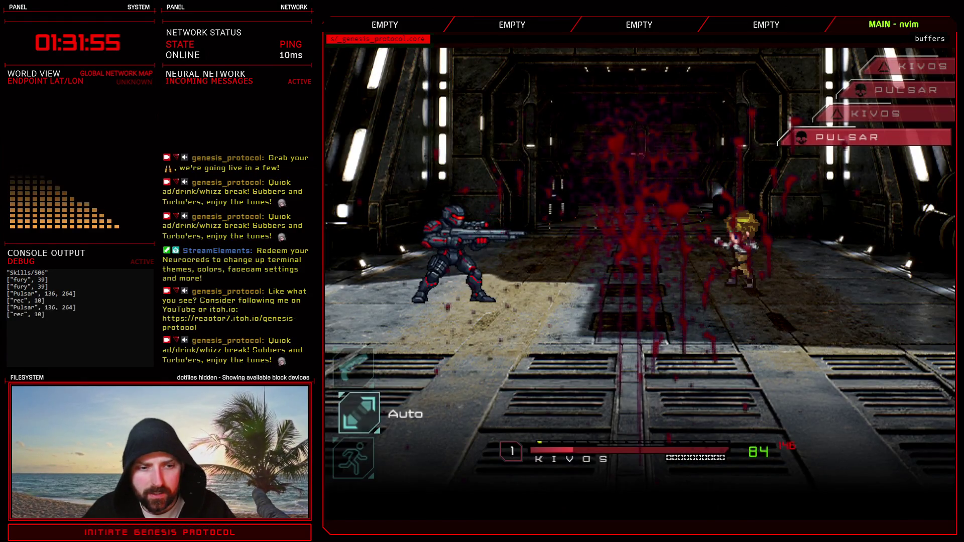
{"action": "key", "text": "Up"}
{"action": "key", "text": "Down"}
{"action": "key", "text": "Return"}
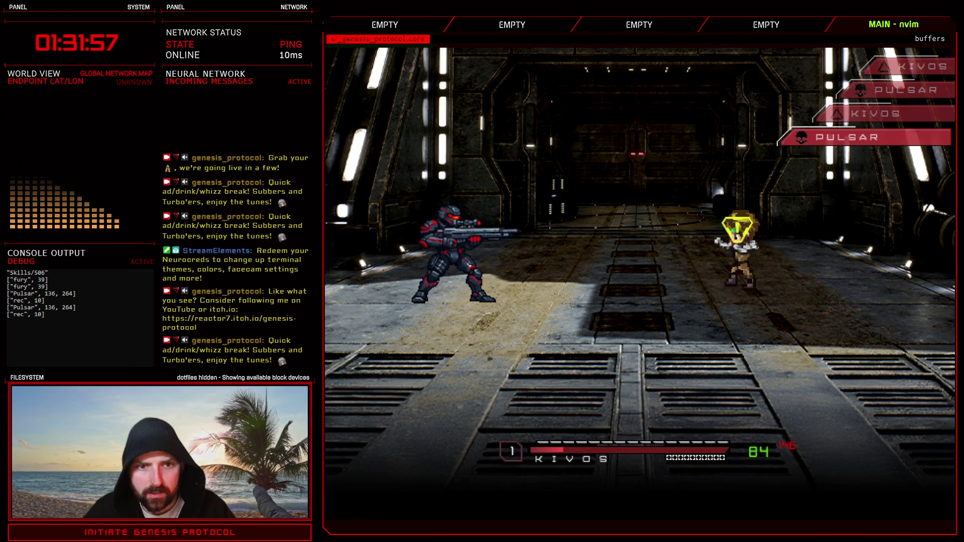
{"action": "key", "text": "Down"}
{"action": "key", "text": "Down"}
{"action": "key", "text": "Return"}
{"action": "key", "text": "Down"}
{"action": "key", "text": "Down"}
{"action": "key", "text": "Down"}
{"action": "key", "text": "Return"}
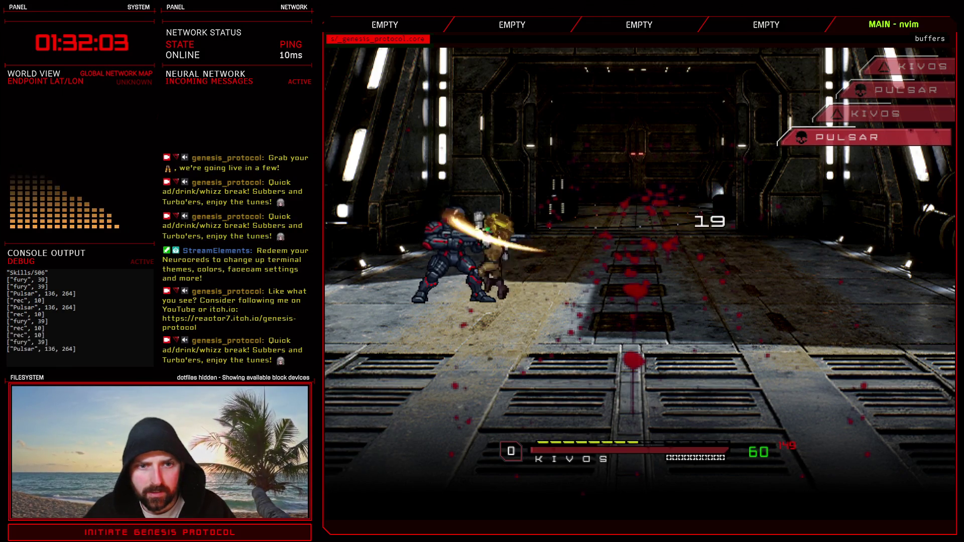
{"action": "key", "text": "Return"}
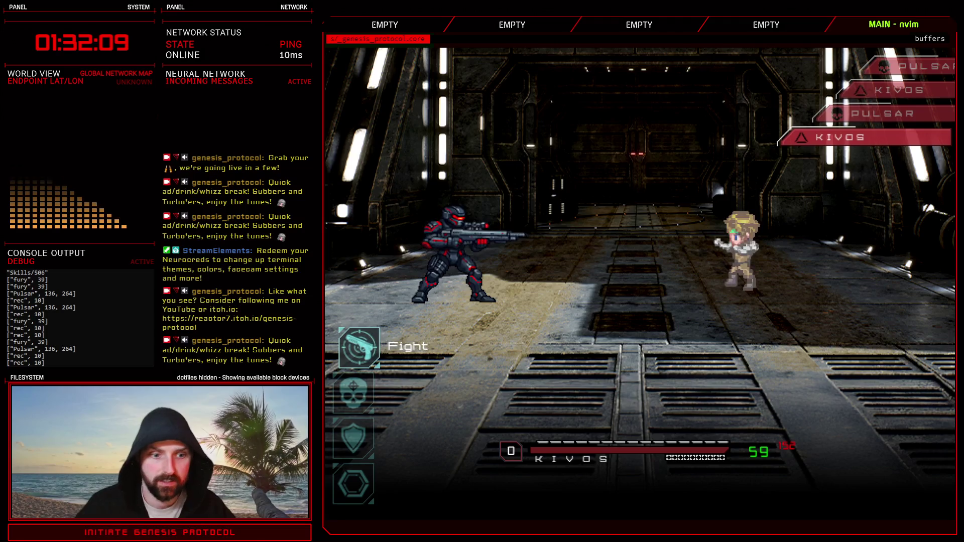
{"action": "key", "text": "alt+F4"}
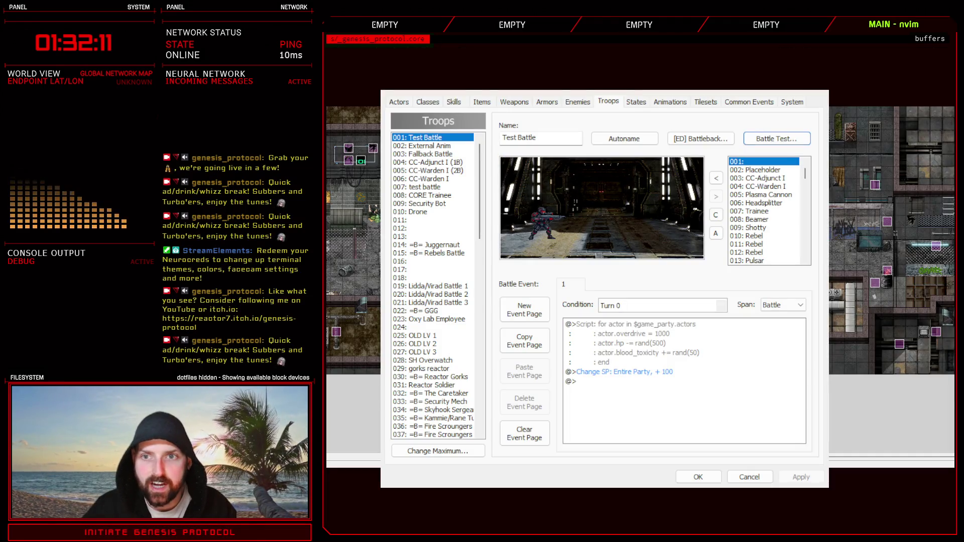
Change Pulsar's bullet_xy in the Enemy Controller script to [48, 76].
{"action": "key", "text": "Escape"}
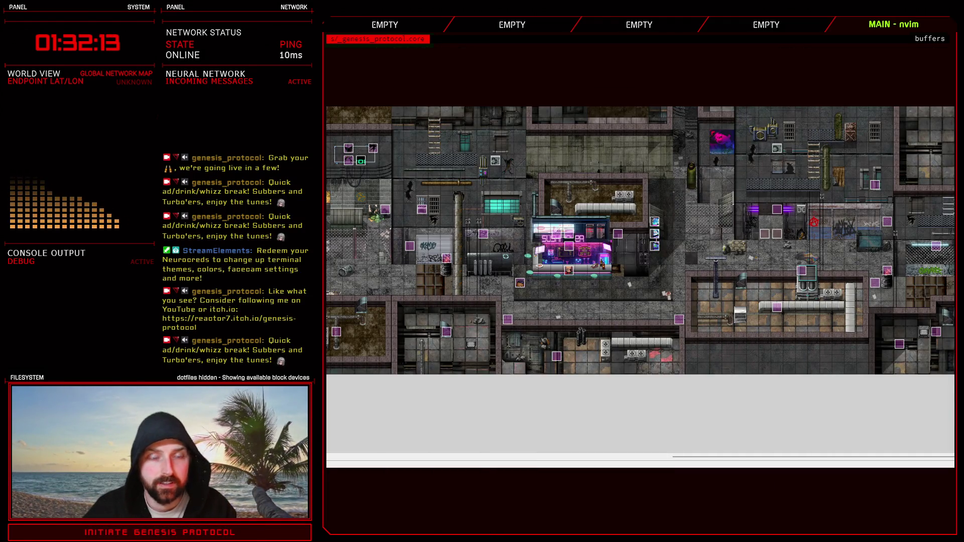
{"action": "key", "text": "F11"}
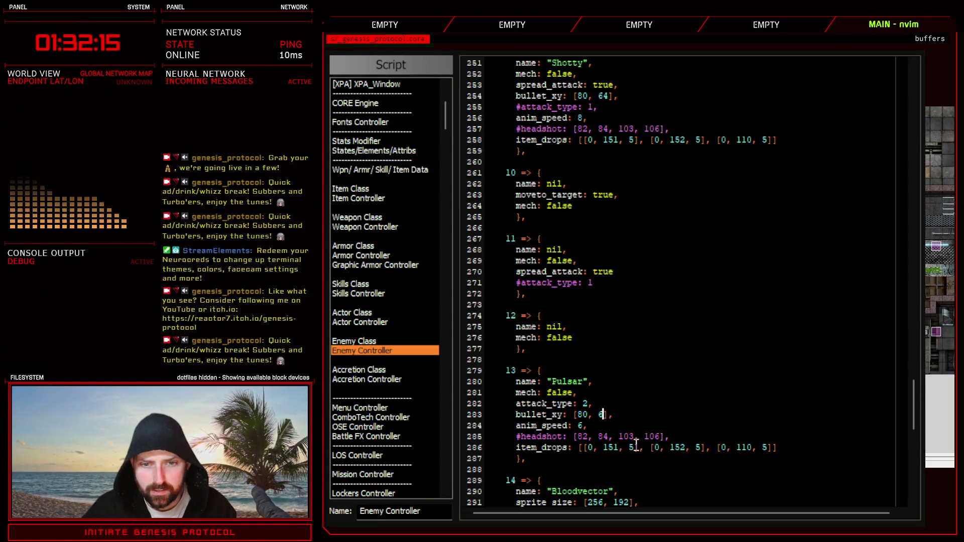
{"action": "type", "text": "76"}
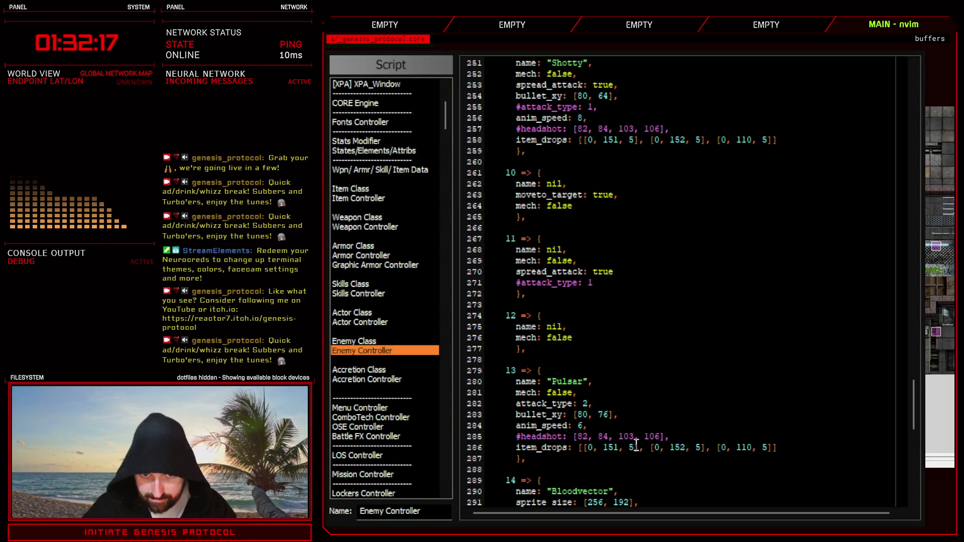
{"action": "key", "text": "BackSpace"}
{"action": "key", "text": "BackSpace"}
{"action": "type", "text": "4"}
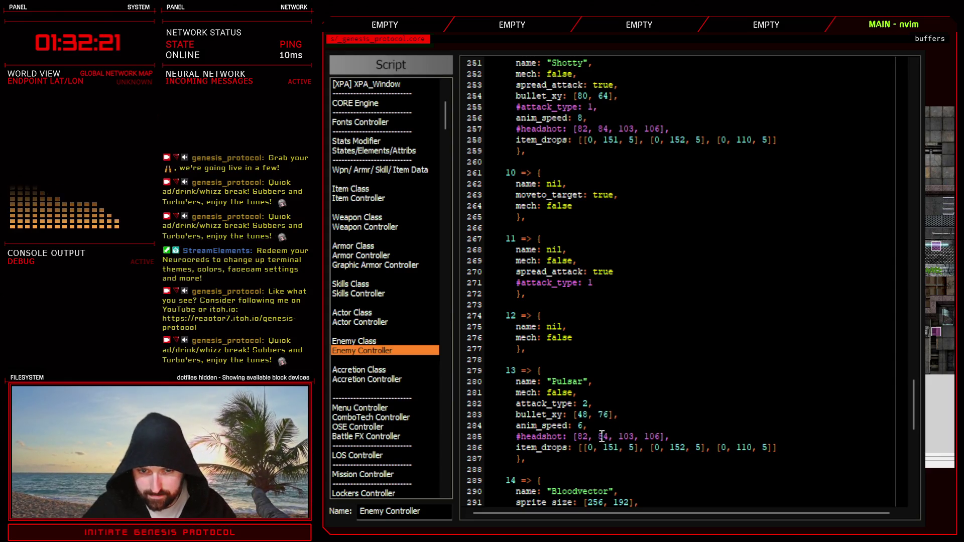
{"action": "key", "text": "F12"}
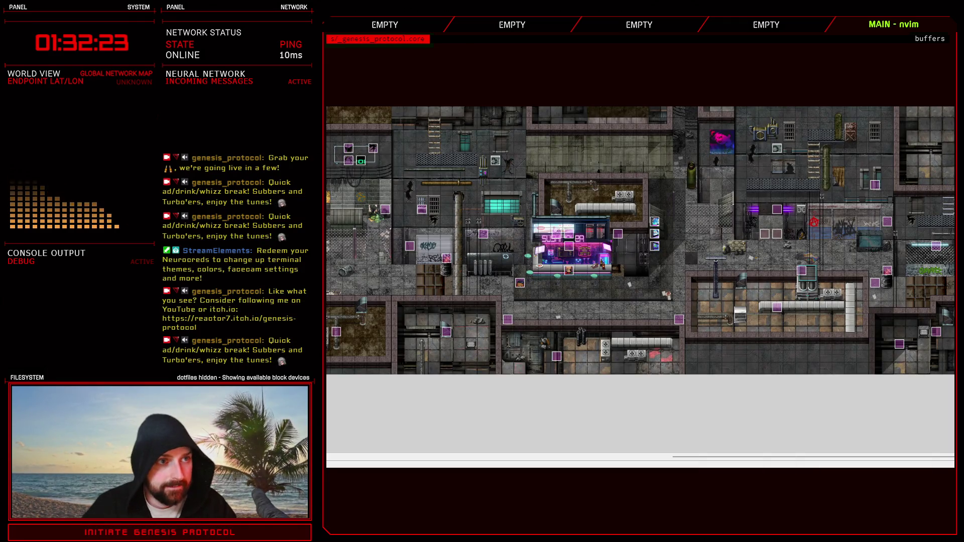
Open the database on Troops and, in the test battle, shoot Pulsar, then defend.
{"action": "key", "text": "F9"}
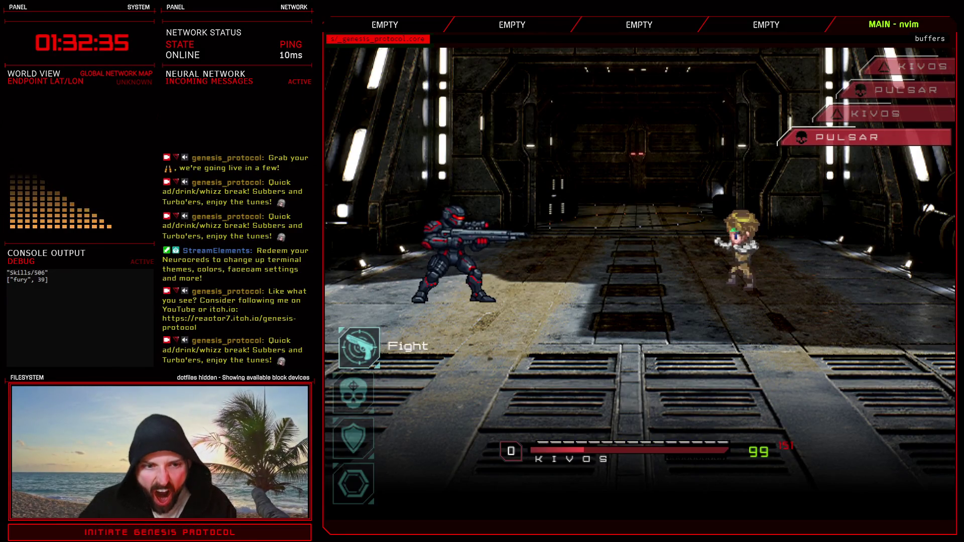
{"action": "key", "text": "Return"}
{"action": "key", "text": "Return"}
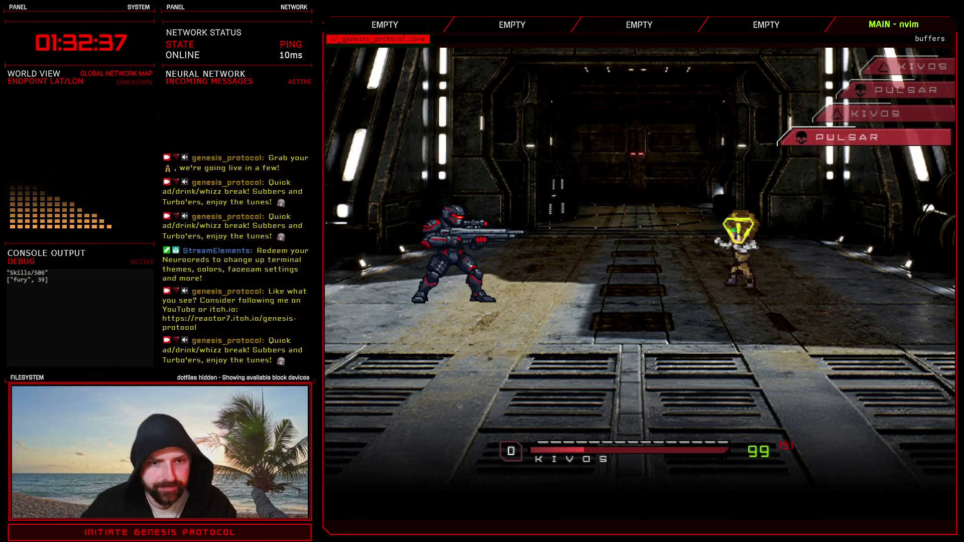
{"action": "key", "text": "Return"}
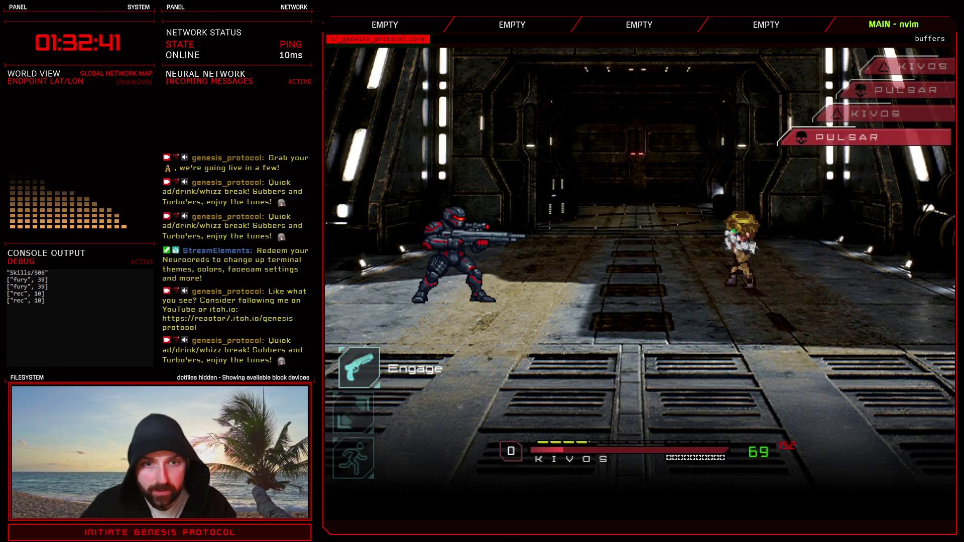
{"action": "key", "text": "Return"}
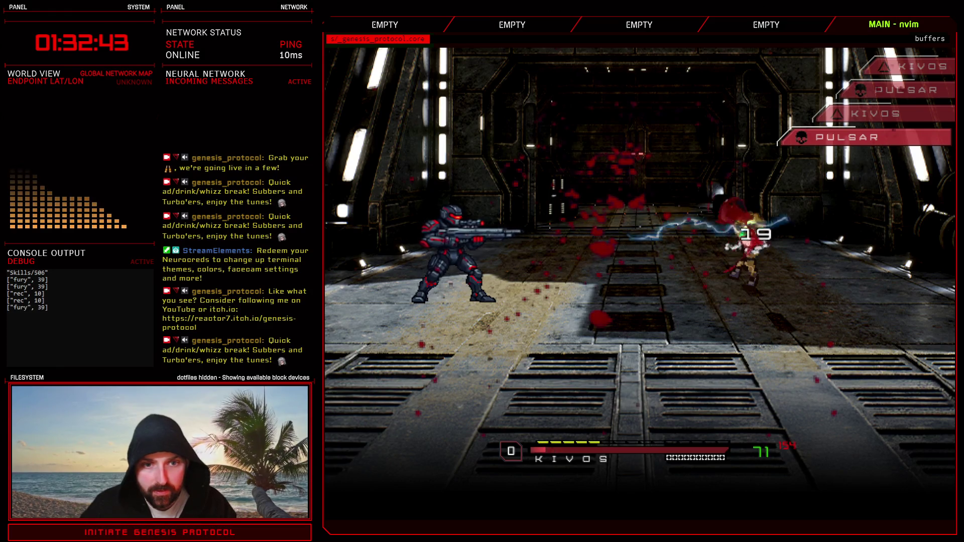
{"action": "key", "text": "Down"}
{"action": "key", "text": "Return"}
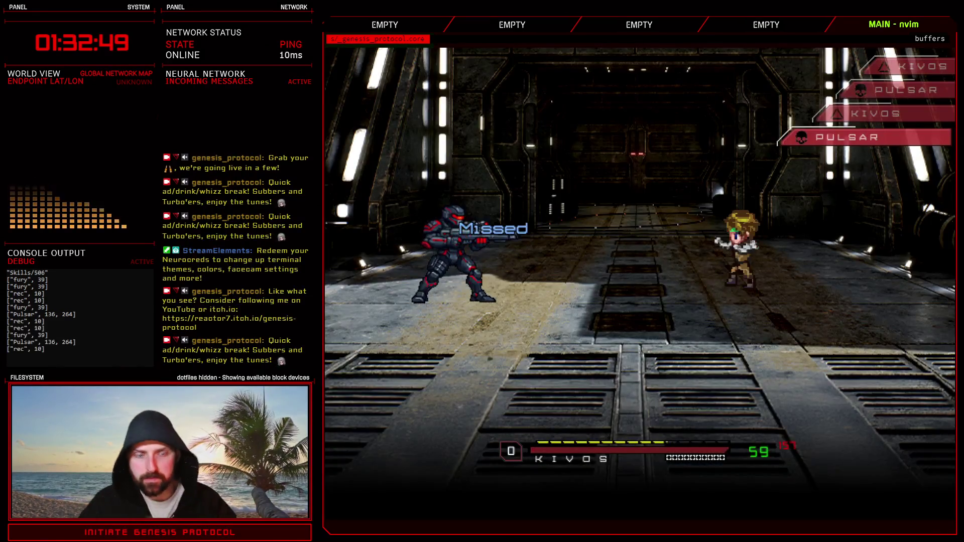
Use the Knockout Combo skill on Pulsar, entering all three arrow sequences.
{"action": "key", "text": "Return"}
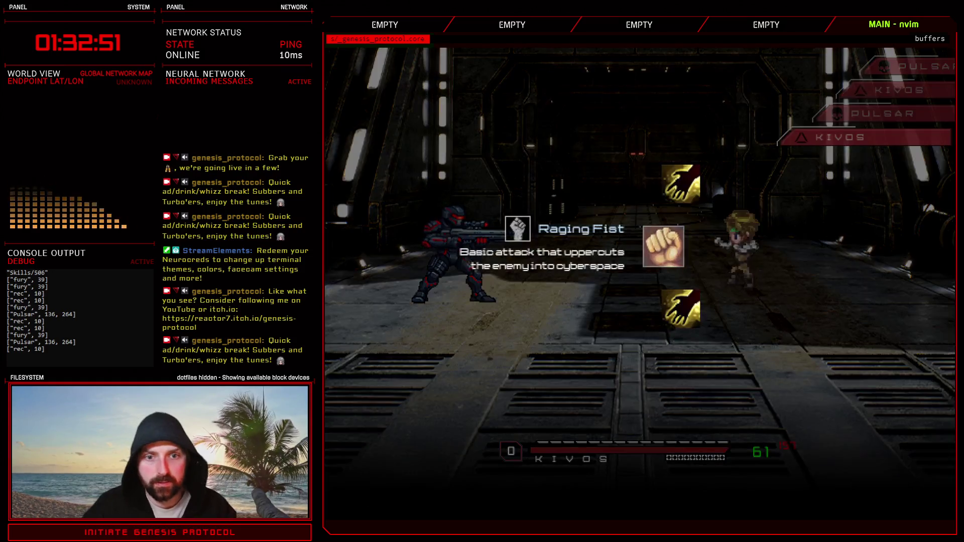
{"action": "key", "text": "Down"}
{"action": "key", "text": "Return"}
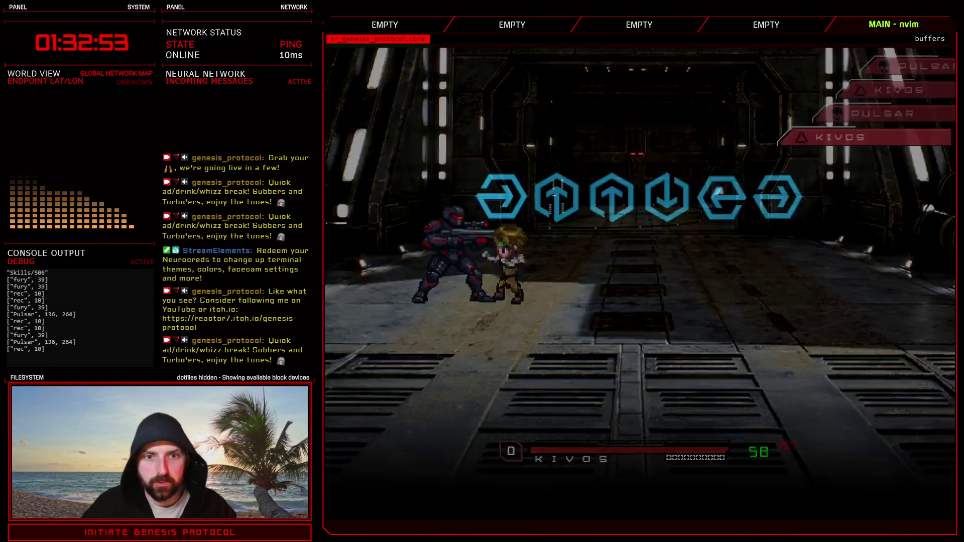
{"action": "key", "text": "Right"}
{"action": "key", "text": "Up"}
{"action": "key", "text": "Down"}
{"action": "key", "text": "Left"}
{"action": "key", "text": "Right"}
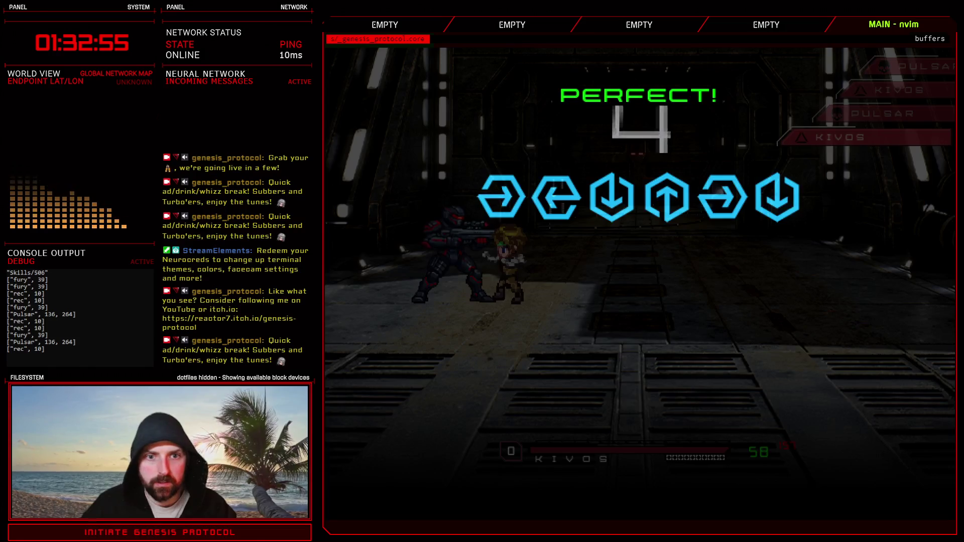
{"action": "key", "text": "Right"}
{"action": "key", "text": "Left"}
{"action": "key", "text": "Down"}
{"action": "key", "text": "Up"}
{"action": "key", "text": "Right"}
{"action": "key", "text": "Down"}
{"action": "key", "text": "Left"}
{"action": "key", "text": "Right"}
{"action": "key", "text": "Down"}
{"action": "key", "text": "Left"}
{"action": "key", "text": "Down"}
{"action": "key", "text": "Up"}
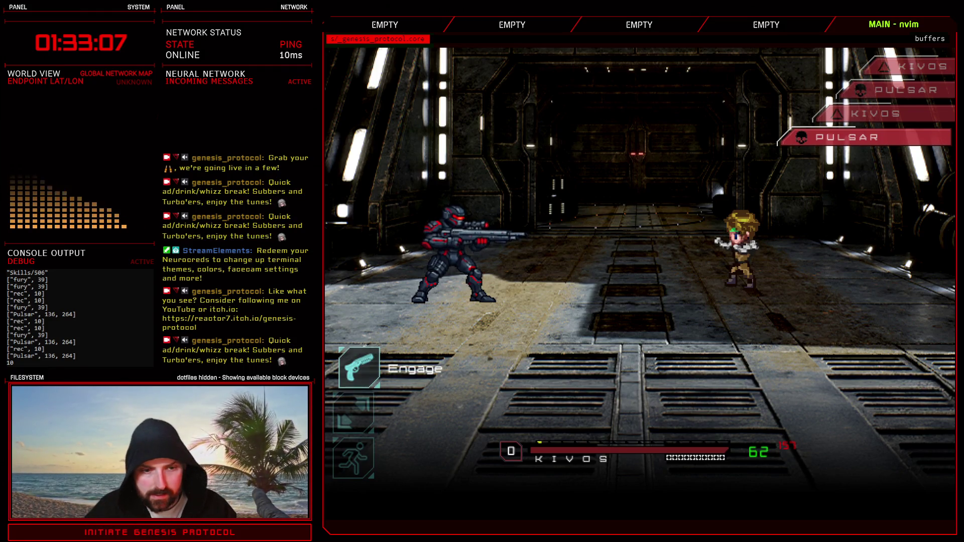
Attack, then finish Pulsar with Glitch Slap and end the test battle.
{"action": "key", "text": "Return"}
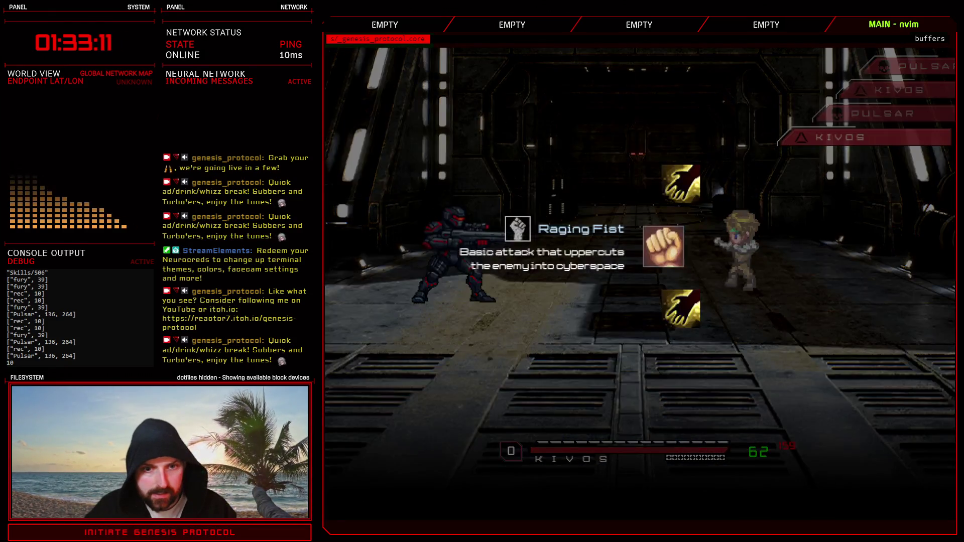
{"action": "key", "text": "Down"}
{"action": "key", "text": "Return"}
{"action": "key", "text": "Return"}
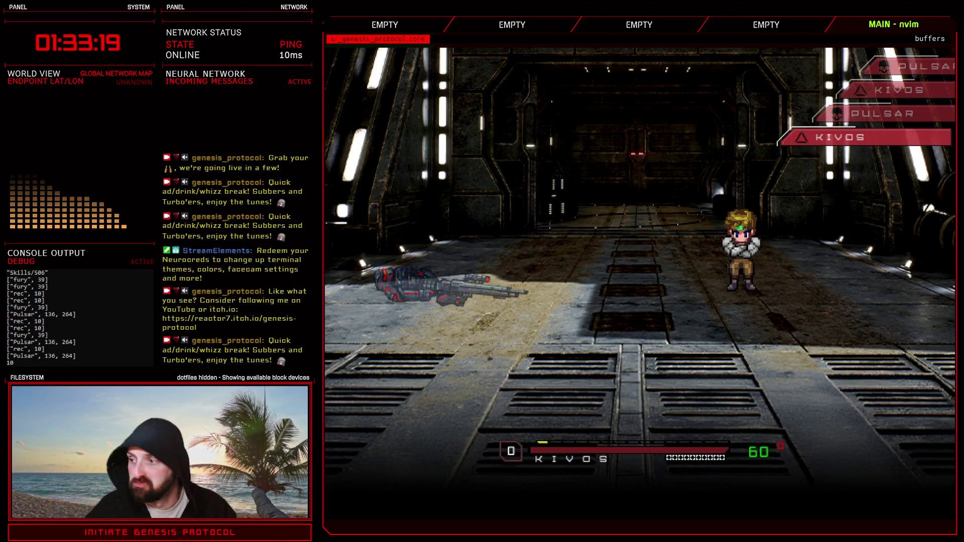
{"action": "key", "text": "Return"}
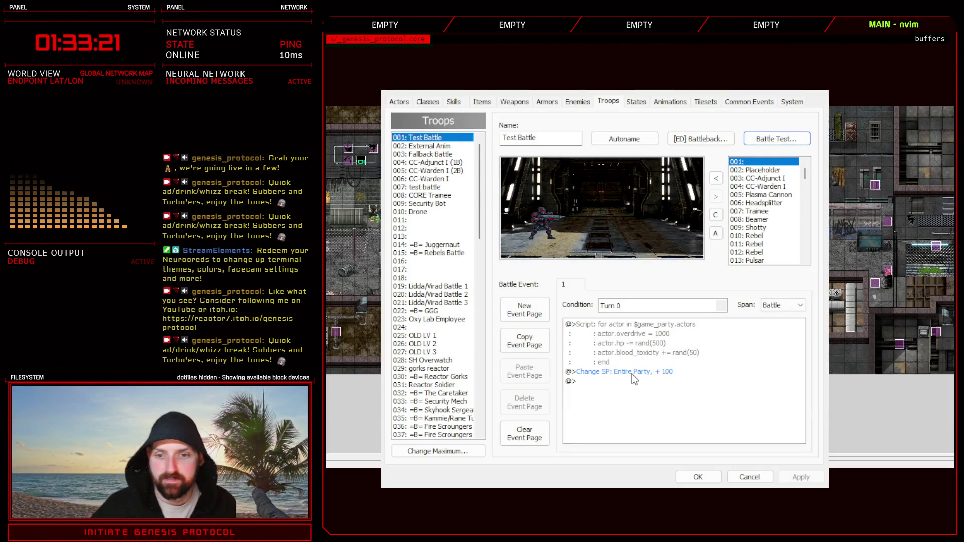
Close the database, confirm Pulsar's bullet_xy [48, 76] in the scripts, and reopen the database on Enemies.
{"action": "left_click", "coordinate": [695, 476]}
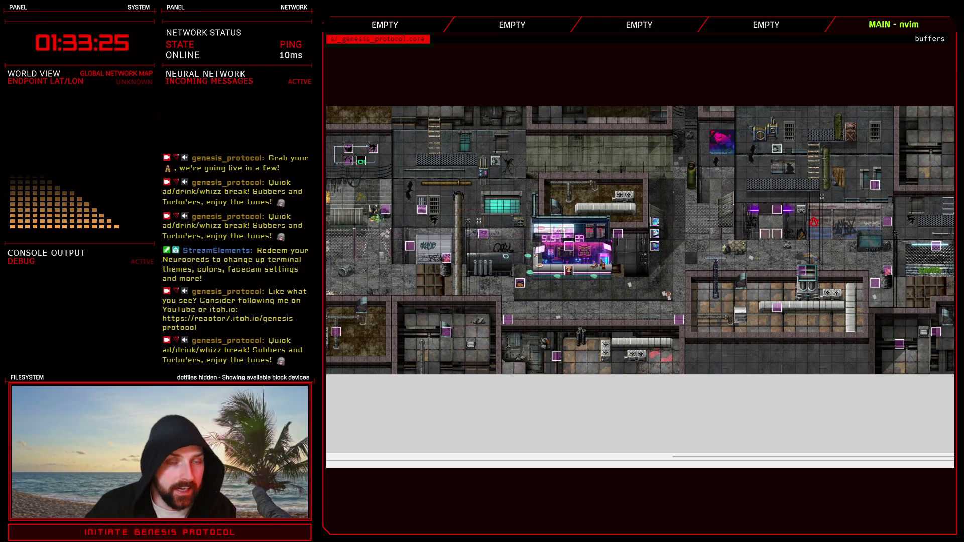
{"action": "key", "text": "F11"}
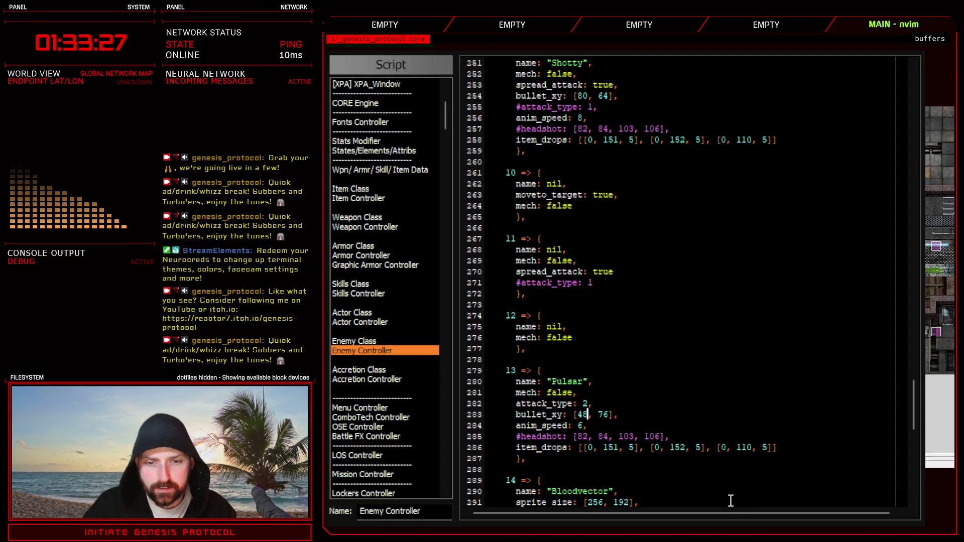
{"action": "key", "text": "Escape"}
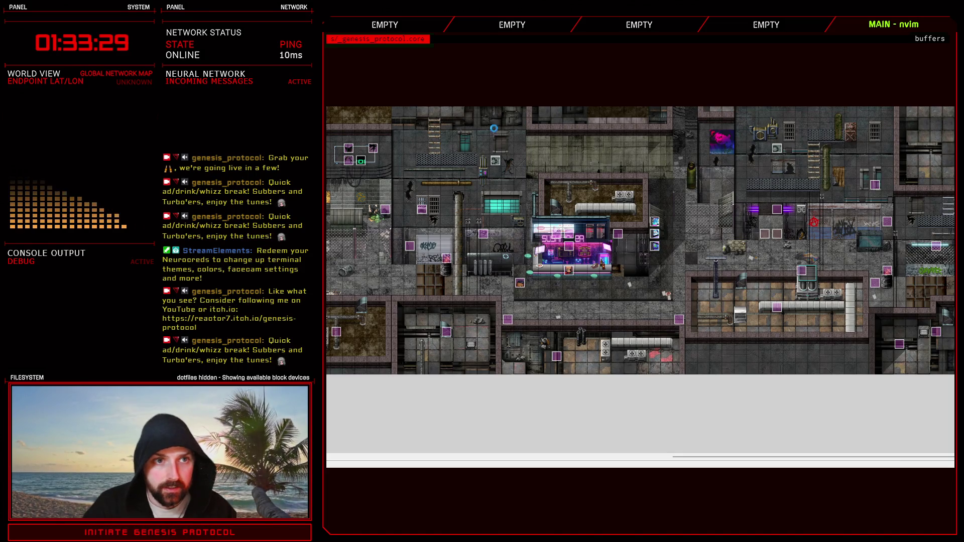
{"action": "key", "text": "F9"}
{"action": "left_click", "coordinate": [581, 103]}
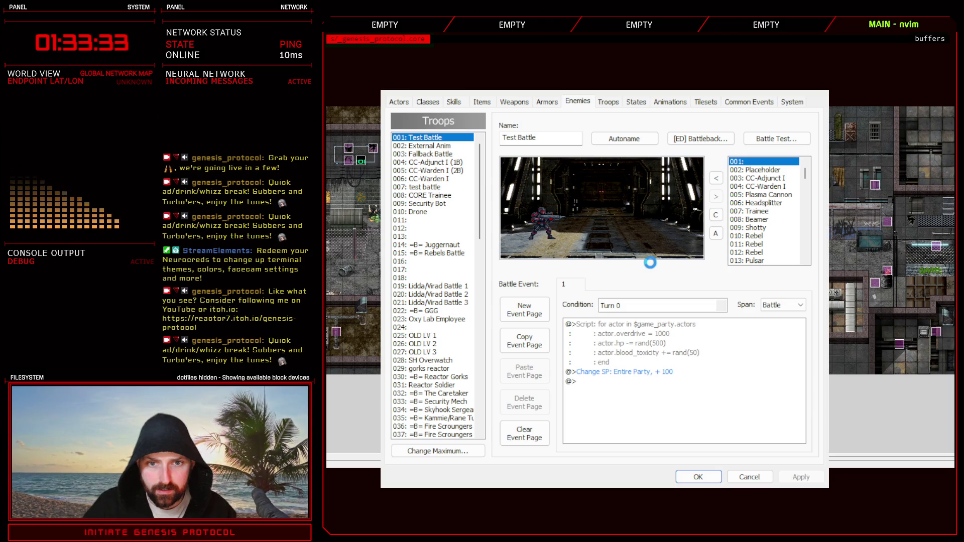
Review the 010 and 012 Rebel entries, then Bloodvector, Pulsar, Shotty, Beamer and Trainee.
{"action": "key", "text": "Up"}
{"action": "key", "text": "Up"}
{"action": "key", "text": "Up"}
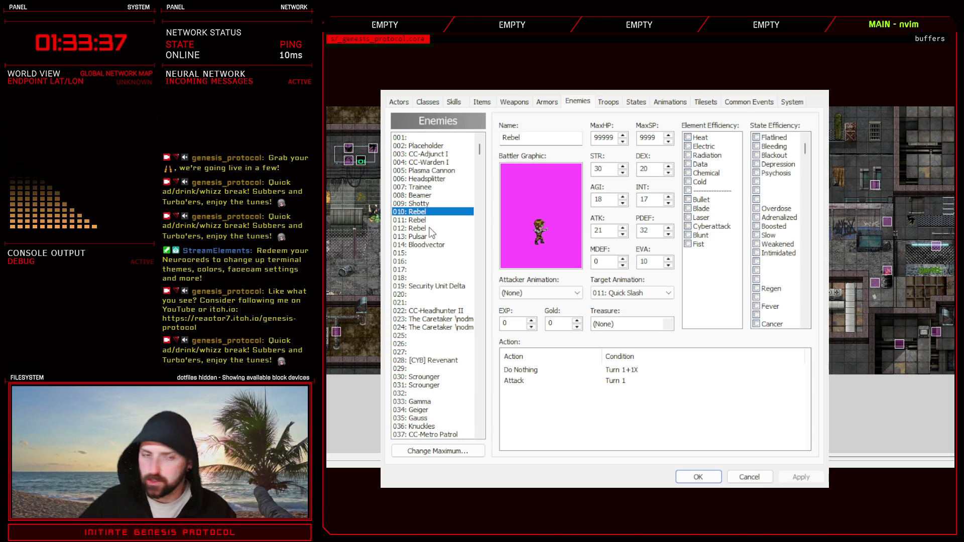
{"action": "key", "text": "Down"}
{"action": "key", "text": "Down"}
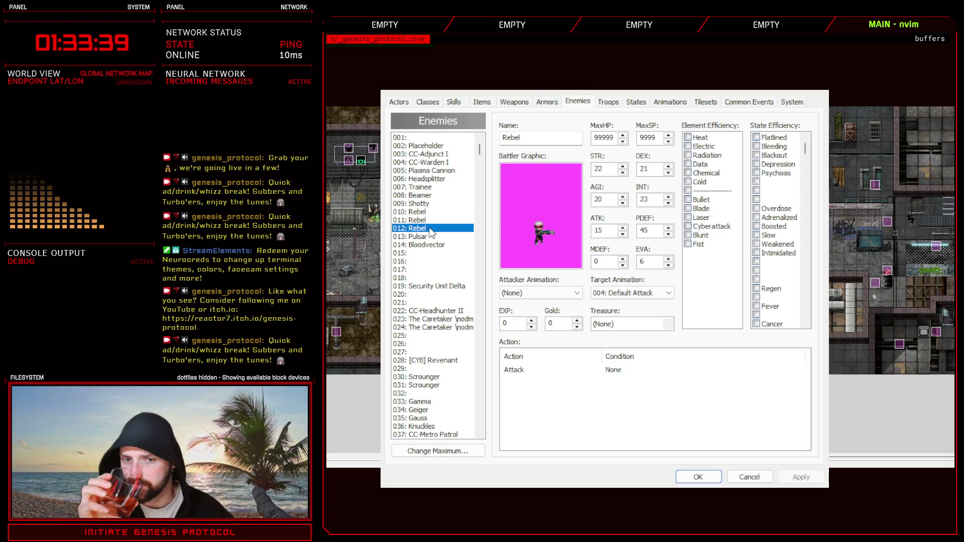
{"action": "key", "text": "Up"}
{"action": "key", "text": "Up"}
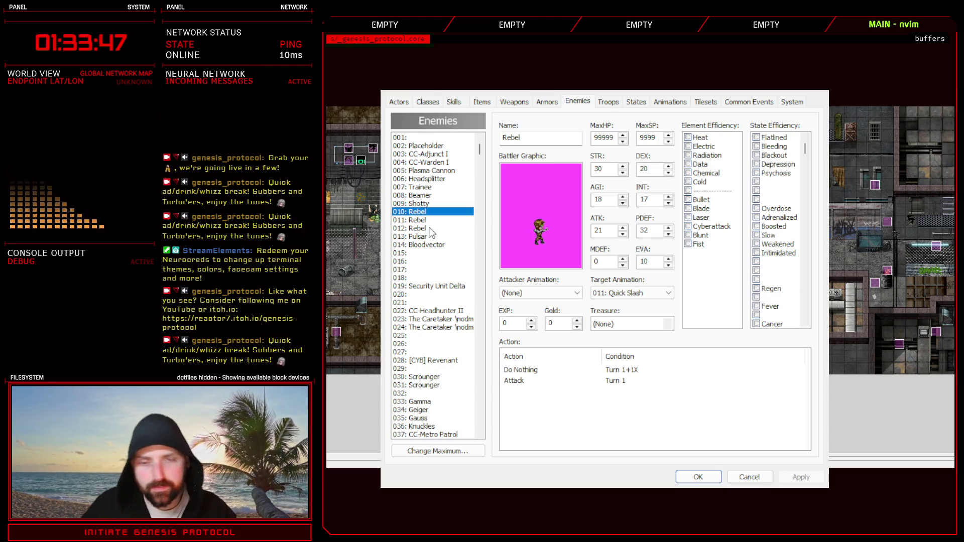
{"action": "left_click", "coordinate": [436, 246]}
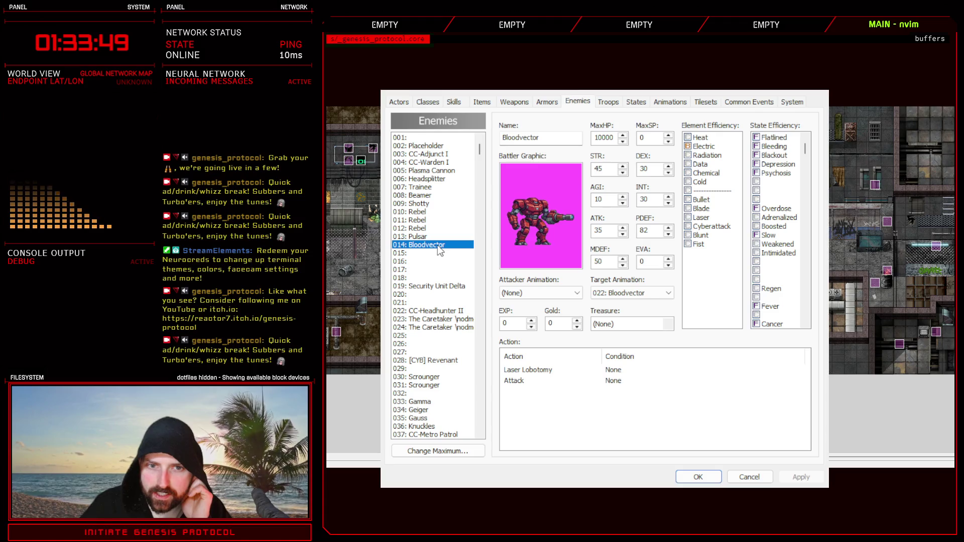
{"action": "left_click", "coordinate": [429, 236]}
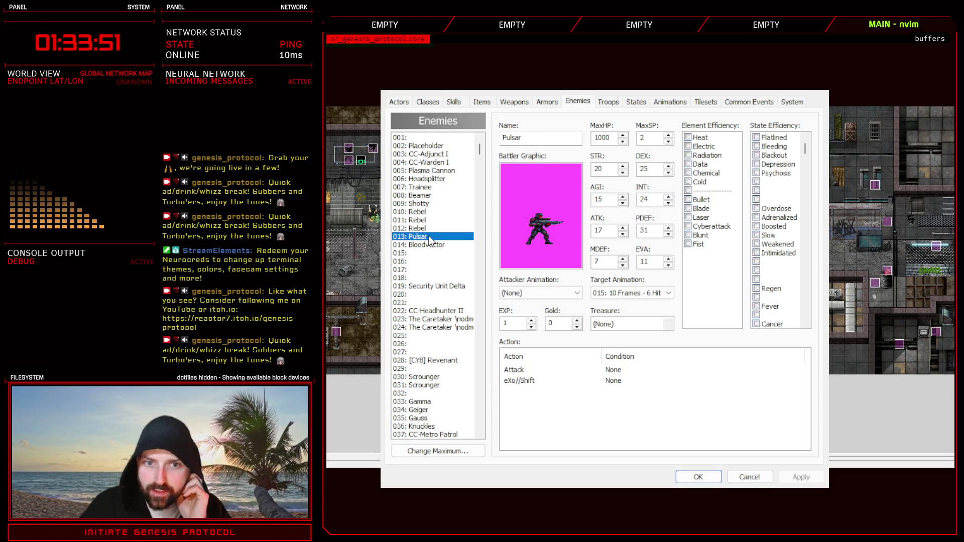
{"action": "left_click", "coordinate": [421, 204]}
{"action": "left_click", "coordinate": [428, 196]}
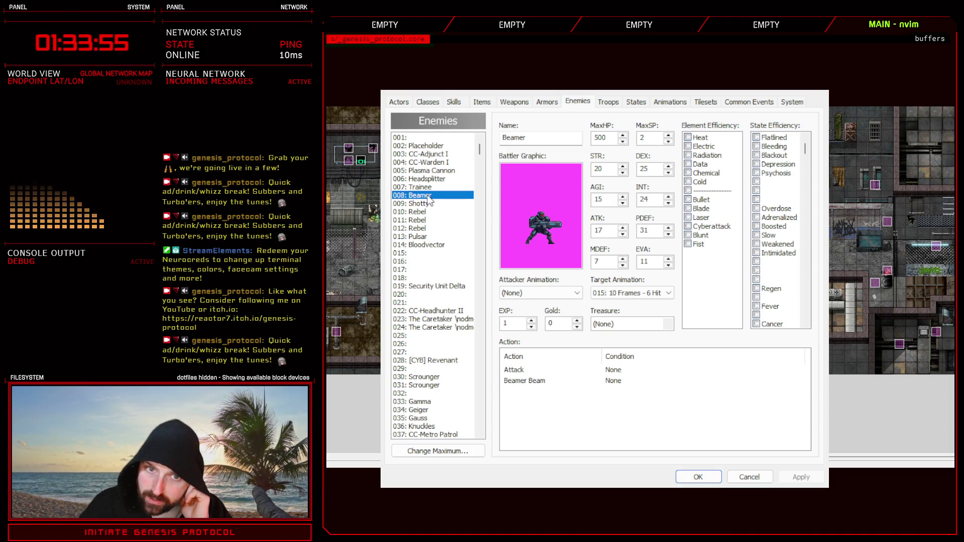
{"action": "left_click", "coordinate": [430, 190]}
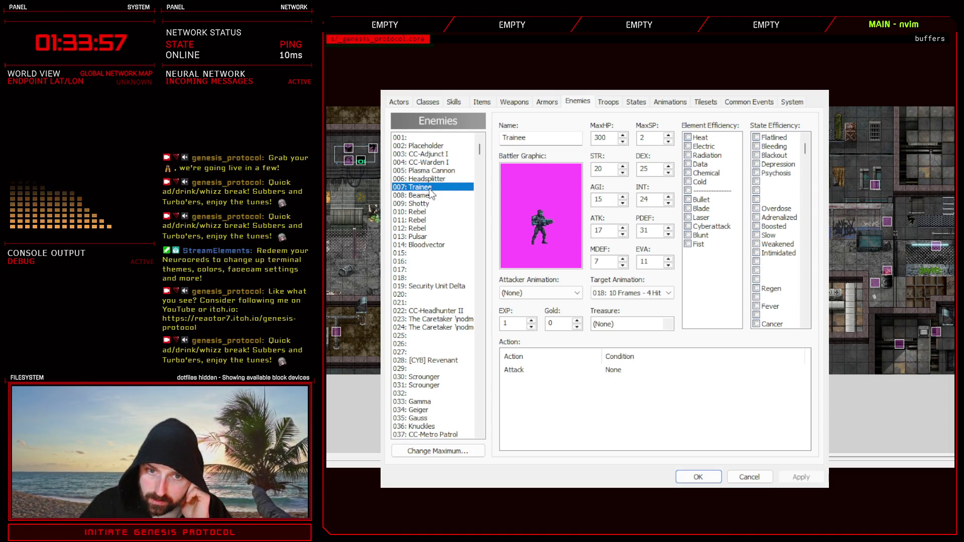